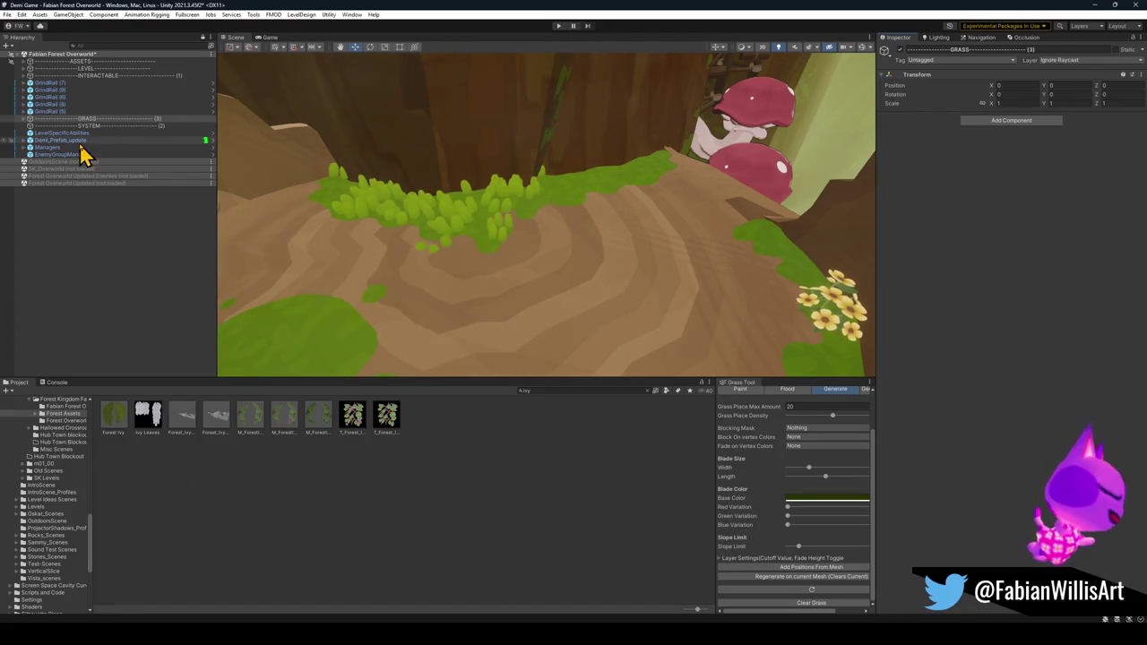
- Select TerrainRenderer (1) under GRASS and bake its Render Terrain Map texture
click(34, 119)
click(25, 120)
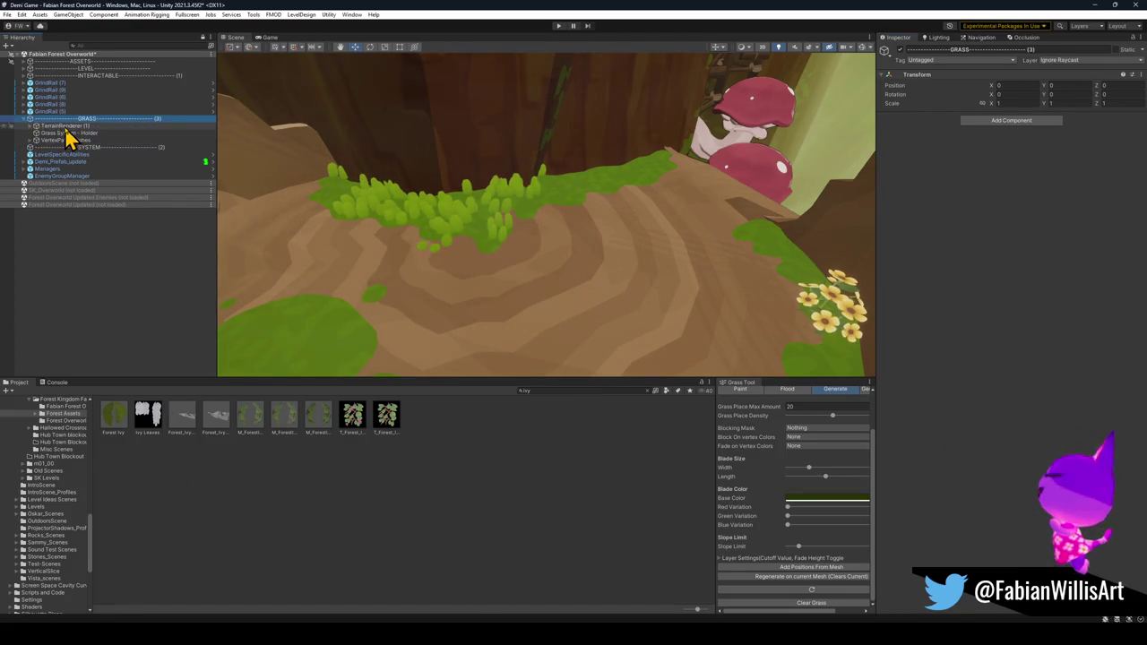
click(67, 127)
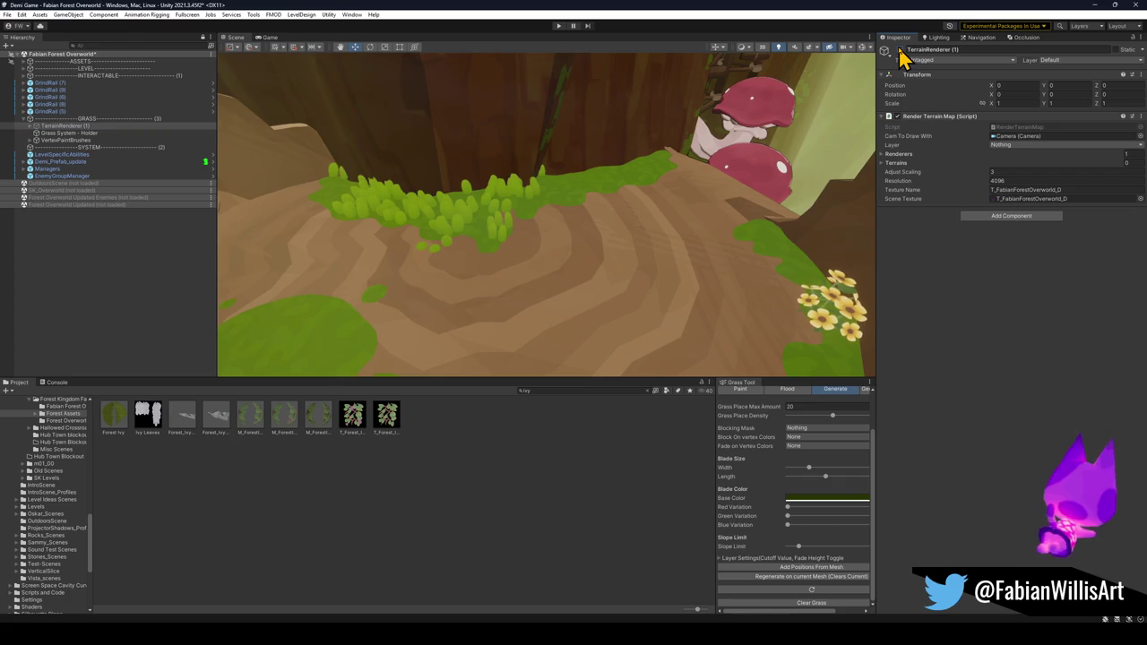
right_click(929, 116)
click(965, 247)
right_click(950, 116)
click(977, 250)
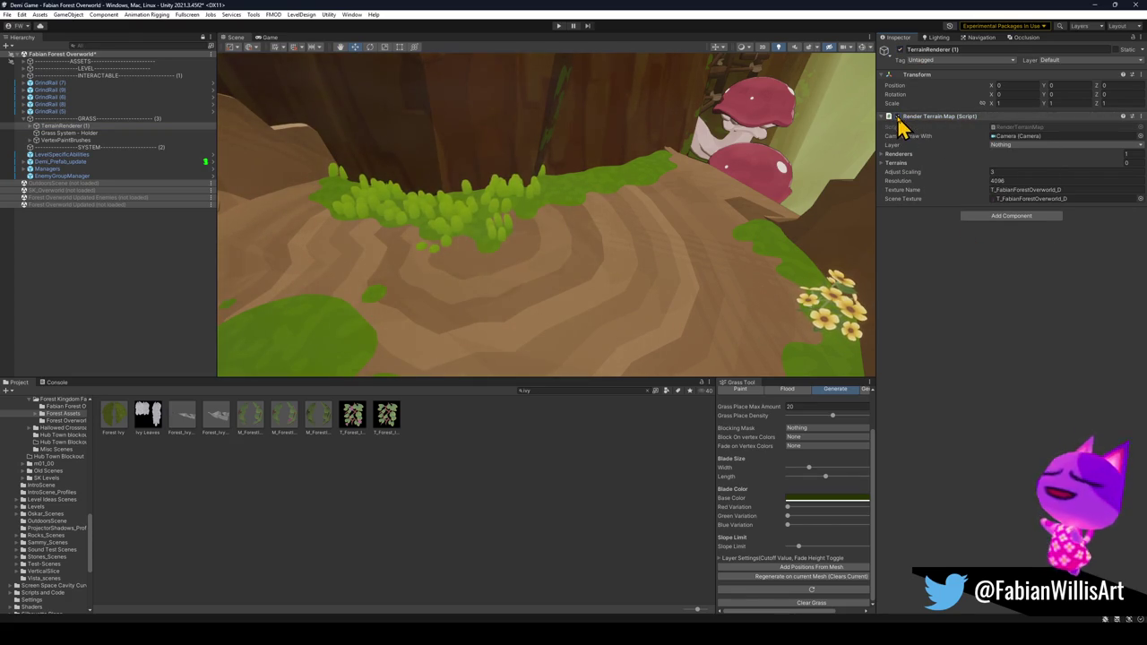
- Leave the renderer's layer mask at Nothing and select Grass System - Holder
click(1008, 145)
click(1010, 162)
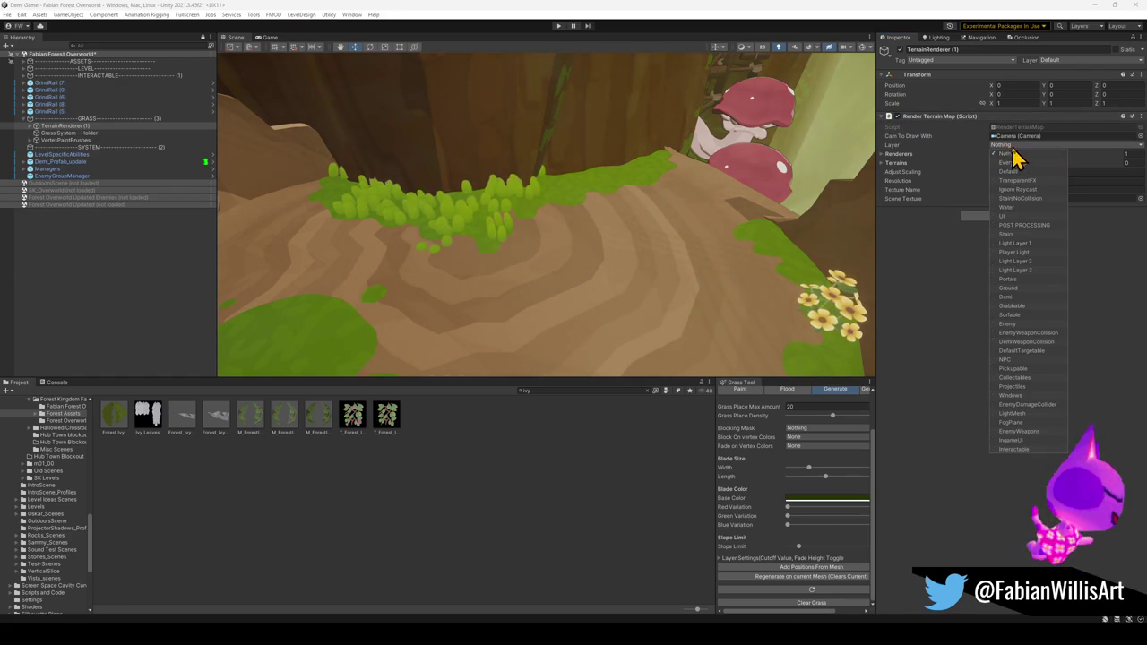
click(917, 305)
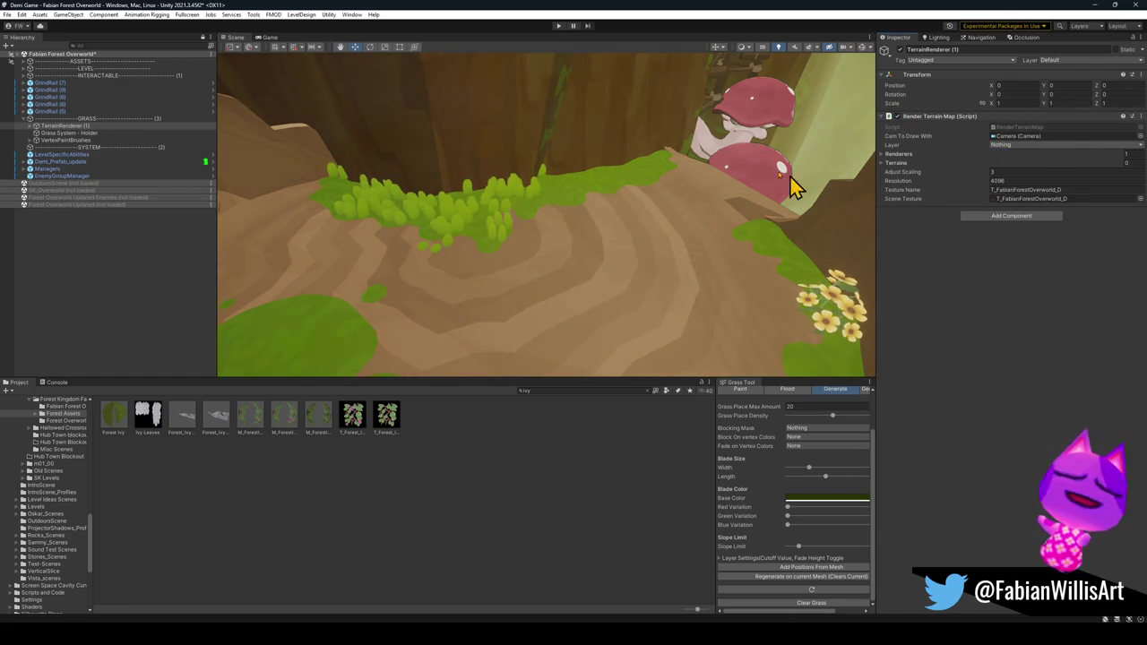
click(70, 133)
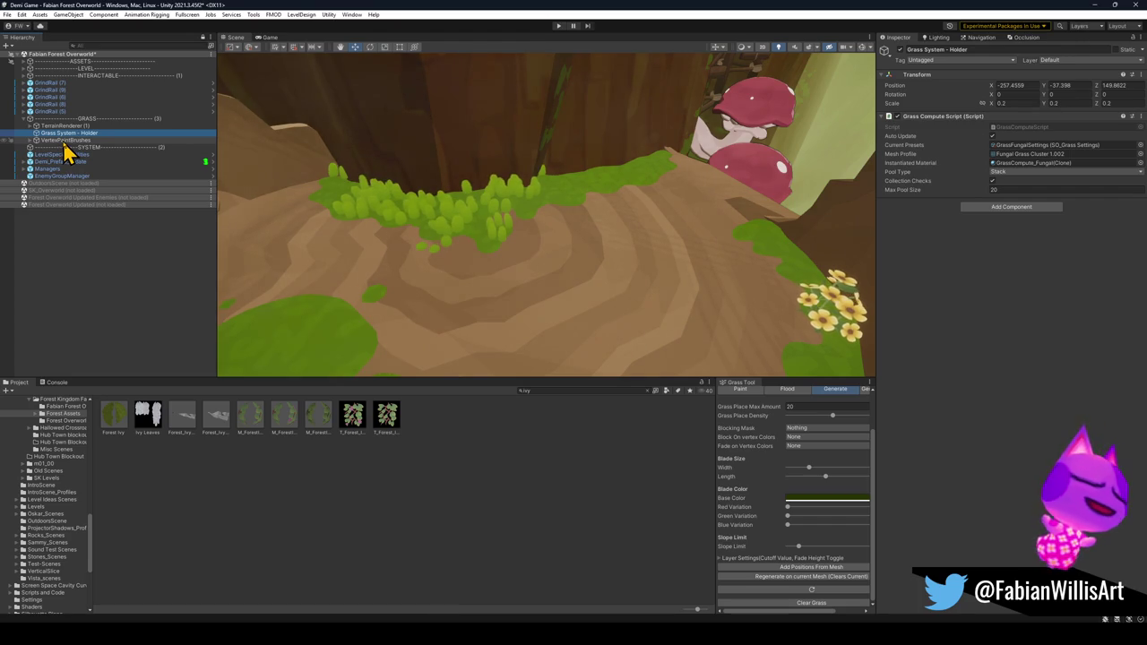
- Toggle Grass System - Holder off and on to refresh the fungal grass
click(899, 51)
click(902, 52)
click(901, 52)
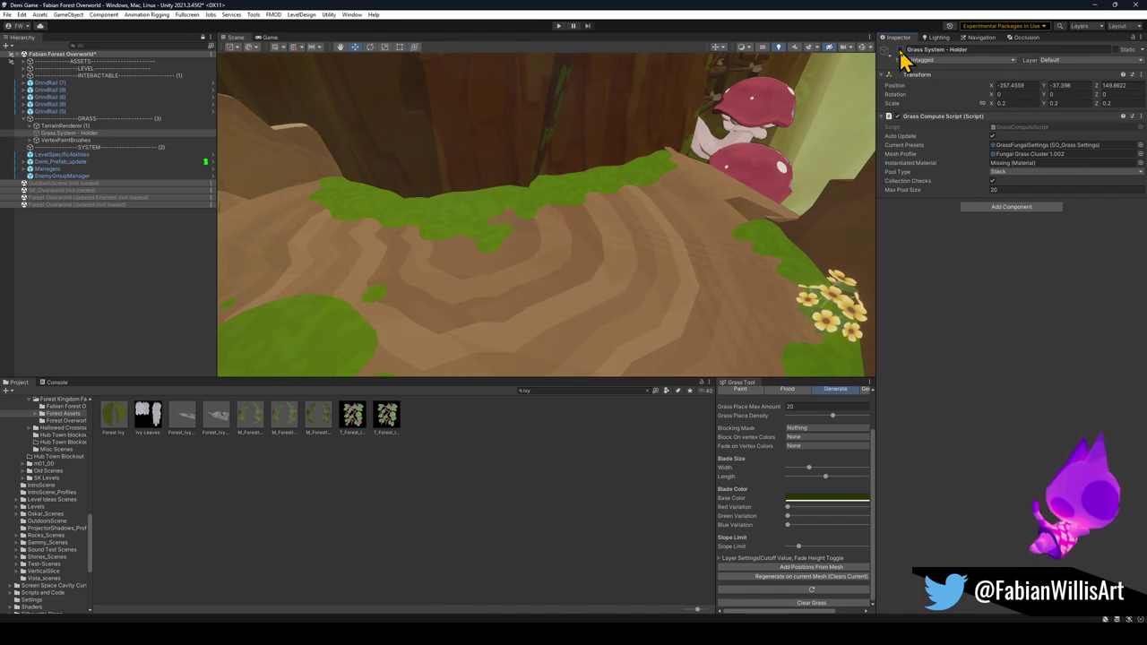
click(900, 52)
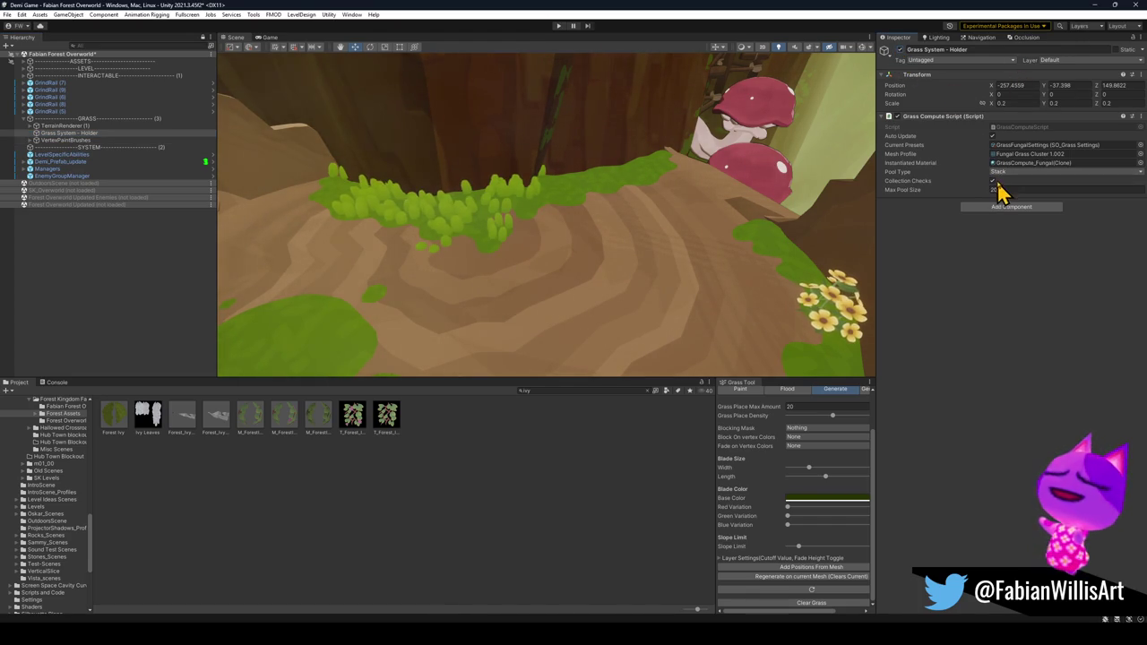
click(887, 117)
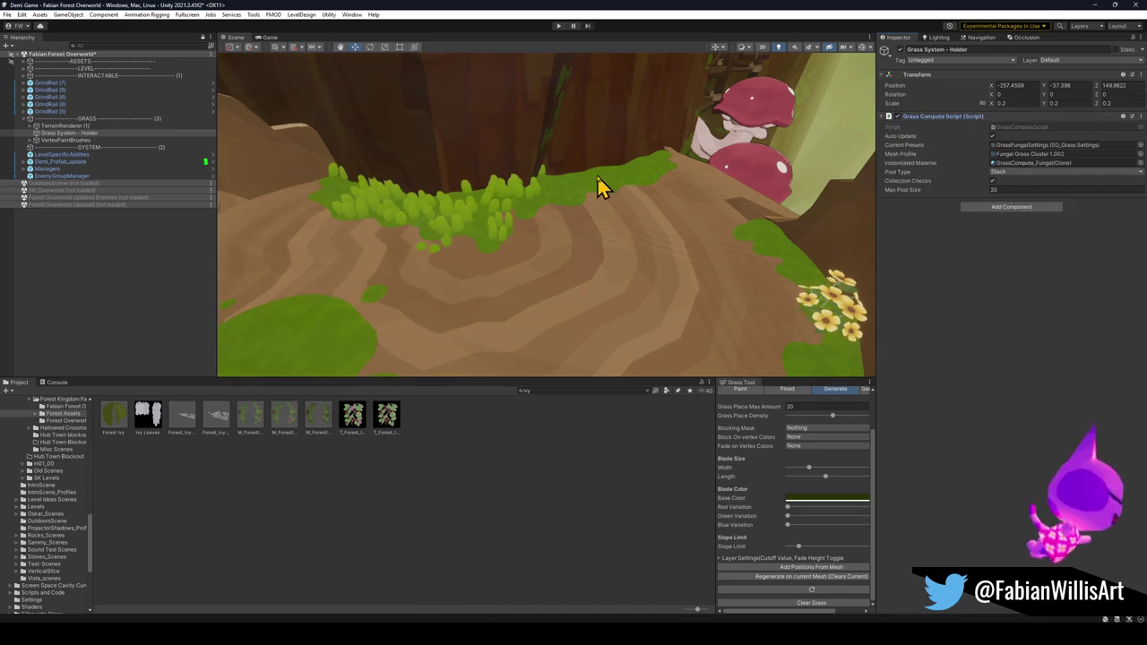
- Select the moss patch and put the Grass Tool in Paint mode
click(582, 194)
click(811, 578)
click(736, 391)
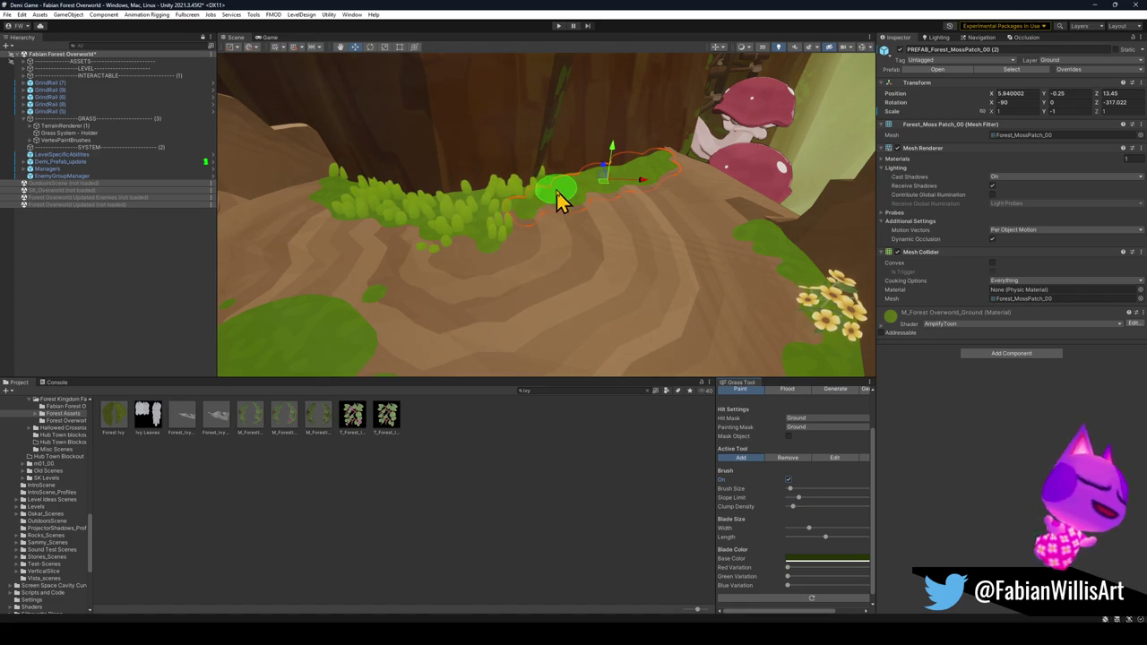
- Select Forest_MossPatch_01, then orbit along the path and select Forest_GroundMoss_00 (3)
click(771, 251)
mouse_move(798, 384)
mouse_down()
mouse_move(814, 328)
mouse_move(724, 299)
mouse_up()
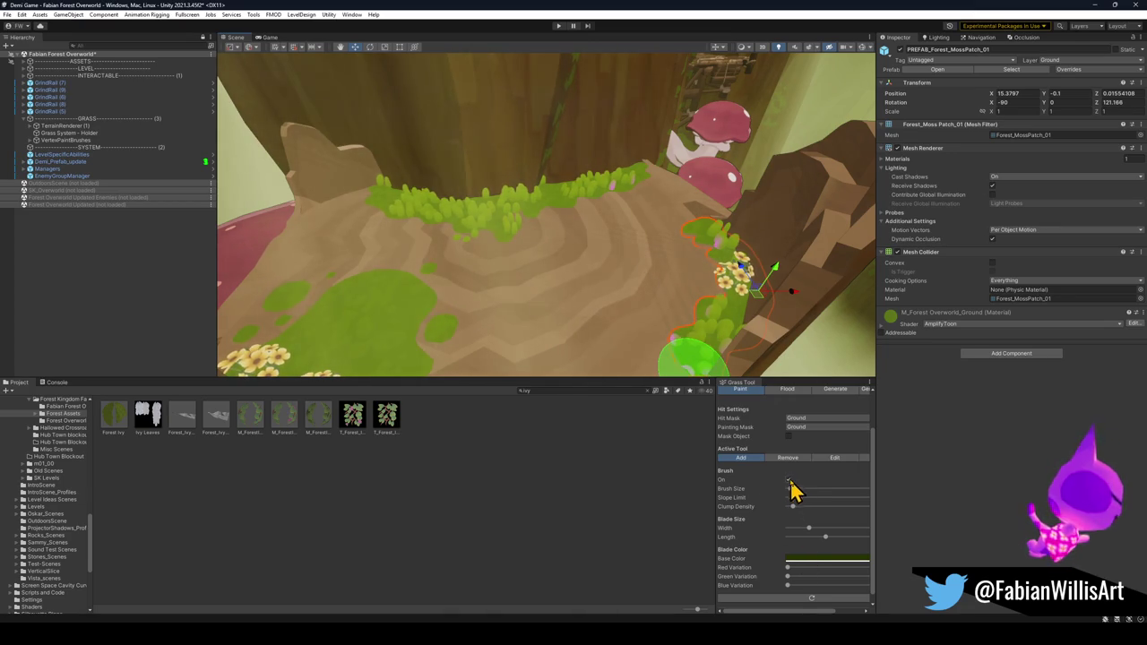
mouse_move(706, 309)
mouse_down()
mouse_move(607, 238)
mouse_move(541, 221)
mouse_move(556, 221)
mouse_move(428, 271)
mouse_move(496, 258)
mouse_move(568, 220)
mouse_move(565, 187)
mouse_up()
mouse_move(755, 205)
mouse_down()
mouse_move(689, 226)
mouse_move(758, 238)
mouse_move(584, 205)
mouse_move(424, 215)
mouse_move(677, 288)
mouse_move(798, 258)
mouse_move(675, 237)
mouse_move(617, 205)
mouse_move(651, 205)
mouse_move(627, 214)
mouse_move(543, 295)
mouse_move(456, 290)
mouse_move(583, 304)
mouse_up()
click(583, 305)
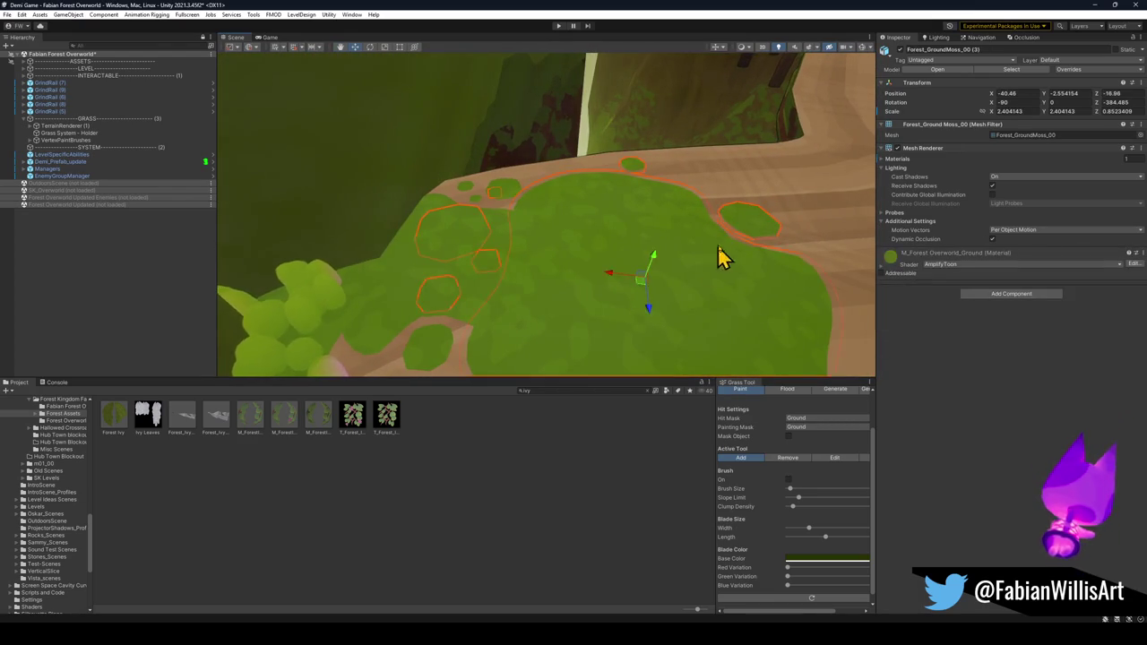
- Put Forest_GroundMoss_00 (3) on the Ground layer and review its prefab overrides
click(1066, 59)
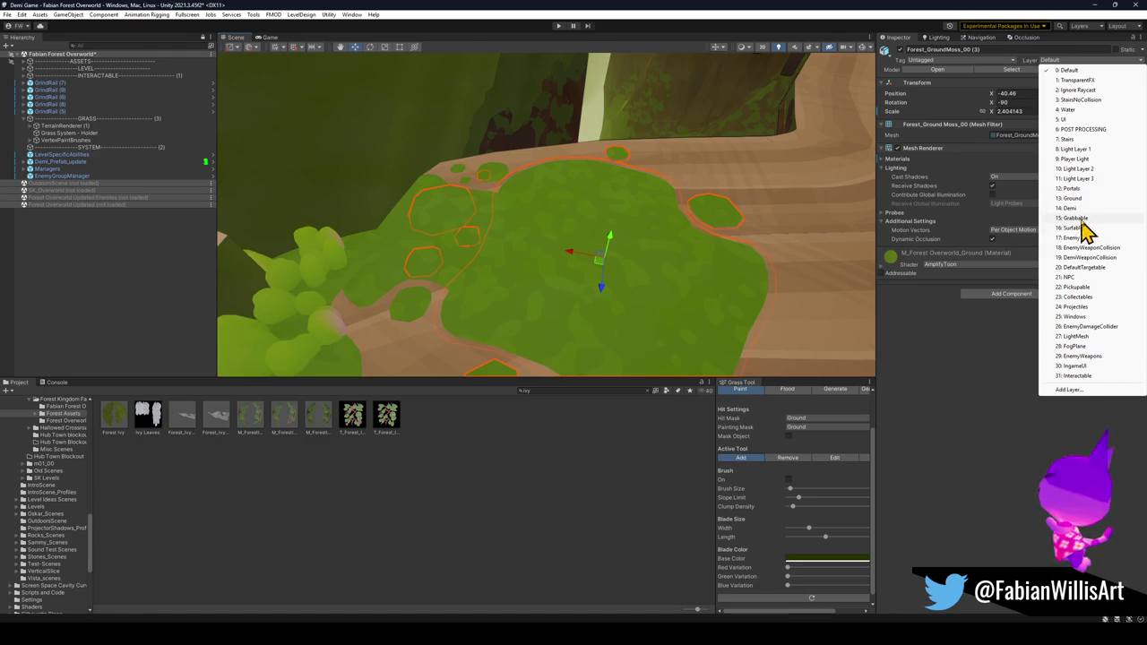
click(1079, 198)
click(1072, 70)
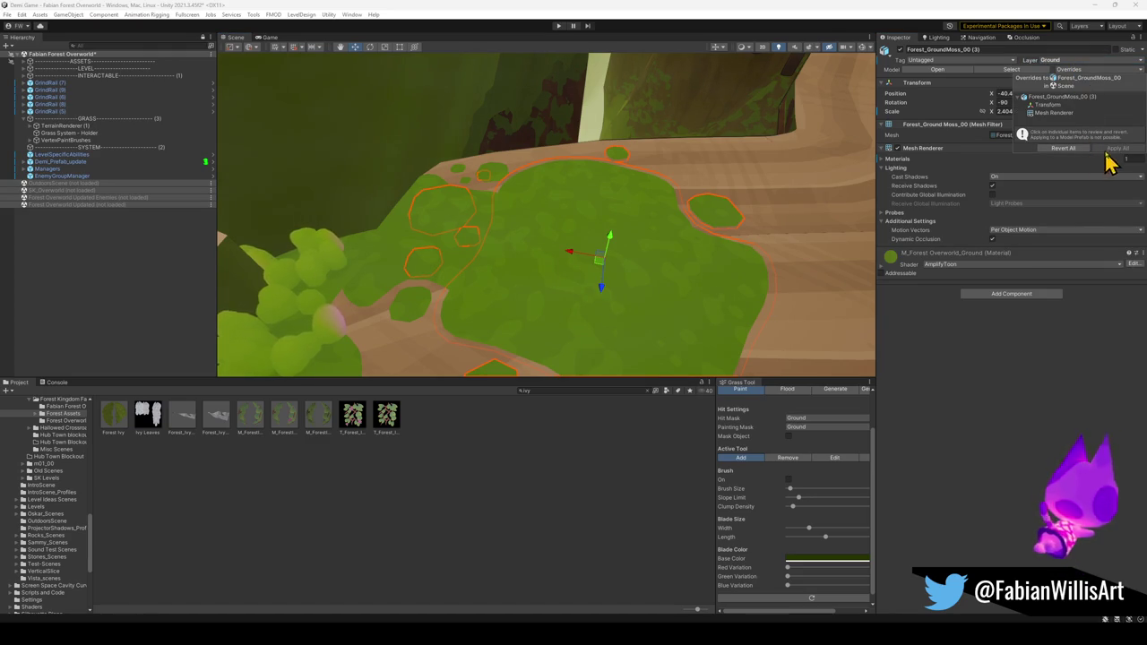
click(983, 371)
- Generate grass positions from the moss mesh, then return the Grass Tool to Paint
mouse_move(635, 221)
mouse_down()
mouse_move(671, 197)
mouse_move(803, 199)
mouse_up()
click(835, 389)
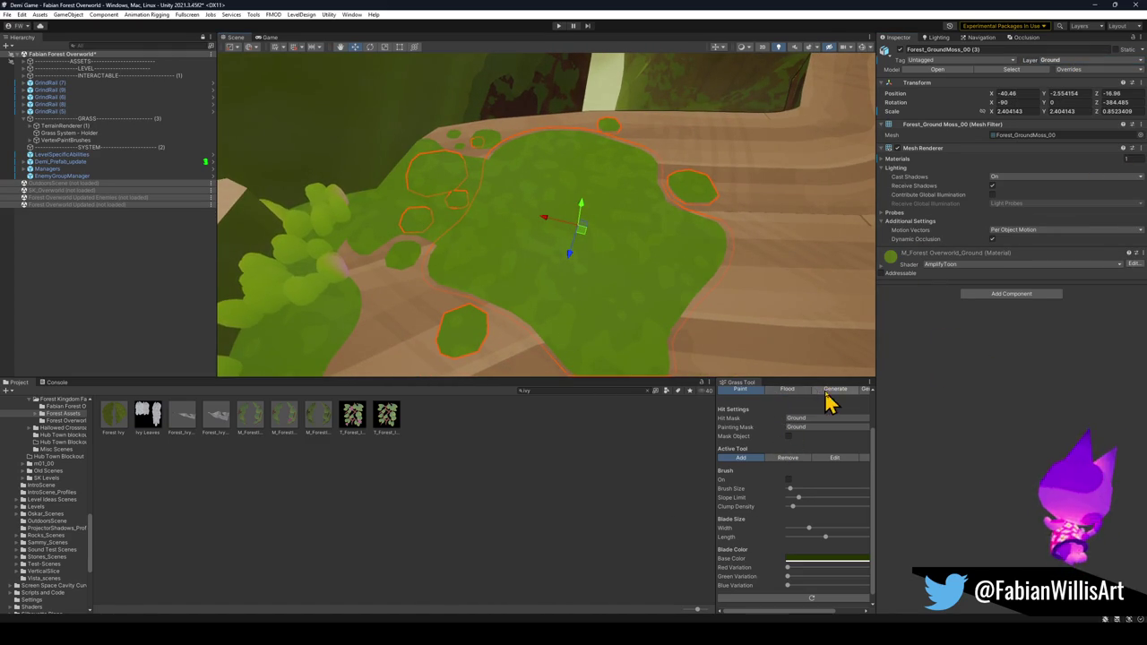
click(784, 568)
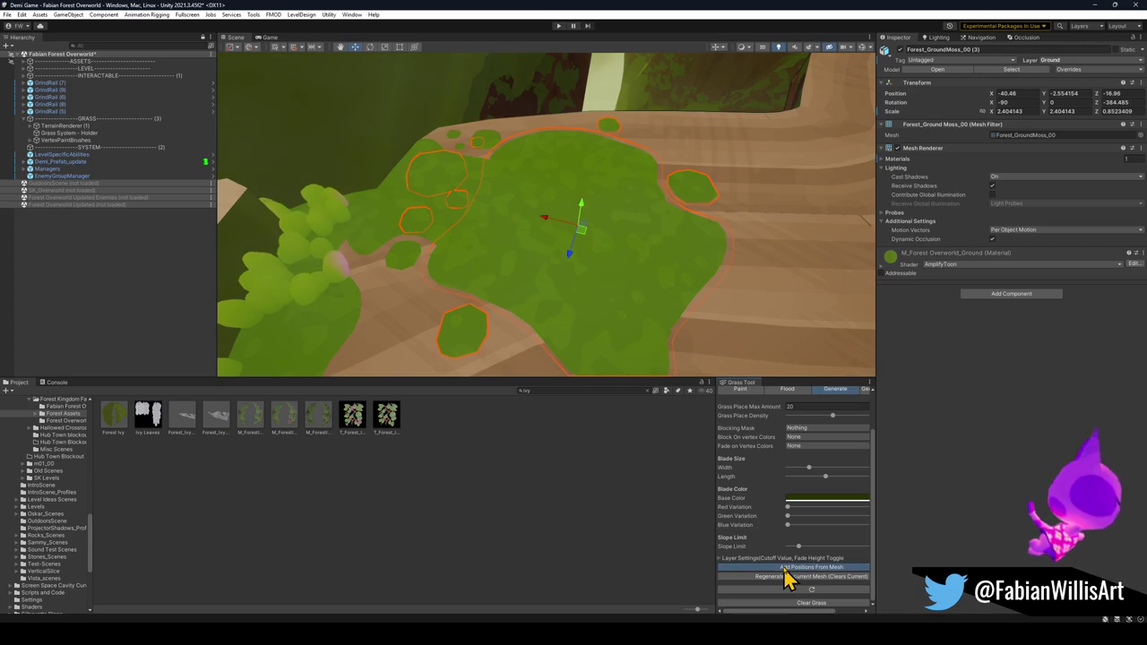
click(742, 391)
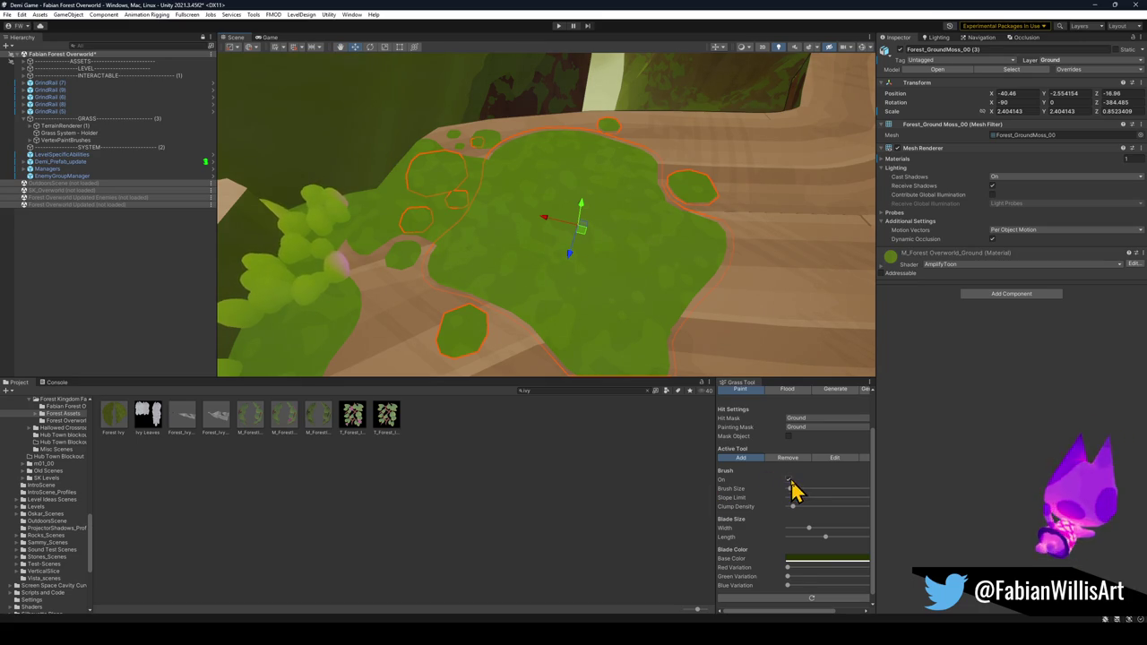
mouse_move(735, 304)
mouse_down()
mouse_move(676, 230)
mouse_move(532, 223)
mouse_move(552, 198)
mouse_up()
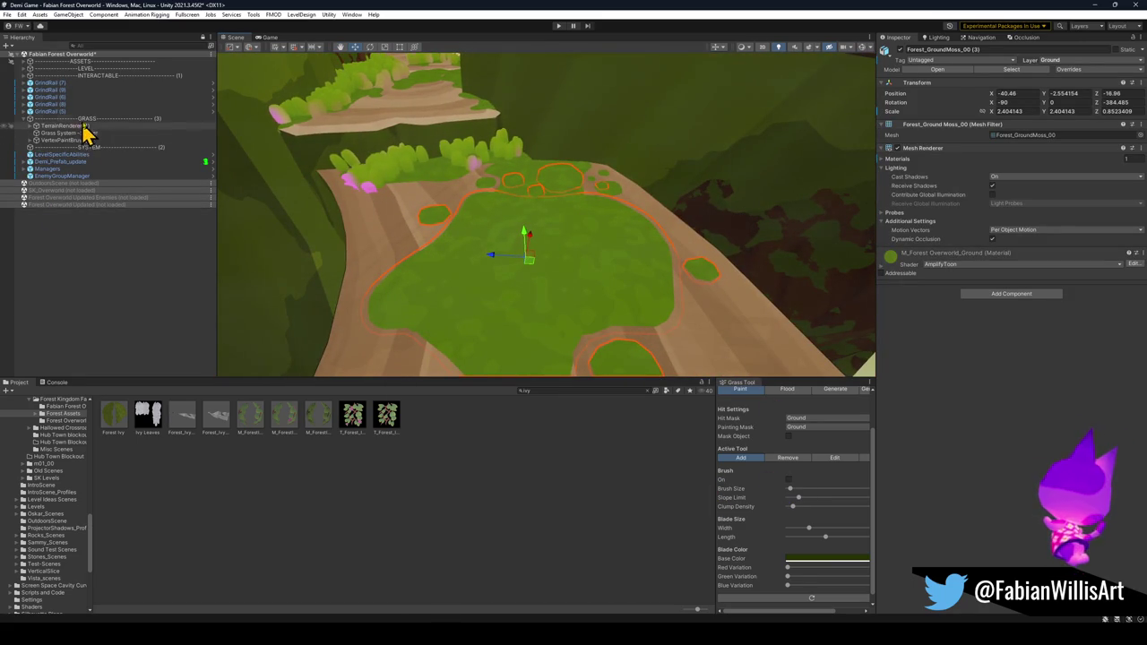
- Re-bake the TerrainRenderer's Render Terrain Map texture
click(90, 119)
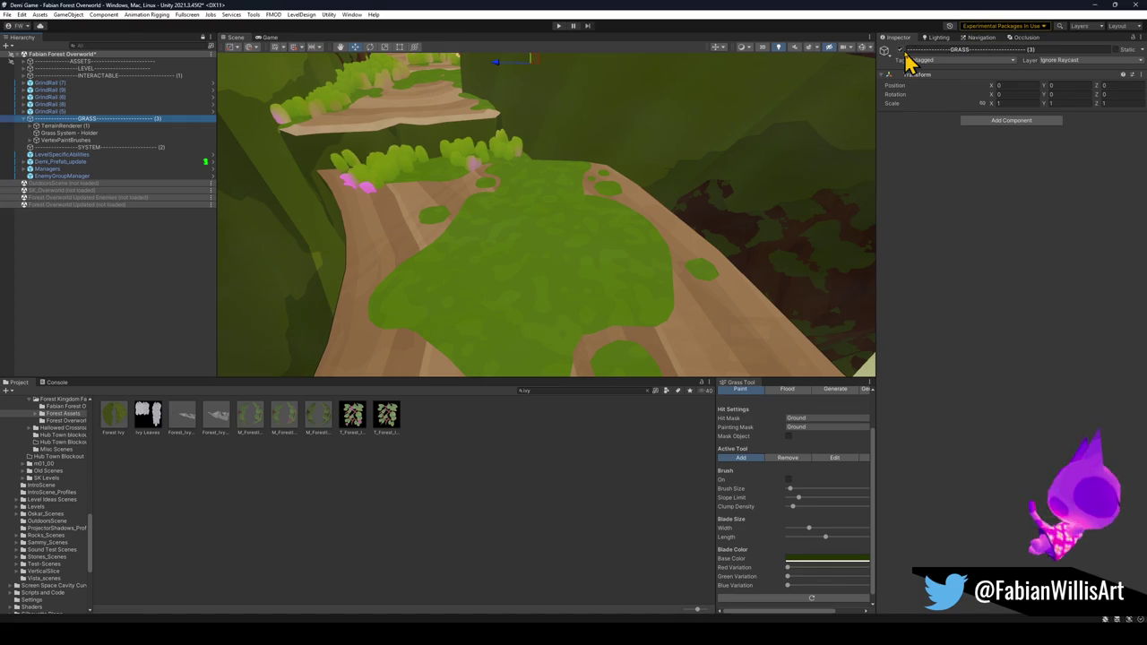
click(63, 125)
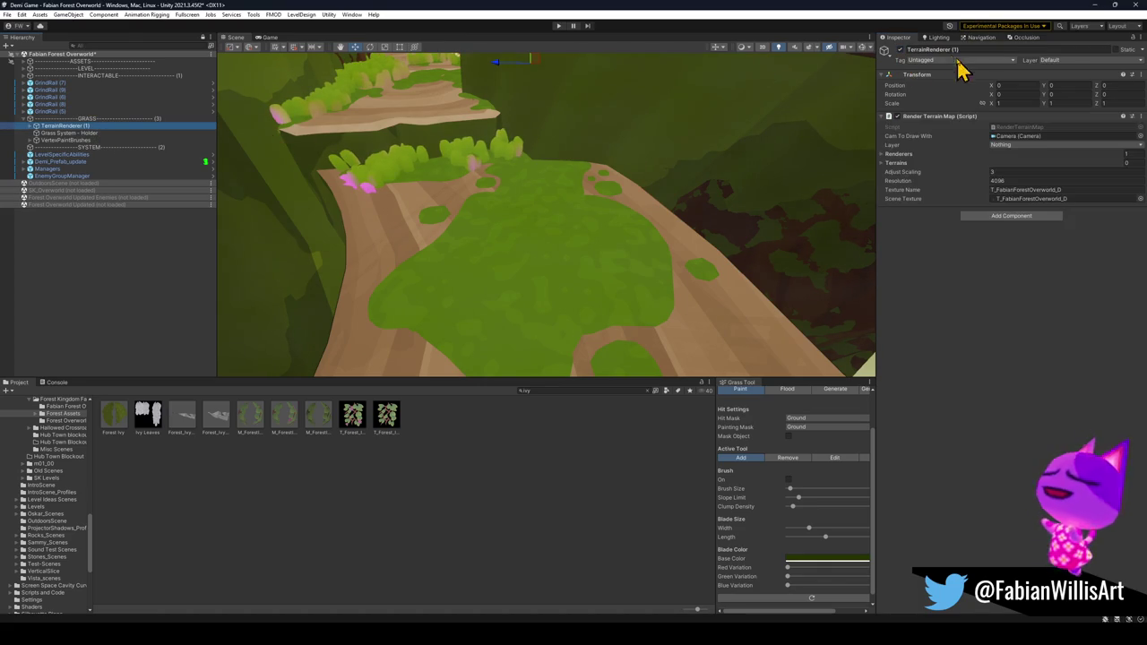
right_click(923, 117)
click(970, 257)
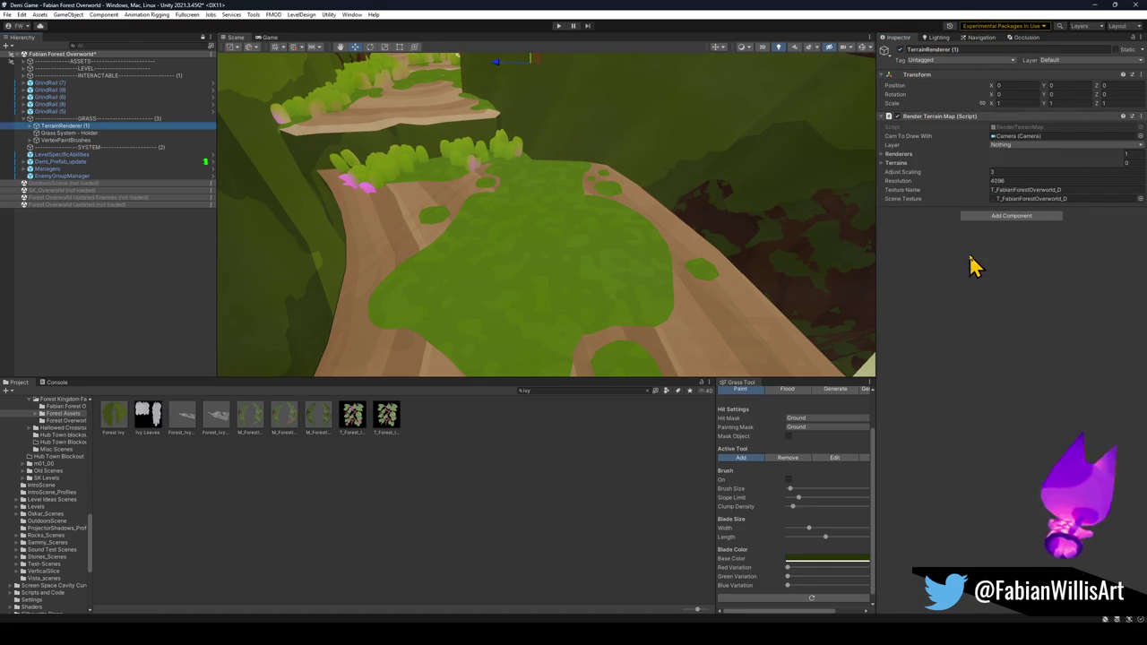
- Add a Mesh Collider to the ground moss mesh and paint grass clumps across it
click(523, 278)
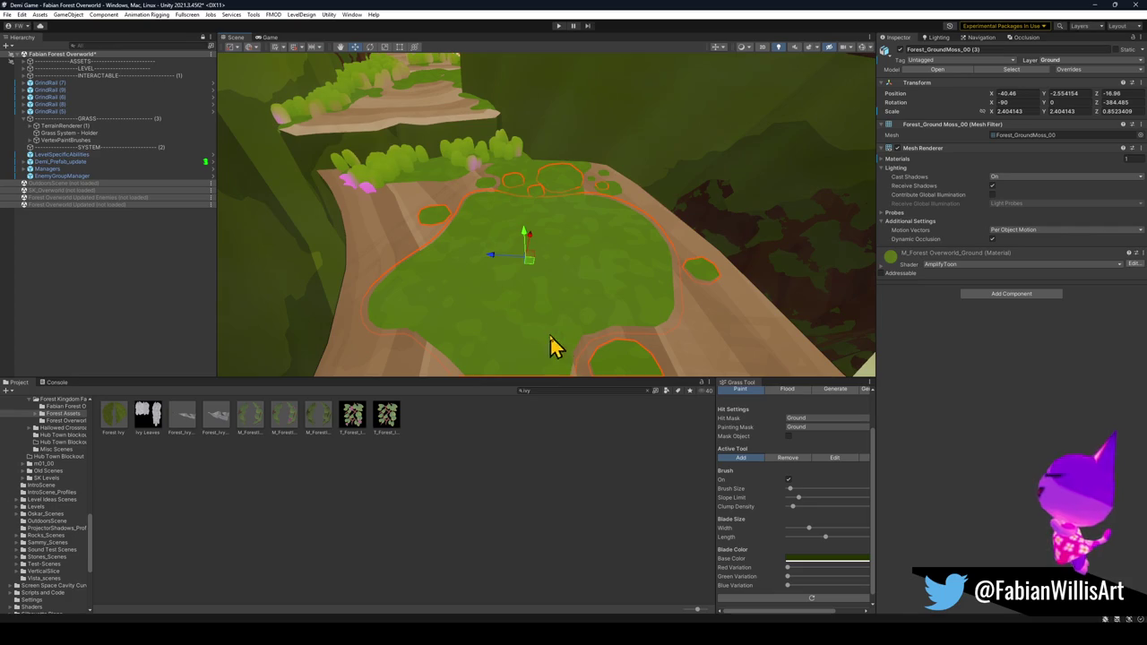
click(1011, 296)
click(1001, 326)
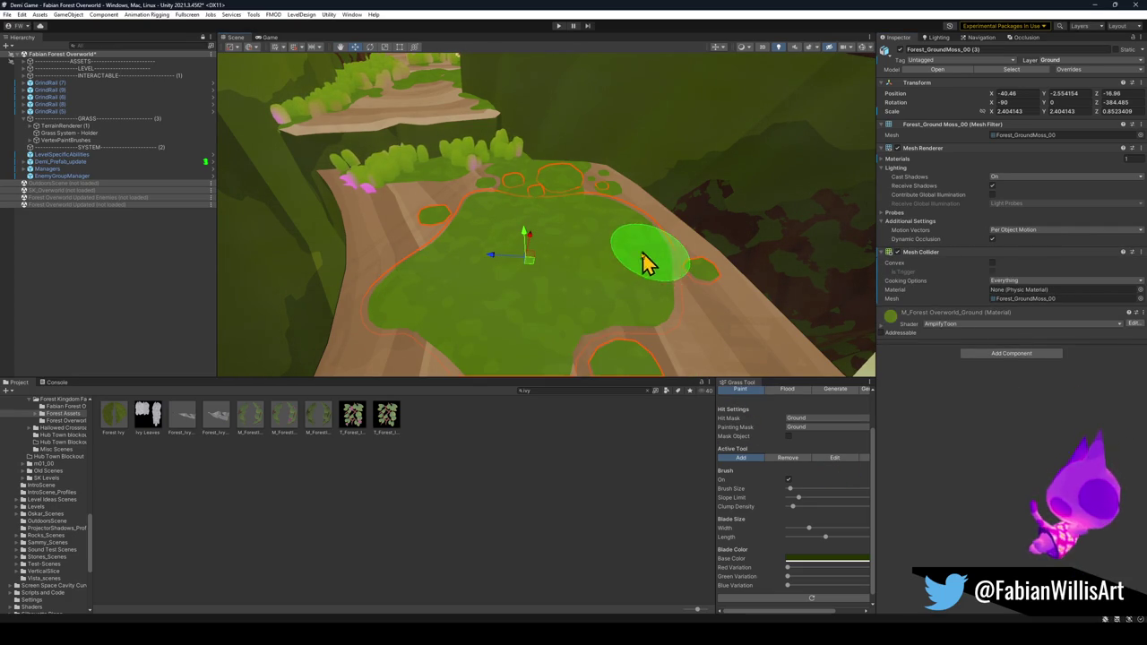
click(788, 479)
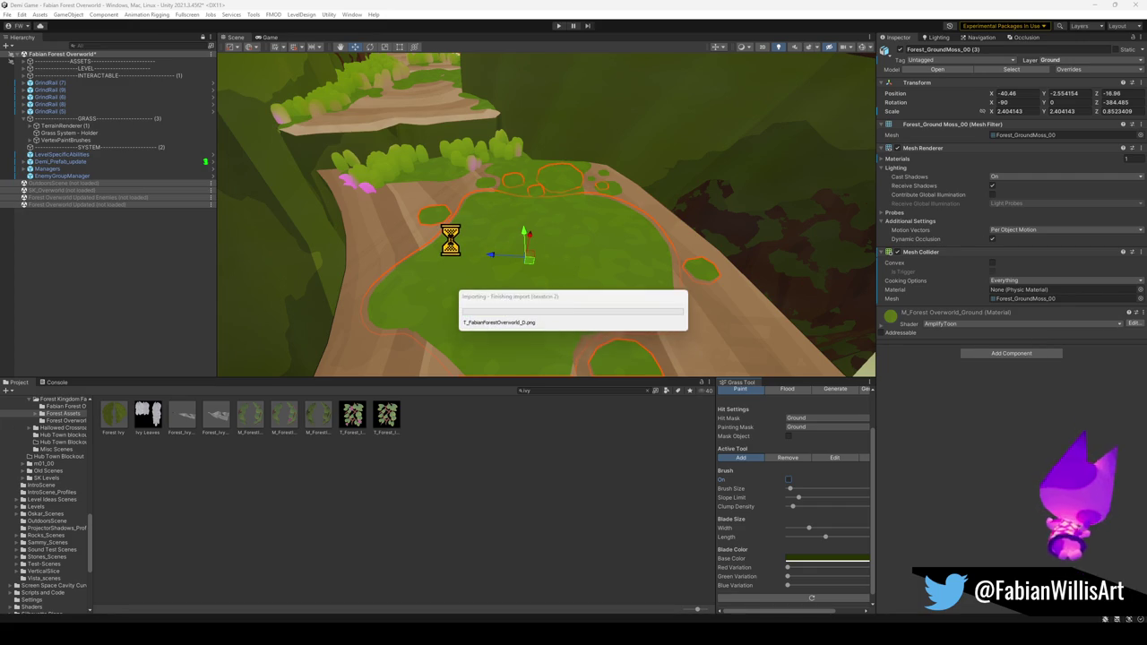
mouse_move(450, 238)
mouse_down()
mouse_move(471, 224)
mouse_move(549, 225)
mouse_up()
- Toggle the GRASS group off and on so grass renders green, then orbit in to inspect
click(95, 119)
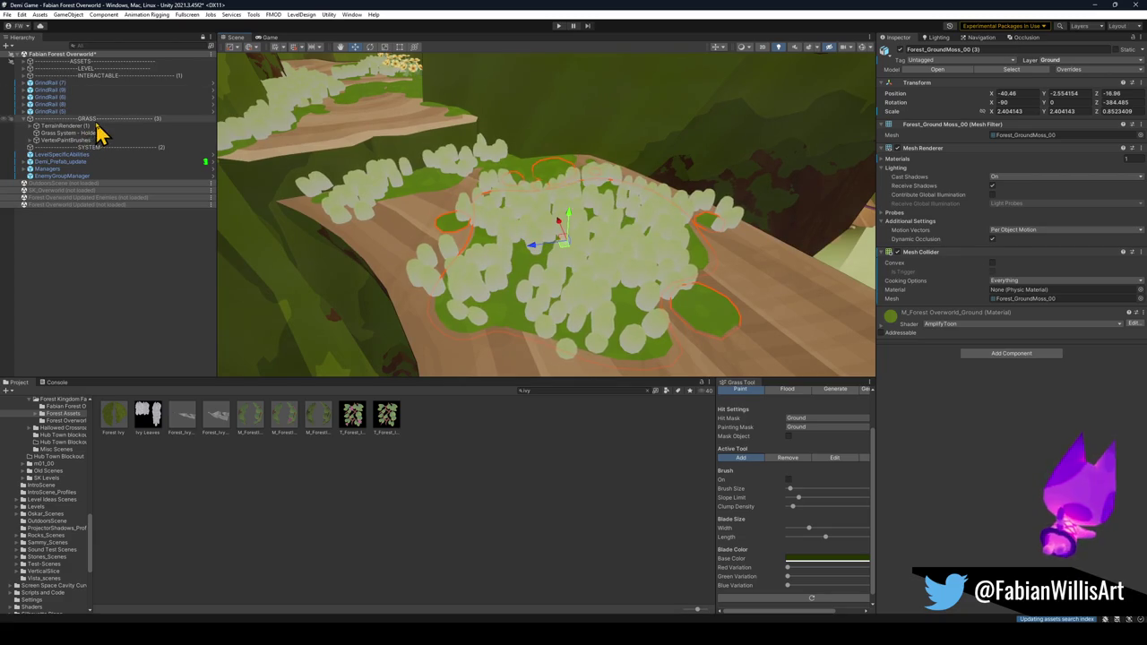
click(900, 50)
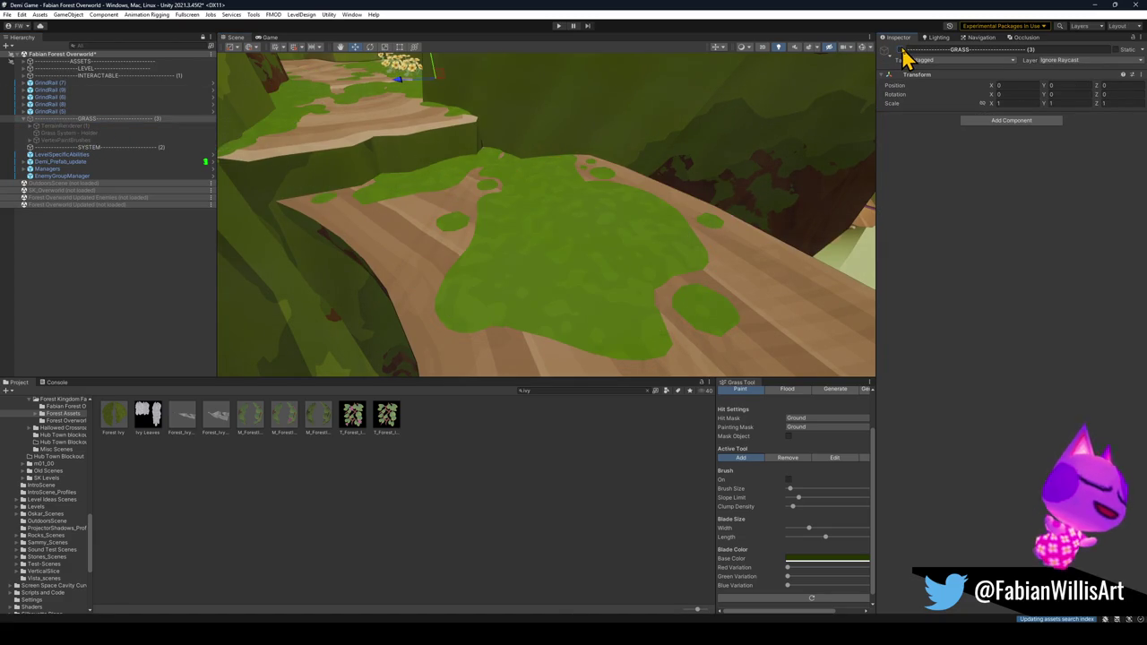
click(900, 50)
mouse_move(575, 182)
mouse_down()
mouse_move(507, 197)
mouse_move(550, 199)
mouse_move(574, 189)
mouse_move(477, 190)
mouse_move(697, 211)
mouse_up()
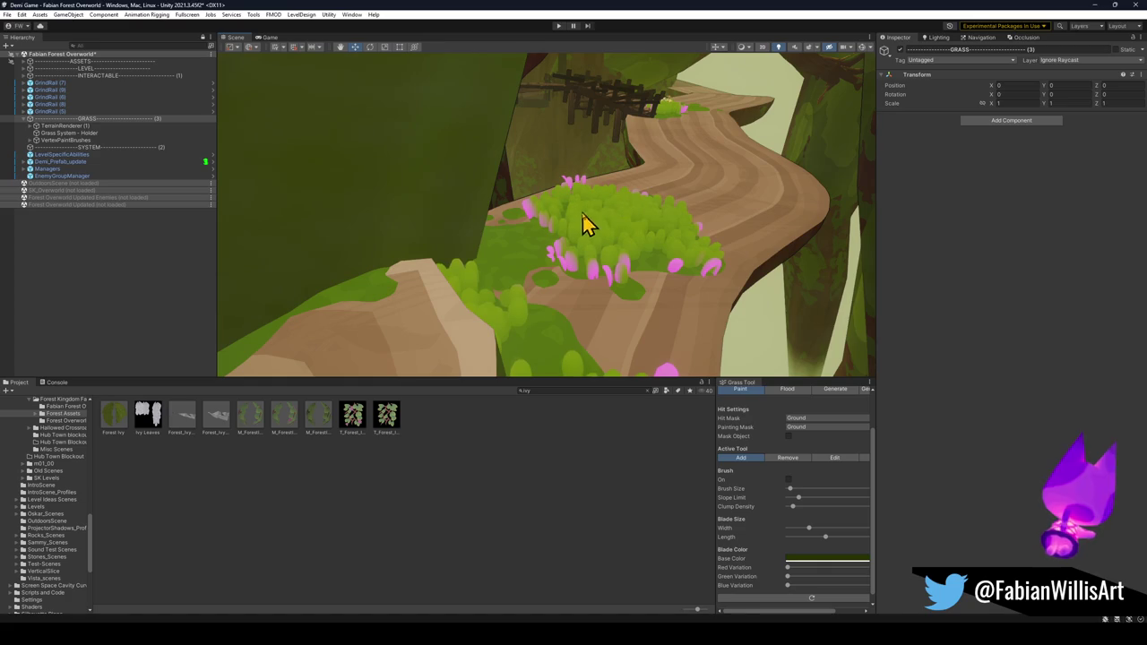
mouse_move(593, 207)
mouse_down()
mouse_move(545, 197)
mouse_move(463, 227)
mouse_move(436, 194)
mouse_move(709, 185)
mouse_move(607, 235)
mouse_move(553, 287)
mouse_move(555, 337)
mouse_up()
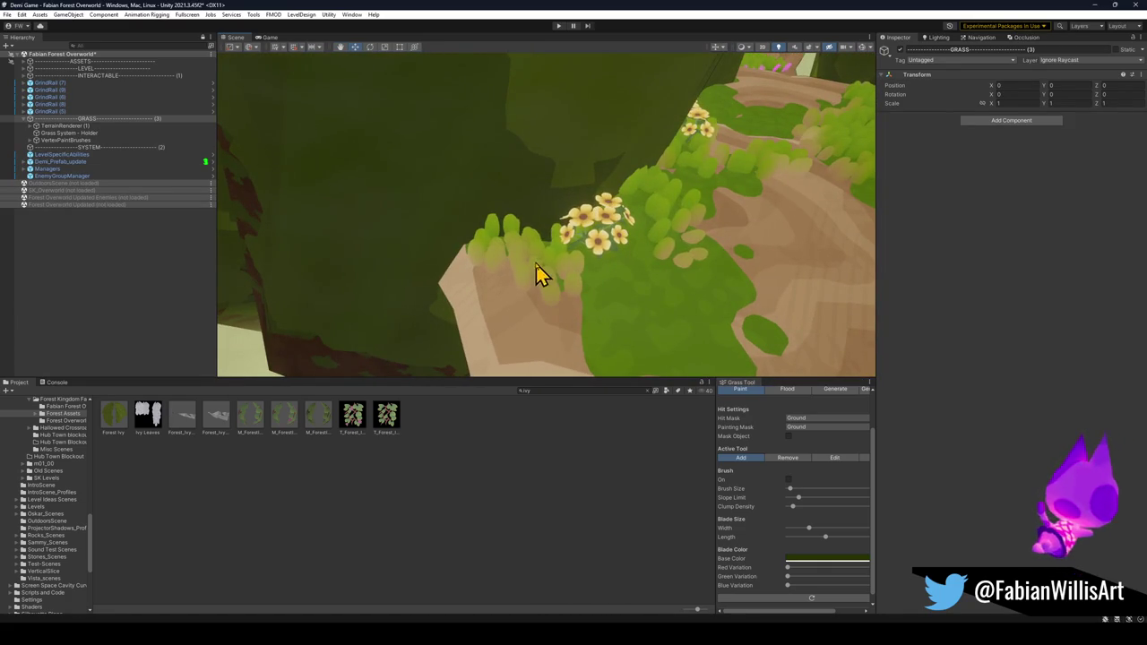
- Use the Grass Tool in Remove mode, Mask Object off, to erase grass left of the flowers
click(788, 458)
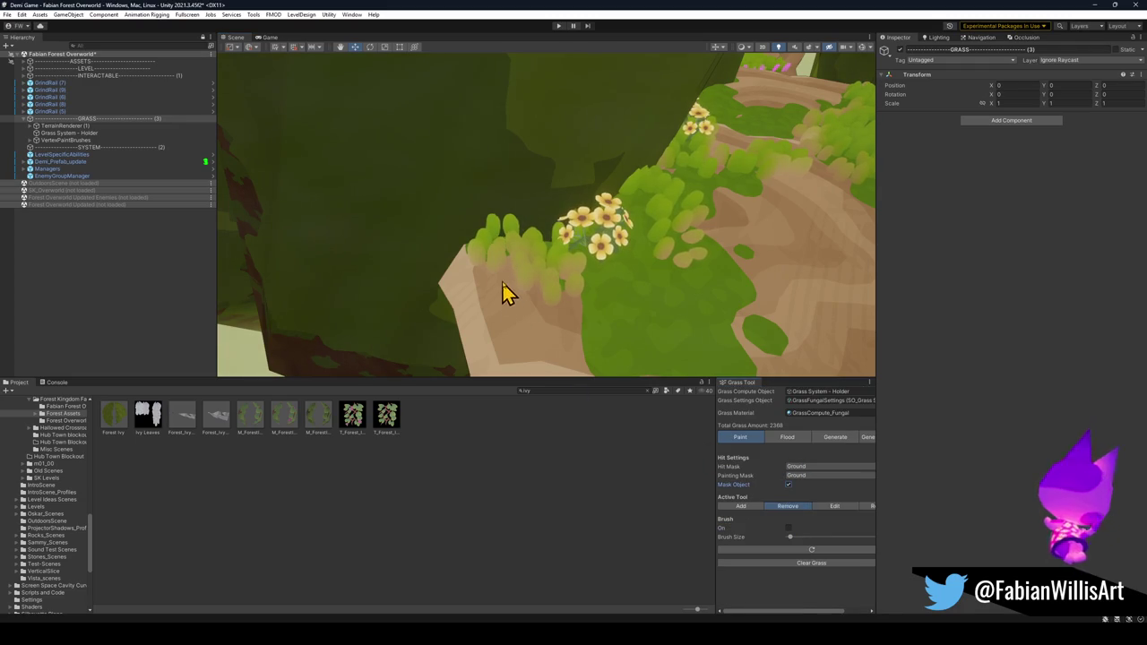
click(607, 290)
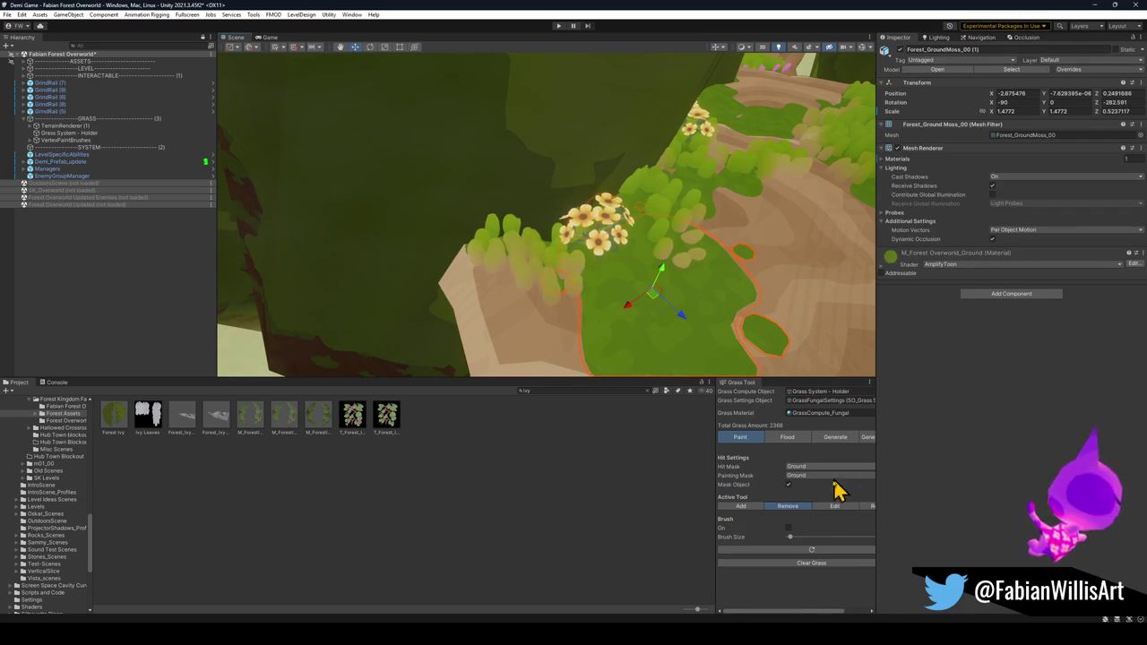
click(560, 253)
click(545, 262)
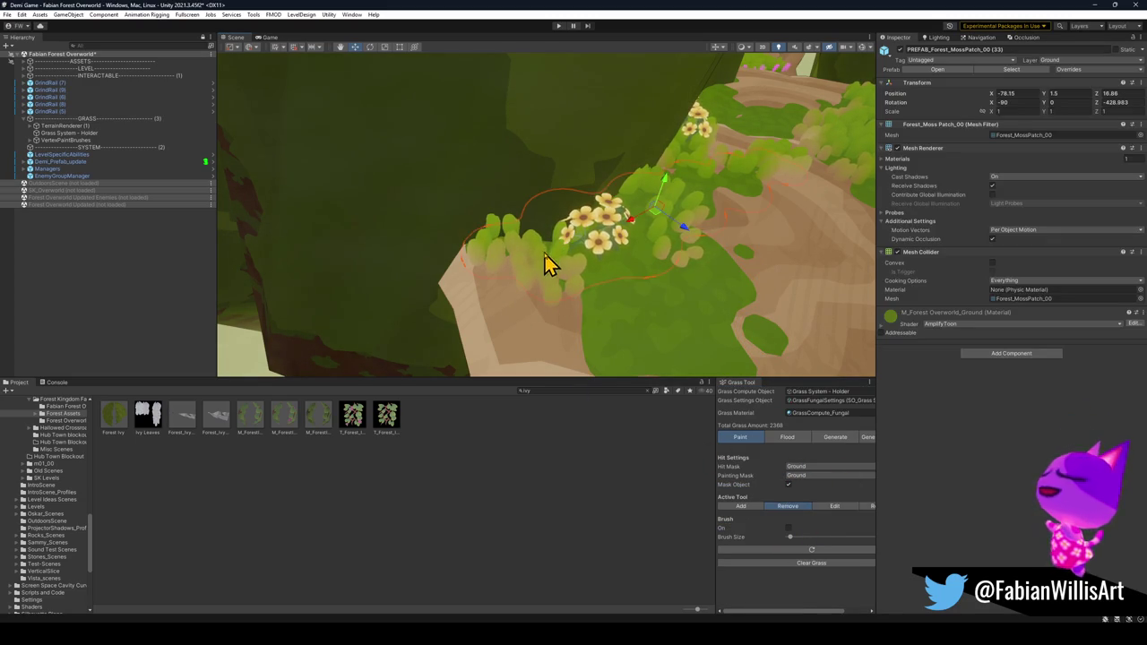
click(789, 485)
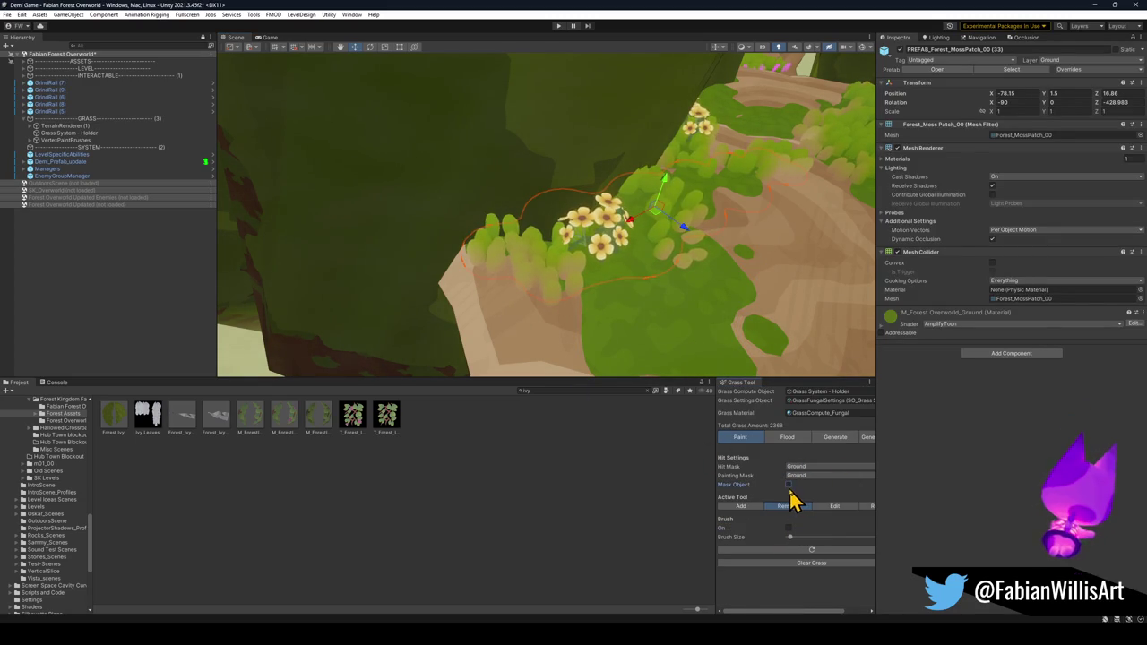
click(789, 528)
mouse_move(512, 282)
mouse_down()
mouse_move(536, 285)
mouse_move(515, 264)
mouse_move(533, 254)
mouse_up()
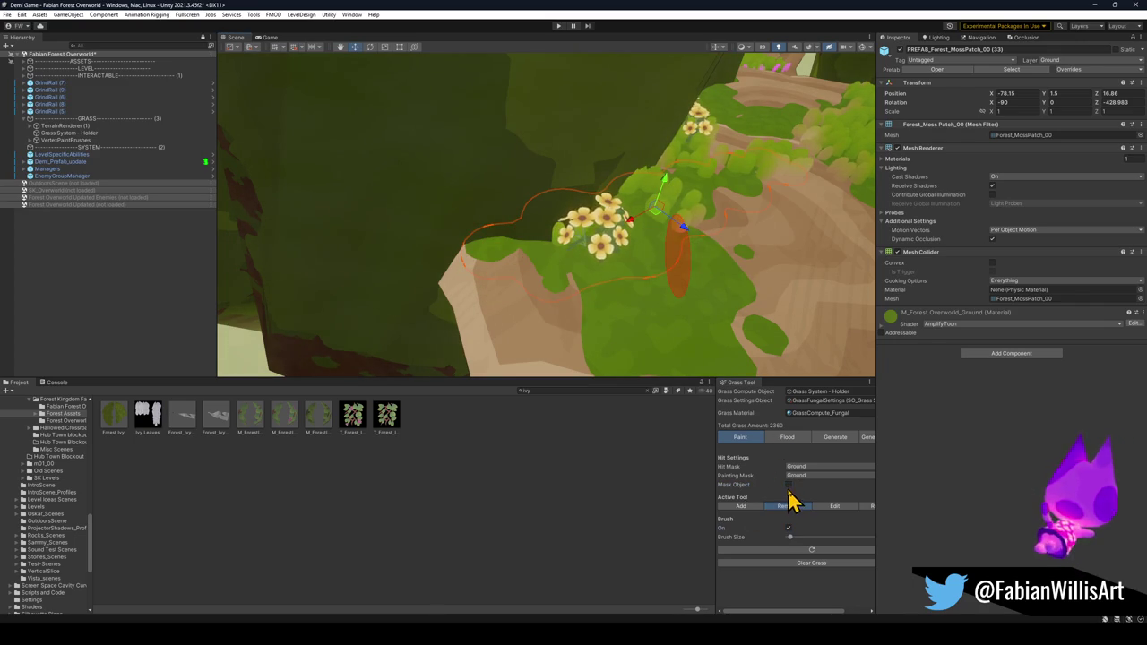
mouse_move(612, 368)
mouse_down()
mouse_move(619, 243)
mouse_move(731, 223)
mouse_move(635, 187)
mouse_move(543, 212)
mouse_move(573, 263)
mouse_move(468, 259)
mouse_move(352, 221)
mouse_move(389, 213)
mouse_up()
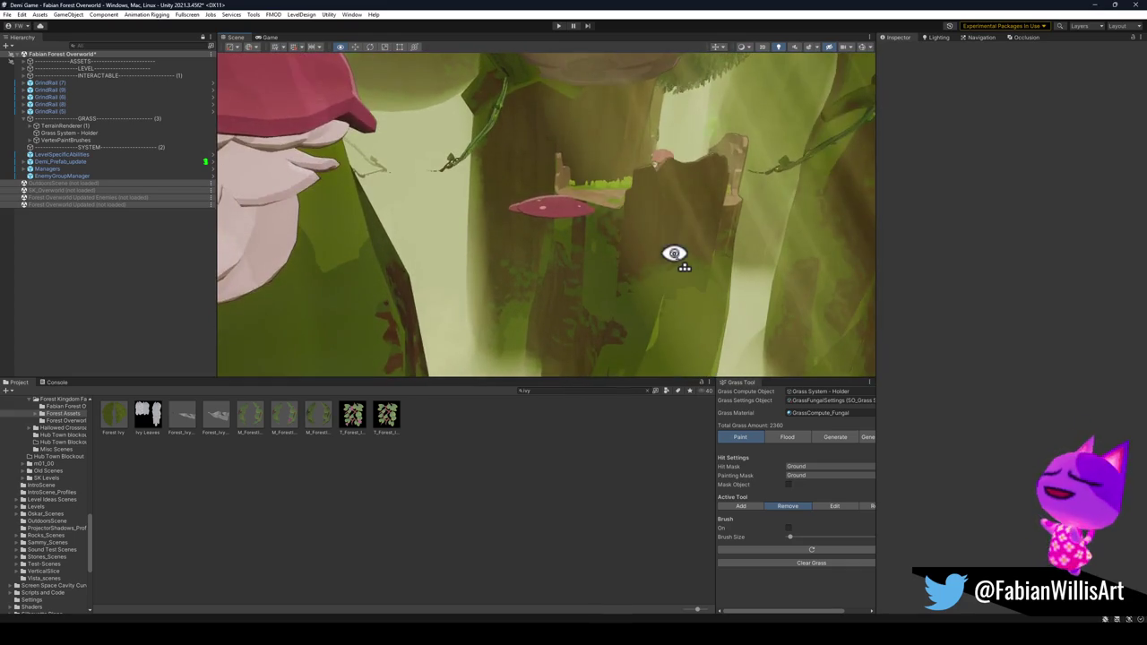
- Fly the view to the wooden bridge path and select a moss patch there
drag(877, 259, 958, 279)
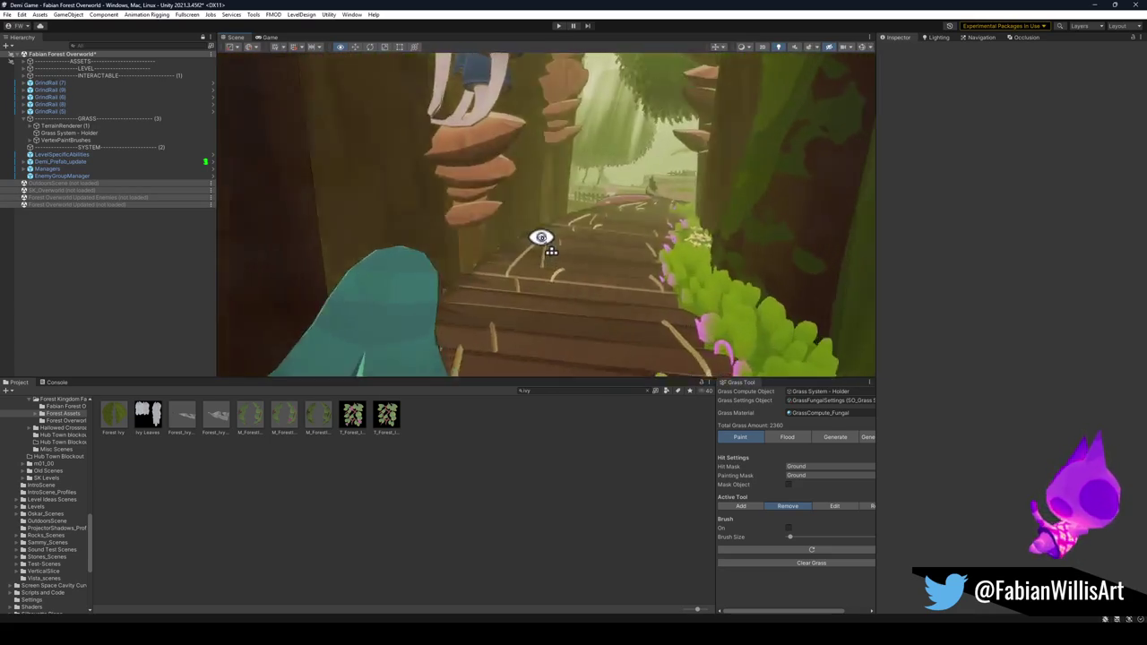
key(w)
mouse_move(609, 233)
mouse_down()
mouse_move(768, 264)
mouse_move(688, 238)
mouse_move(724, 238)
mouse_move(686, 238)
mouse_move(705, 216)
mouse_move(475, 218)
mouse_move(540, 218)
mouse_move(547, 230)
mouse_up()
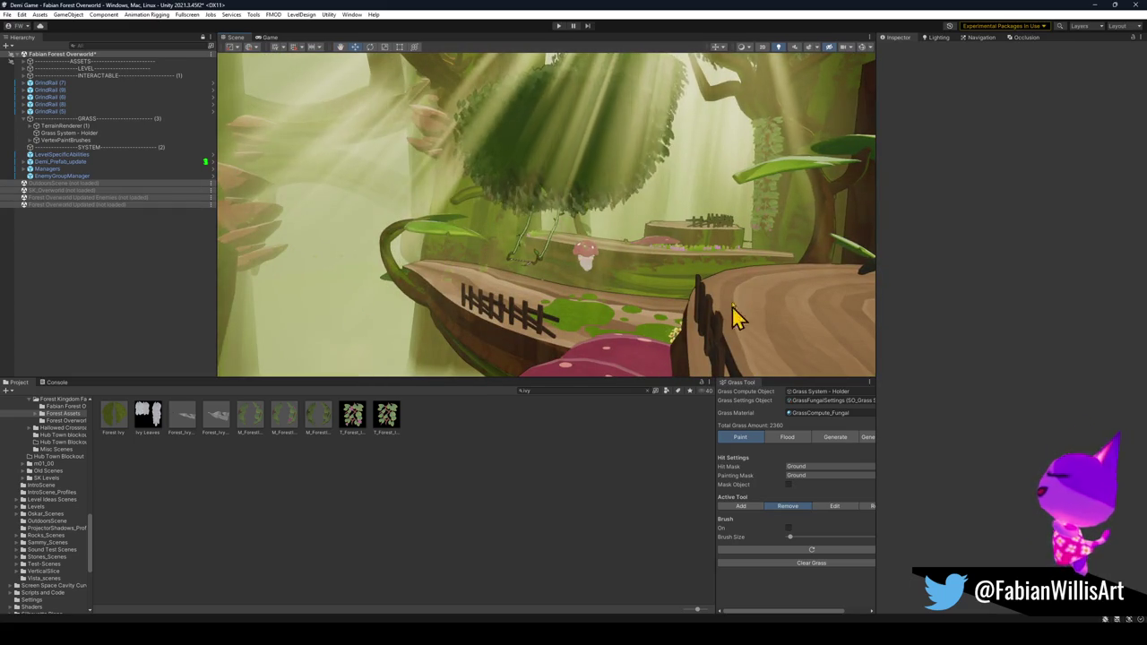
mouse_move(462, 287)
mouse_down()
mouse_move(687, 290)
mouse_move(663, 300)
mouse_up()
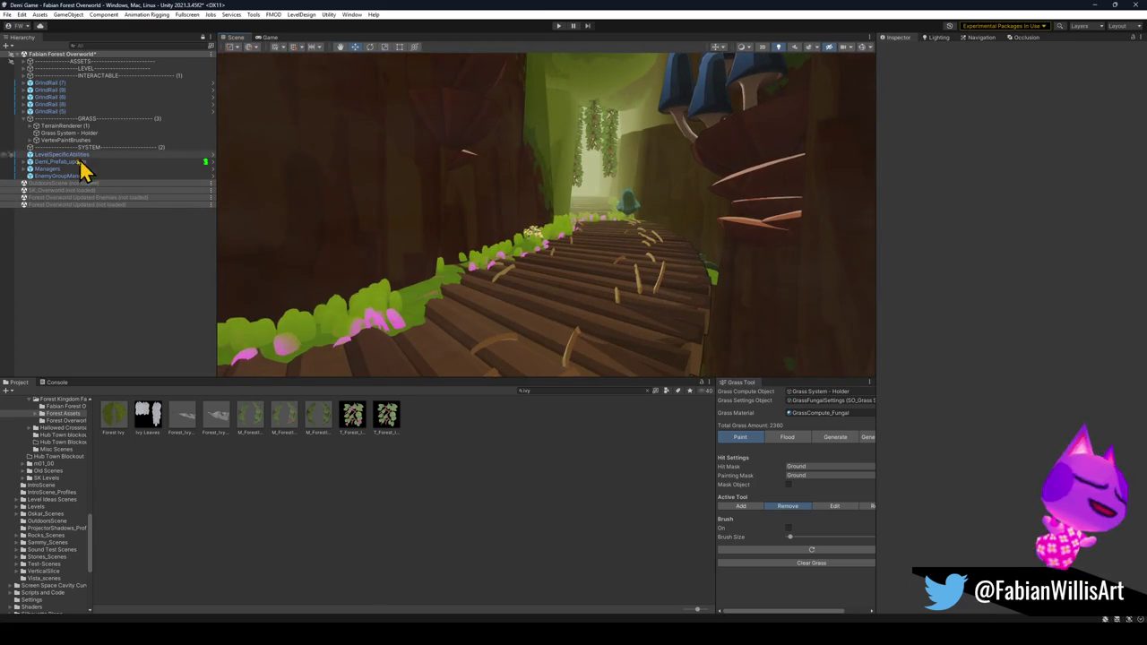
click(117, 119)
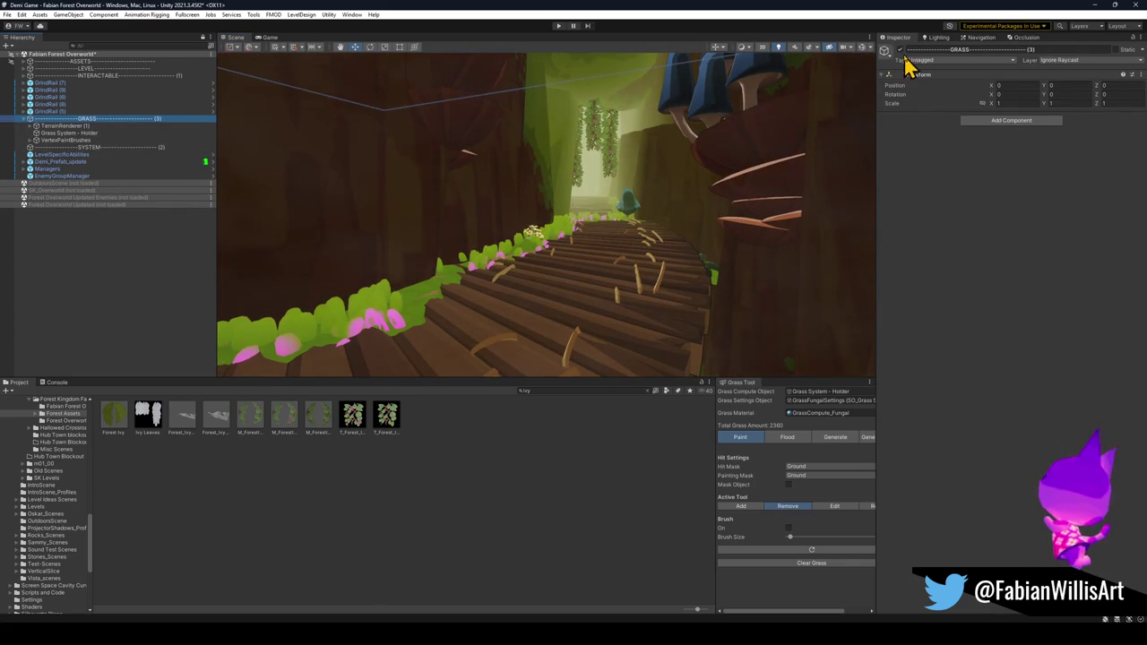
mouse_move(440, 251)
mouse_down()
mouse_move(409, 320)
mouse_move(452, 338)
mouse_up()
click(453, 339)
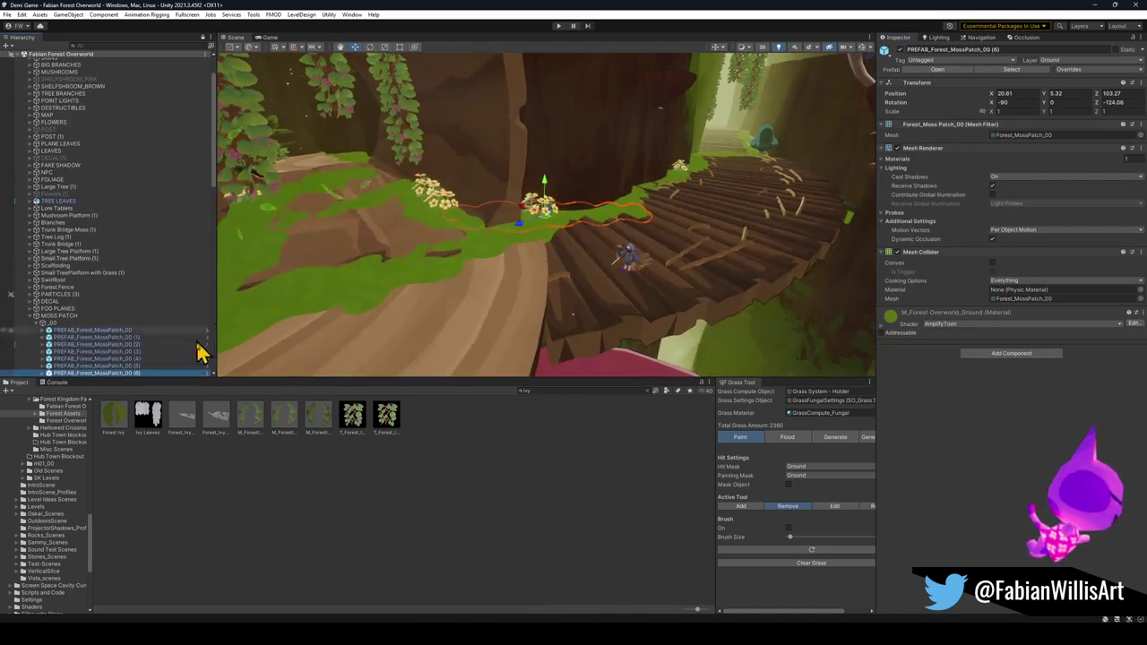
- Open the first moss patch prefab, select all its Marsh_FungalGrassCluster children, and return to the scene
click(208, 373)
click(104, 180)
shift+click(101, 80)
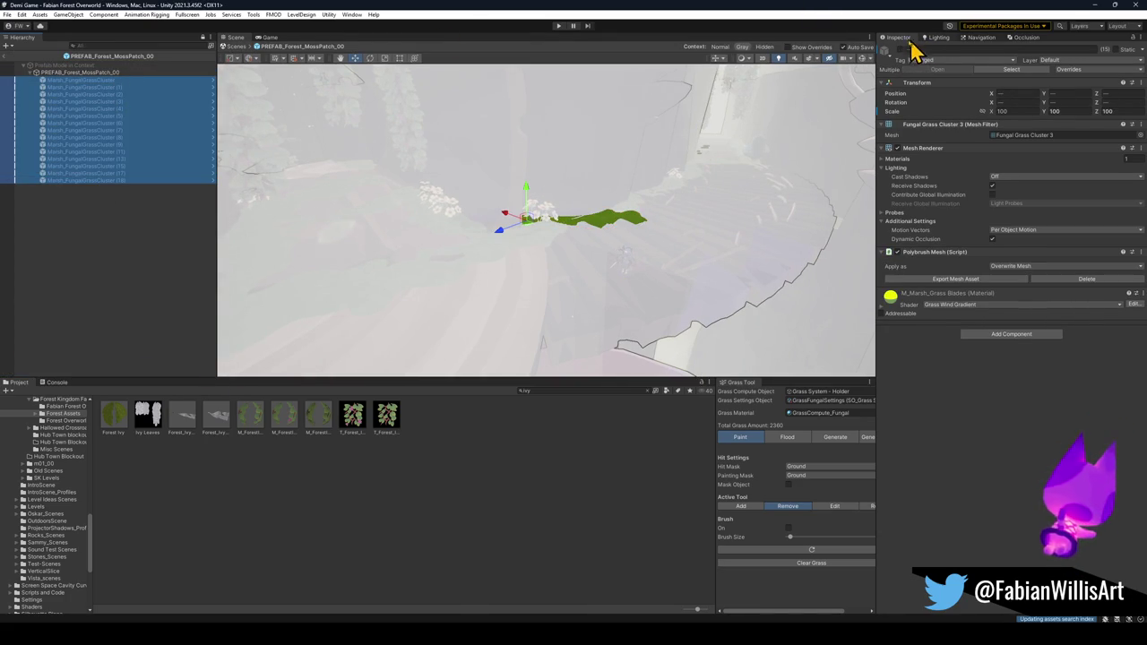
click(9, 57)
mouse_move(474, 294)
mouse_down()
mouse_move(601, 218)
mouse_move(579, 228)
mouse_move(588, 218)
mouse_move(575, 221)
mouse_move(712, 242)
mouse_move(671, 248)
mouse_move(681, 250)
mouse_move(645, 287)
mouse_move(493, 235)
mouse_up()
- Frame a second moss patch, edit all MossPatch_01 grass clusters, then exit Prefab Mode
click(494, 238)
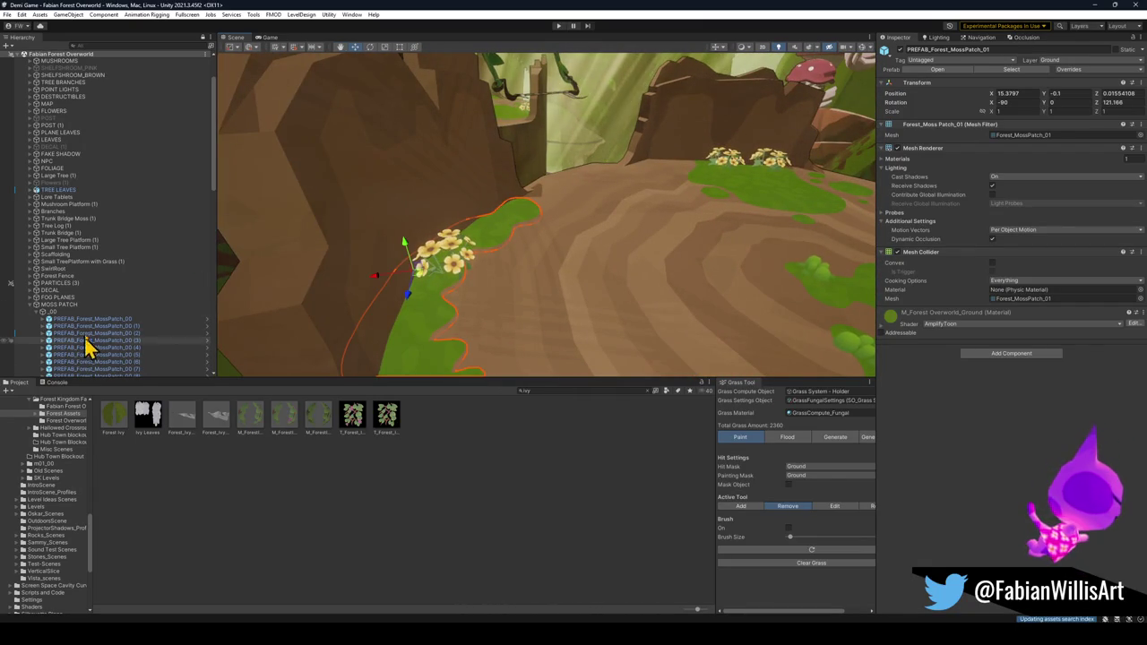
key(f)
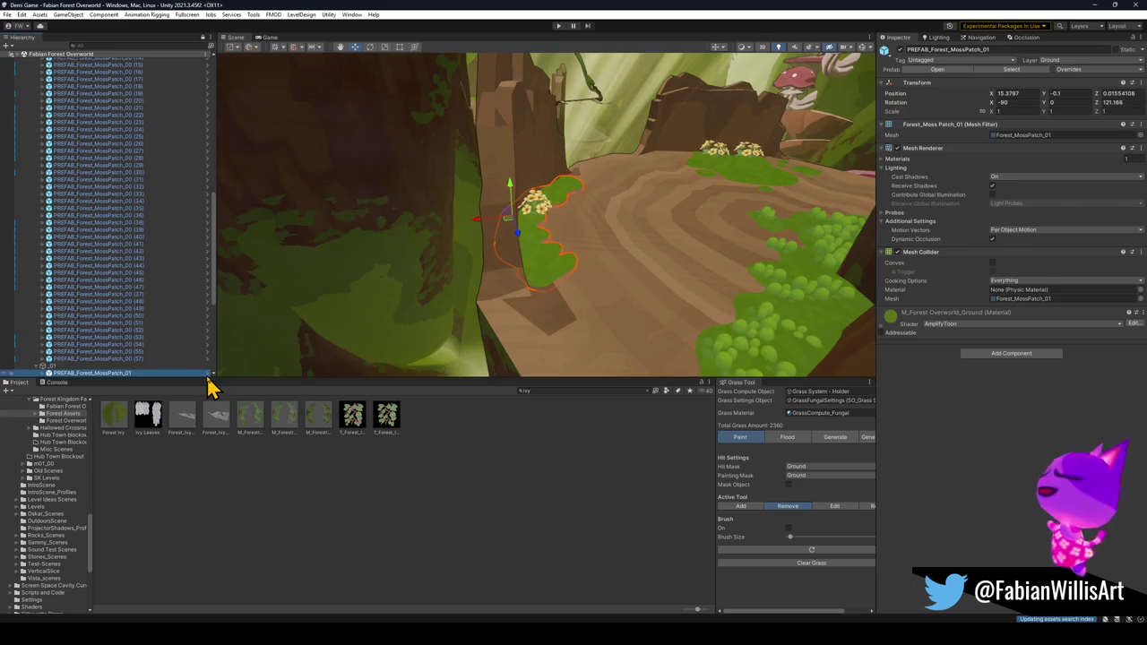
click(207, 373)
click(104, 194)
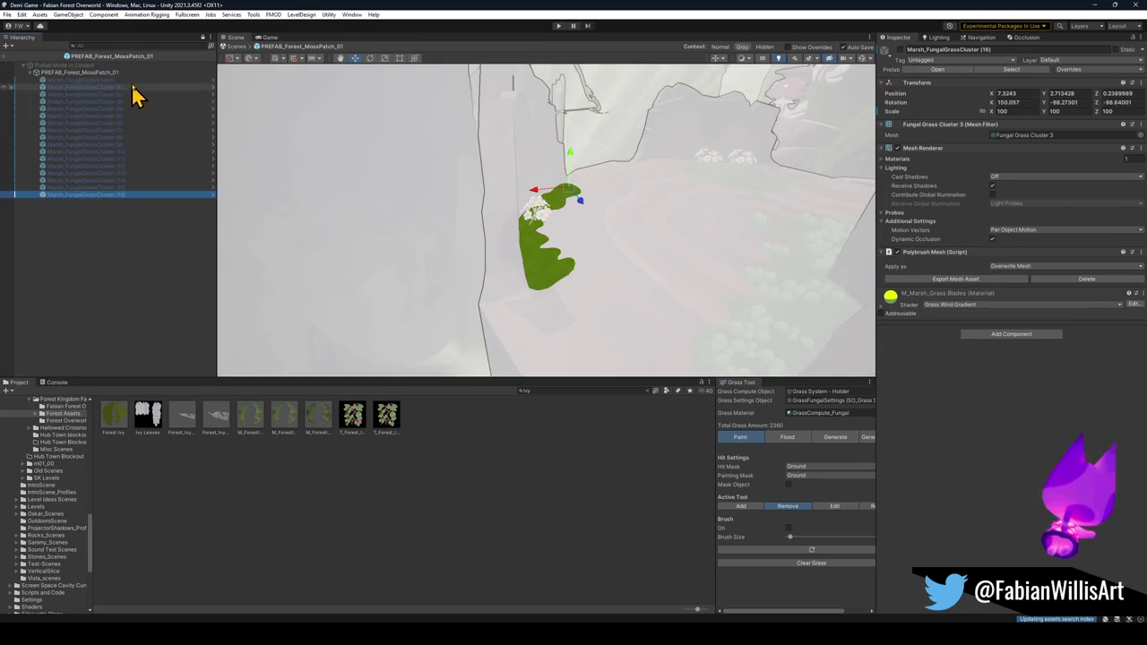
shift+click(201, 80)
click(538, 213)
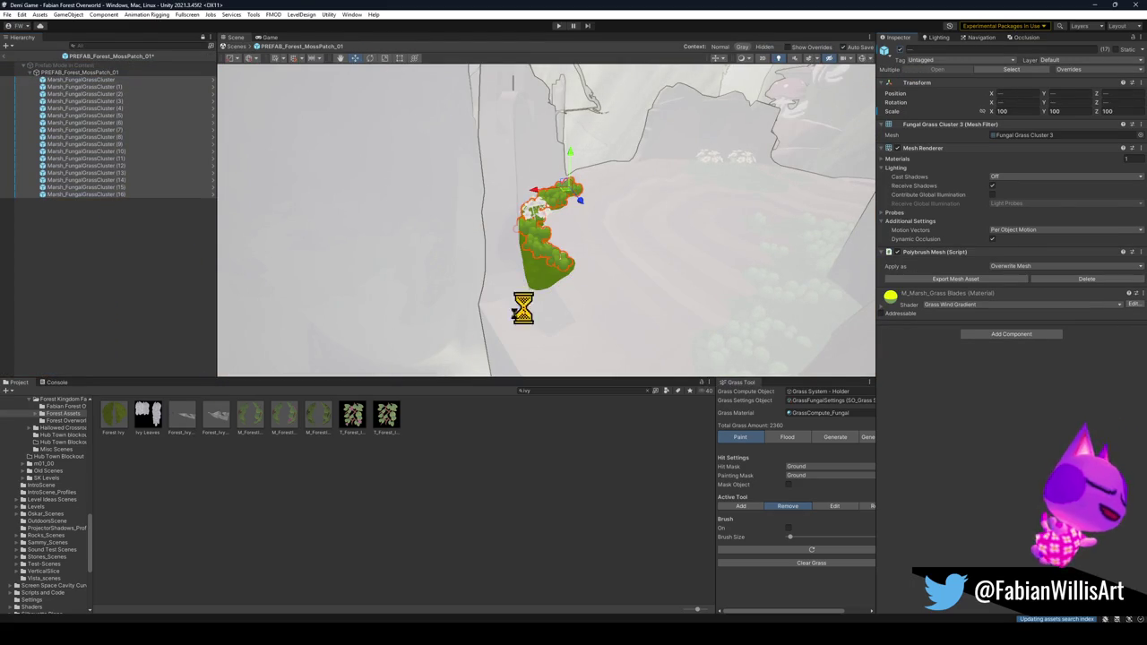
click(6, 56)
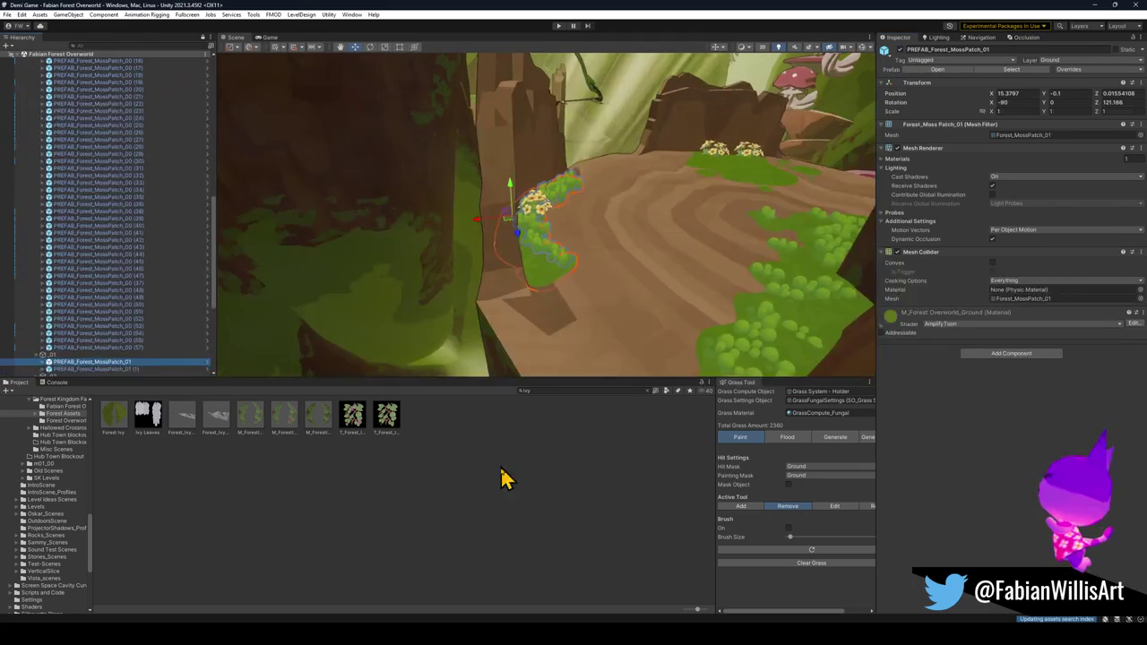
mouse_move(558, 456)
mouse_down()
mouse_move(678, 221)
mouse_move(543, 225)
mouse_move(667, 245)
mouse_move(487, 245)
mouse_move(576, 268)
mouse_move(812, 289)
mouse_move(707, 259)
mouse_move(761, 274)
mouse_move(750, 209)
mouse_move(754, 218)
mouse_up()
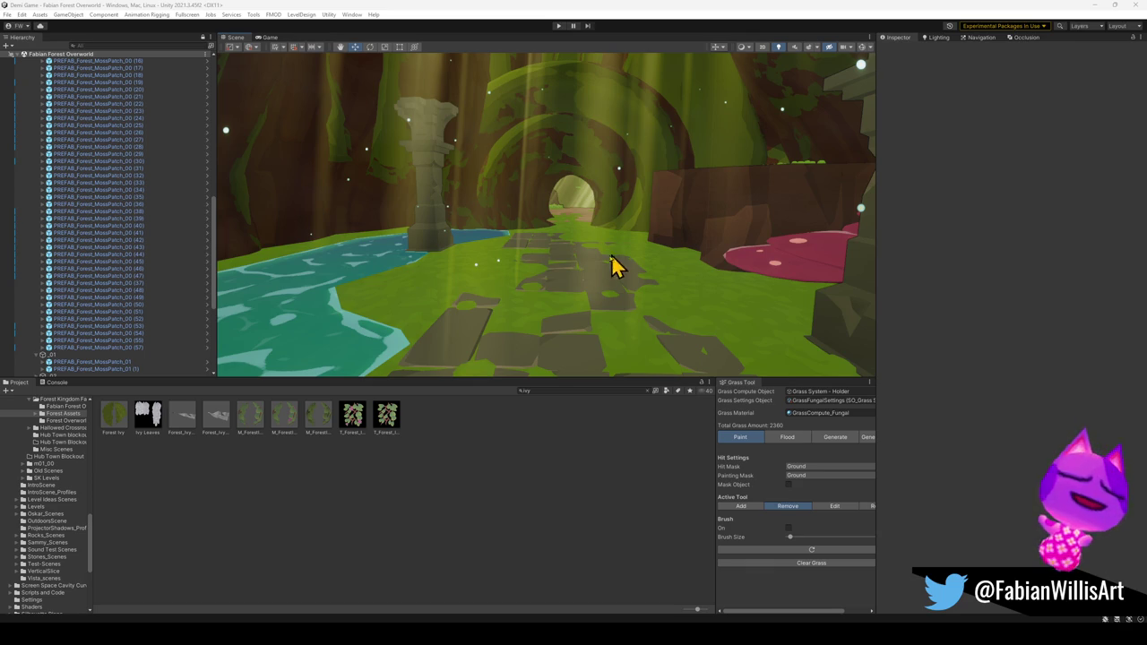
drag(614, 266, 645, 256)
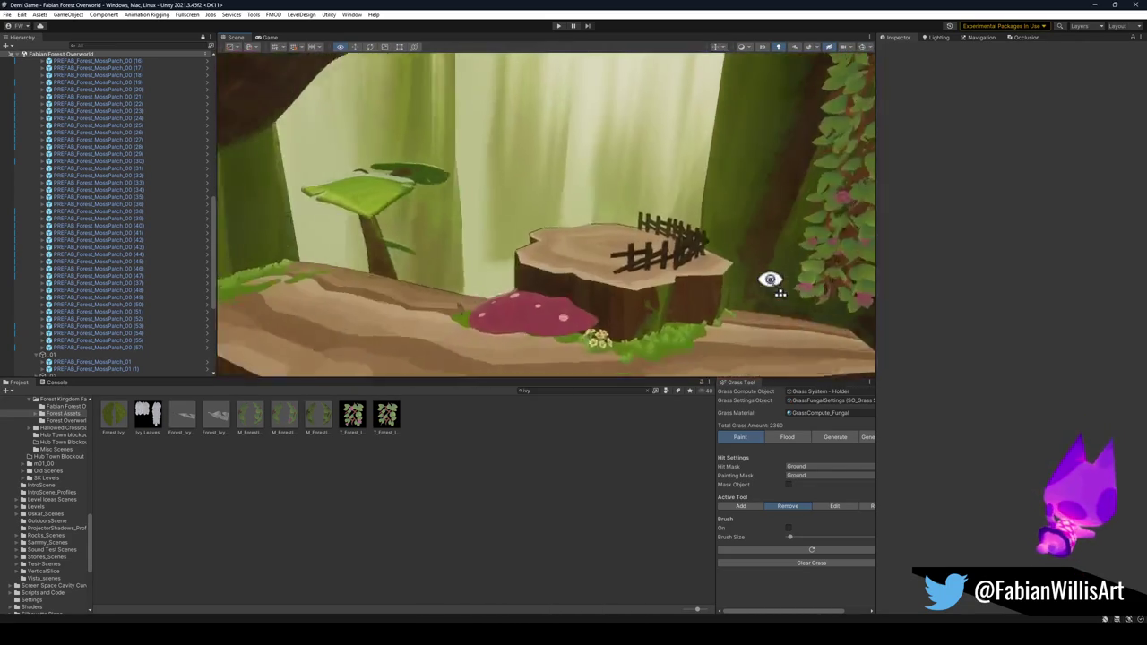
mouse_move(571, 250)
mouse_down()
mouse_move(679, 259)
mouse_move(726, 230)
mouse_move(793, 225)
mouse_move(619, 223)
mouse_move(619, 239)
mouse_move(622, 225)
mouse_move(529, 221)
mouse_move(522, 267)
mouse_move(522, 184)
mouse_move(560, 144)
mouse_move(579, 205)
mouse_move(633, 224)
mouse_move(602, 256)
mouse_up()
drag(726, 257, 724, 263)
mouse_move(514, 279)
mouse_down()
mouse_move(610, 264)
mouse_move(657, 281)
mouse_move(466, 274)
mouse_move(473, 291)
mouse_move(564, 286)
mouse_up()
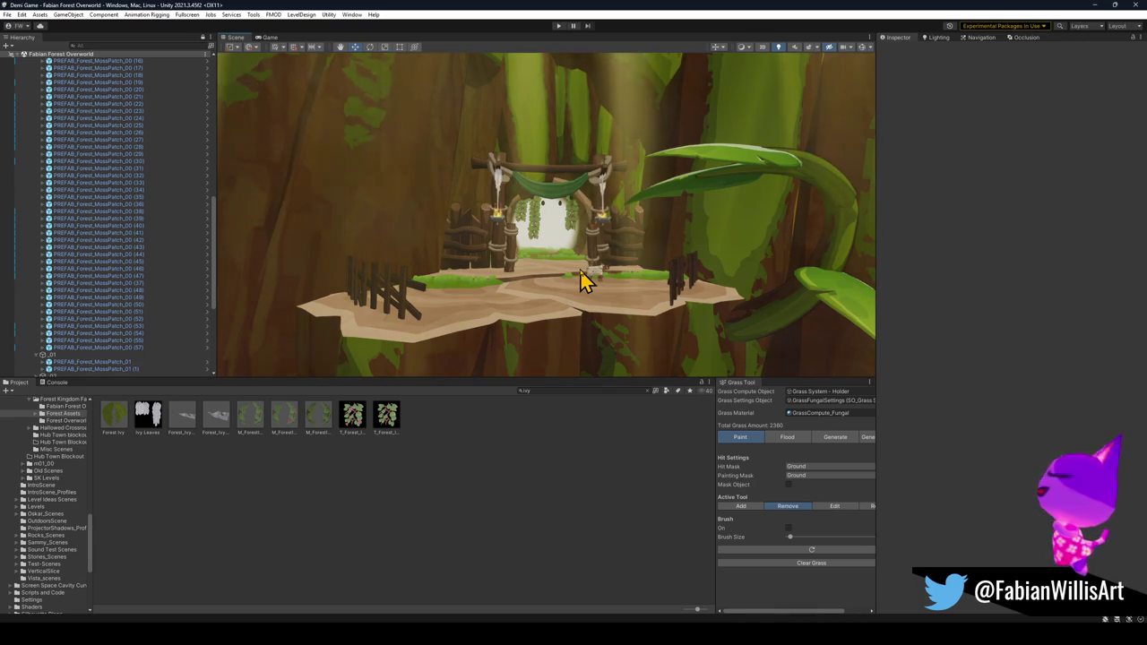
mouse_move(552, 246)
mouse_down()
mouse_move(554, 307)
mouse_move(493, 326)
mouse_move(435, 314)
mouse_move(514, 238)
mouse_move(658, 236)
mouse_move(440, 216)
mouse_move(823, 253)
mouse_up()
click(435, 314)
- Rotate and move the left-ledge moss patch so it follows the platform edge
click(546, 545)
mouse_move(628, 269)
mouse_down()
mouse_move(615, 259)
mouse_move(659, 258)
mouse_up()
click(670, 190)
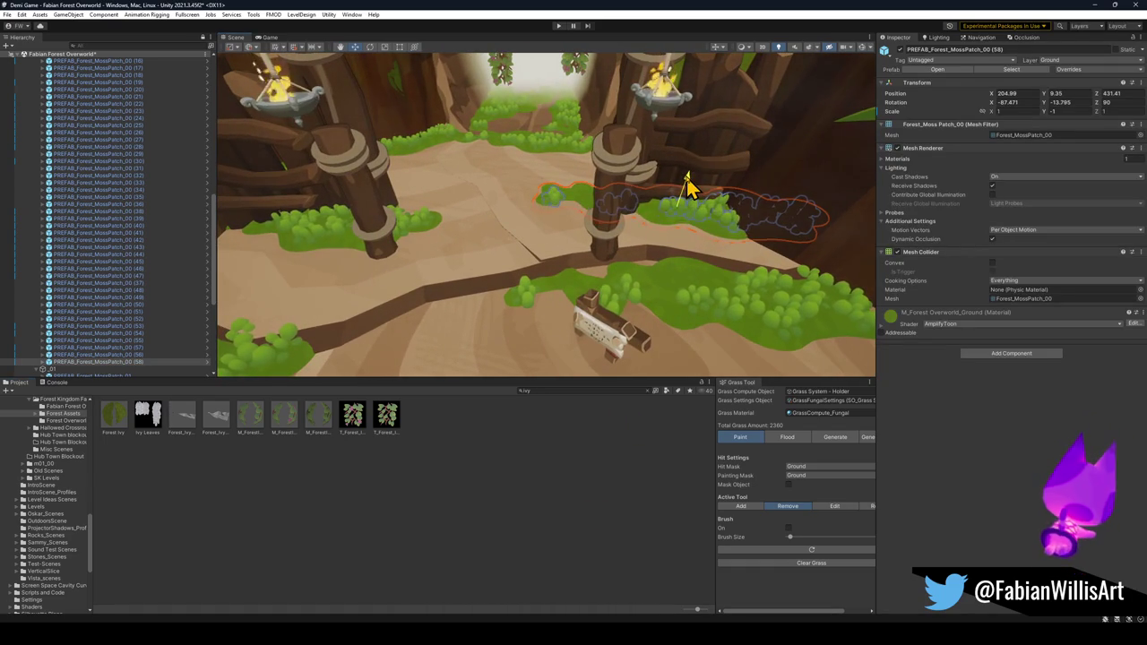
click(627, 512)
mouse_move(690, 304)
mouse_down()
mouse_move(763, 266)
mouse_move(742, 289)
mouse_move(758, 289)
mouse_move(558, 259)
mouse_move(603, 242)
mouse_up()
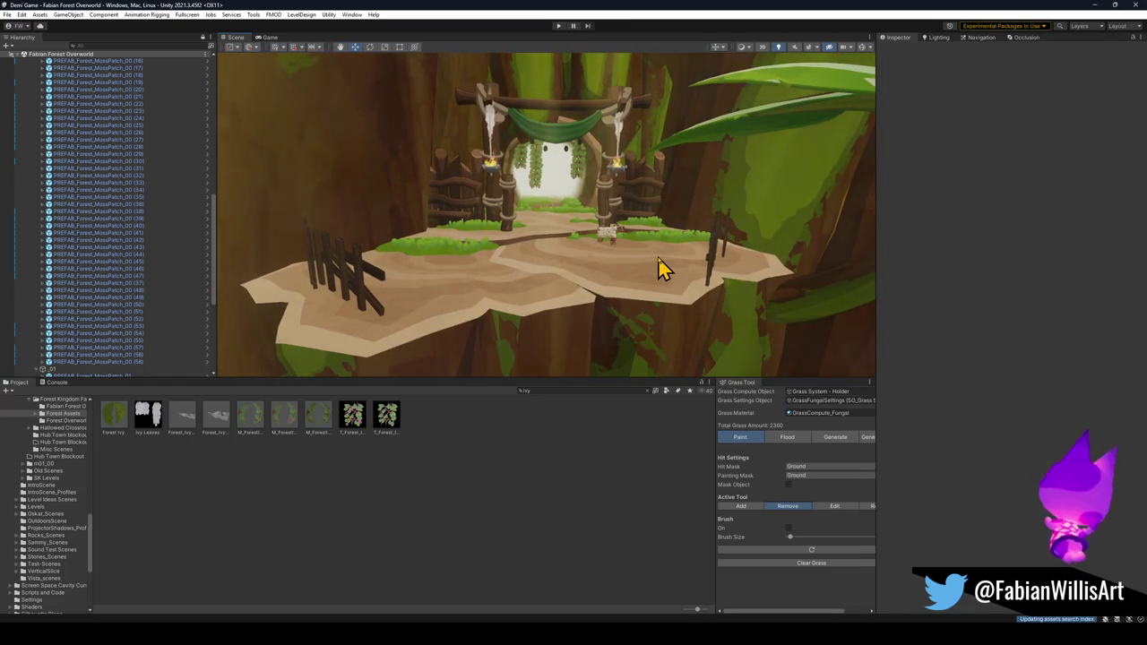
mouse_move(630, 257)
mouse_down()
mouse_move(566, 256)
mouse_move(569, 270)
mouse_move(636, 266)
mouse_move(489, 285)
mouse_up()
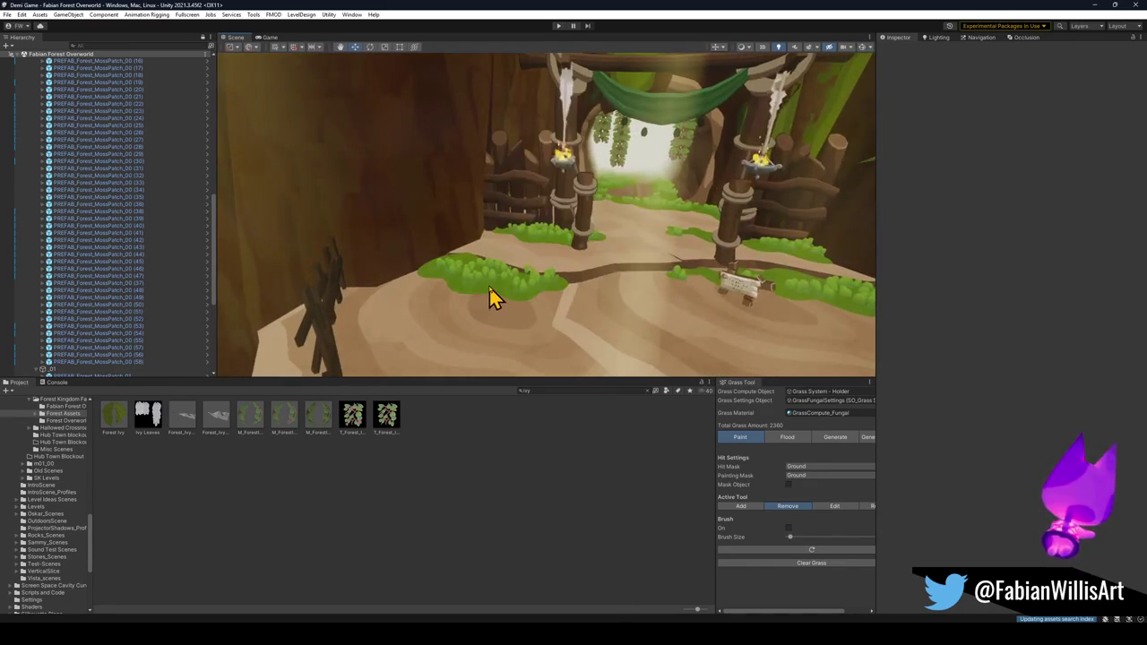
click(489, 286)
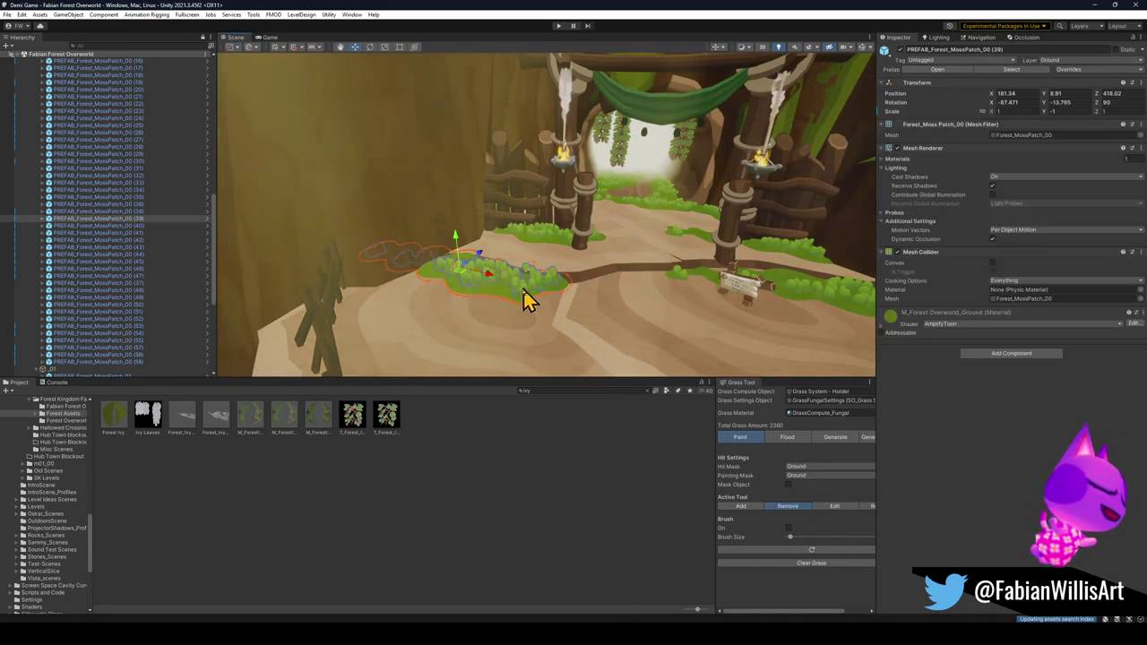
drag(594, 299, 568, 312)
key(w)
mouse_move(467, 268)
mouse_down()
mouse_move(447, 258)
mouse_move(451, 286)
mouse_move(488, 309)
mouse_up()
click(532, 463)
- Rotate and shift the right-hand moss patch near the archway along the ledge edge
mouse_move(576, 310)
mouse_down()
mouse_move(543, 302)
mouse_move(600, 283)
mouse_up()
click(348, 252)
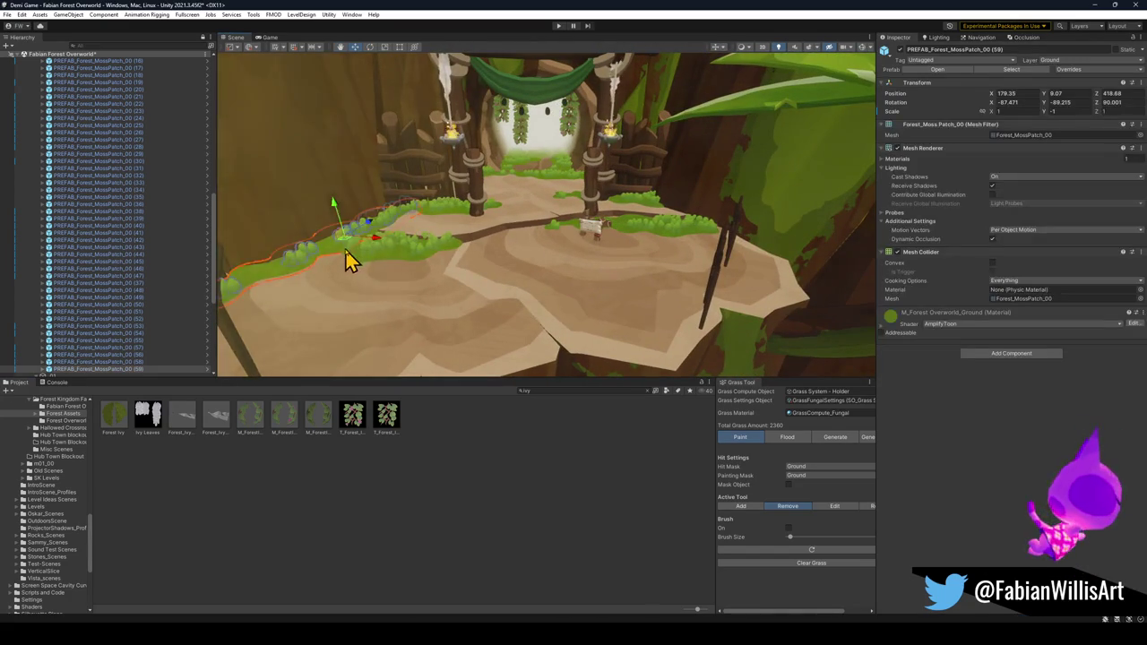
click(706, 256)
mouse_move(719, 259)
mouse_down()
mouse_move(660, 256)
mouse_move(525, 212)
mouse_move(661, 223)
mouse_move(722, 251)
mouse_move(604, 266)
mouse_move(548, 215)
mouse_move(578, 224)
mouse_move(602, 248)
mouse_move(510, 221)
mouse_move(536, 222)
mouse_up()
key(w)
key(e)
key(w)
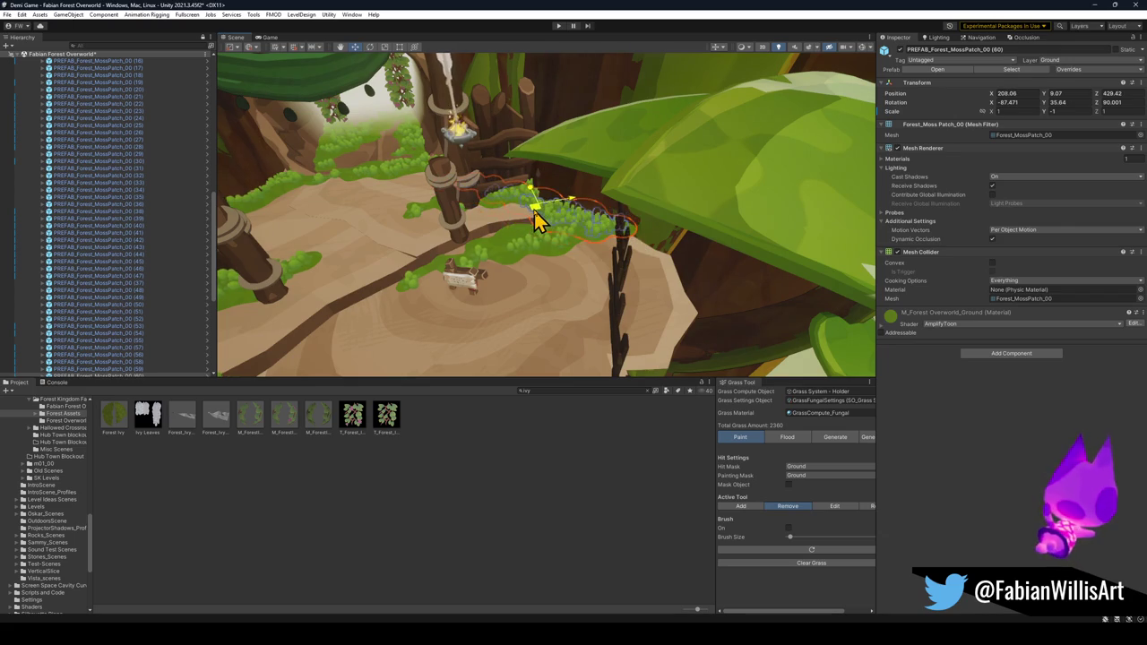
click(494, 538)
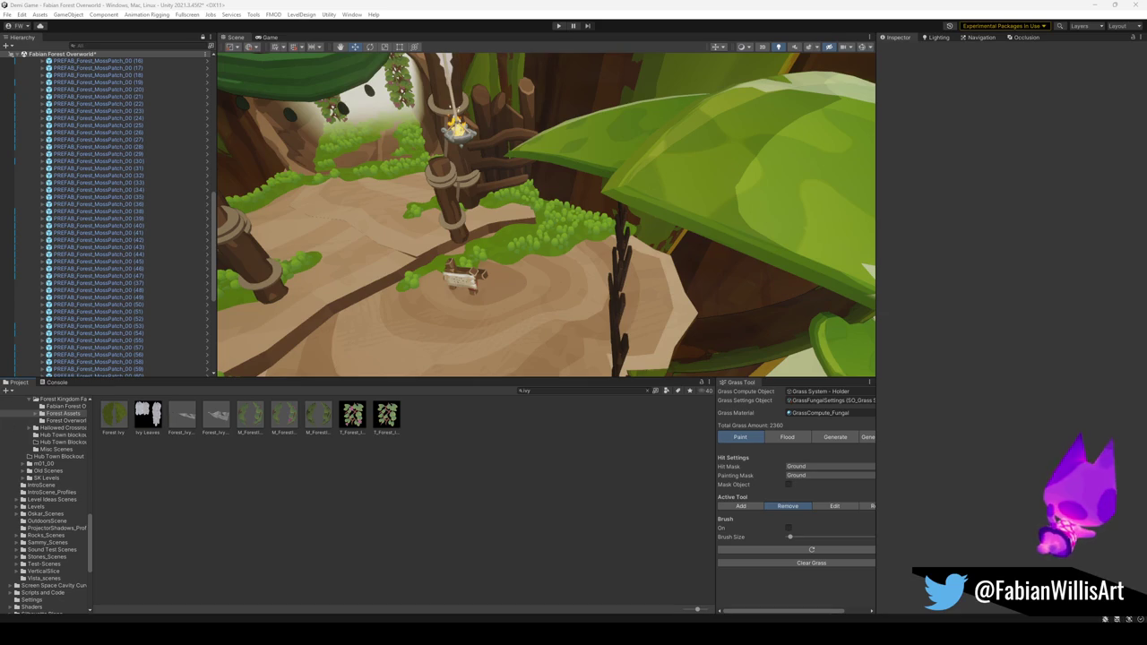
- Slide the moss patch by the wooden post back along the platform edge
mouse_move(552, 280)
mouse_down()
mouse_move(519, 238)
mouse_move(678, 230)
mouse_move(695, 206)
mouse_move(722, 200)
mouse_move(657, 177)
mouse_move(617, 223)
mouse_move(471, 224)
mouse_up()
click(668, 205)
drag(450, 184, 408, 170)
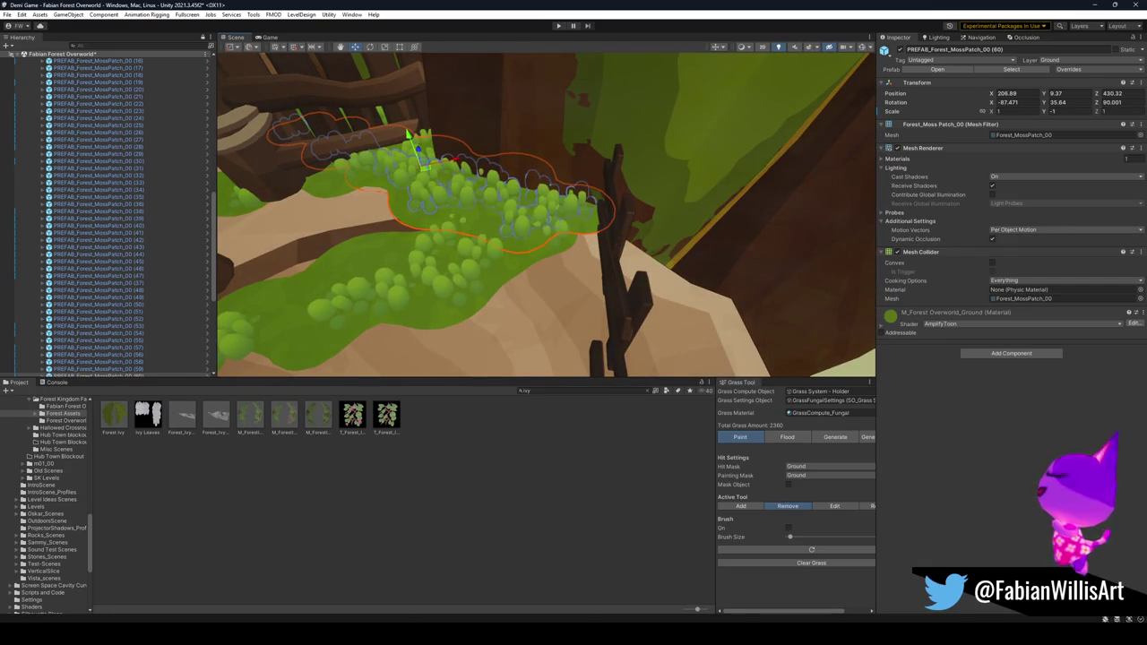
click(410, 476)
- Check another moss patch near the post, leaving it in place
mouse_move(604, 251)
mouse_down()
mouse_move(602, 262)
mouse_move(617, 259)
mouse_up()
click(523, 184)
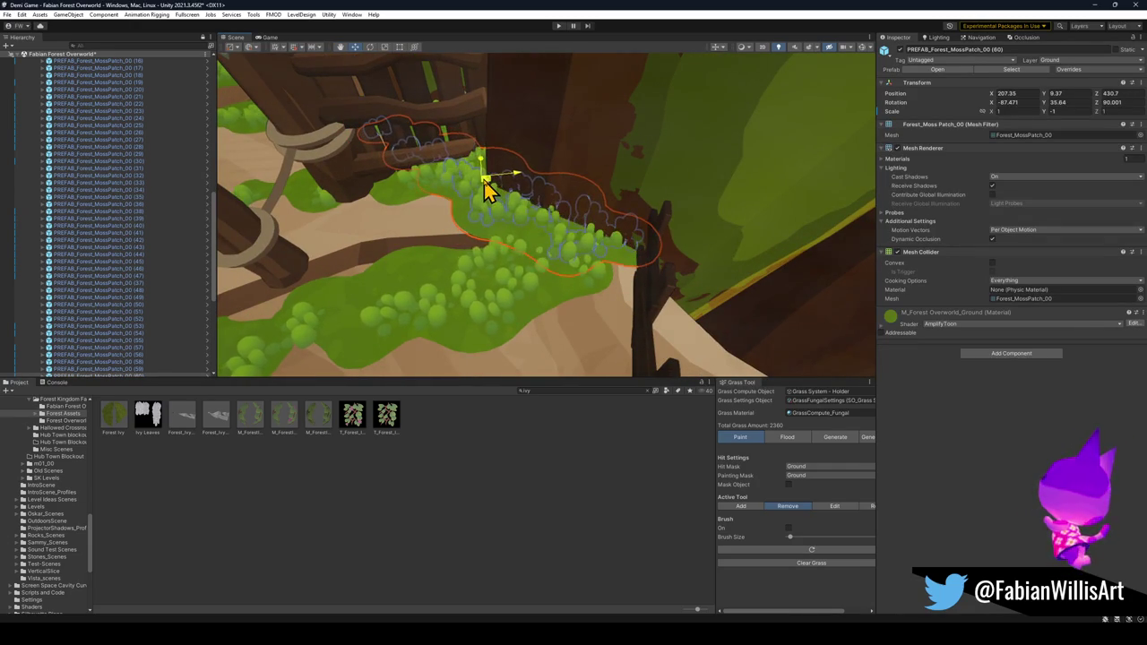
click(494, 473)
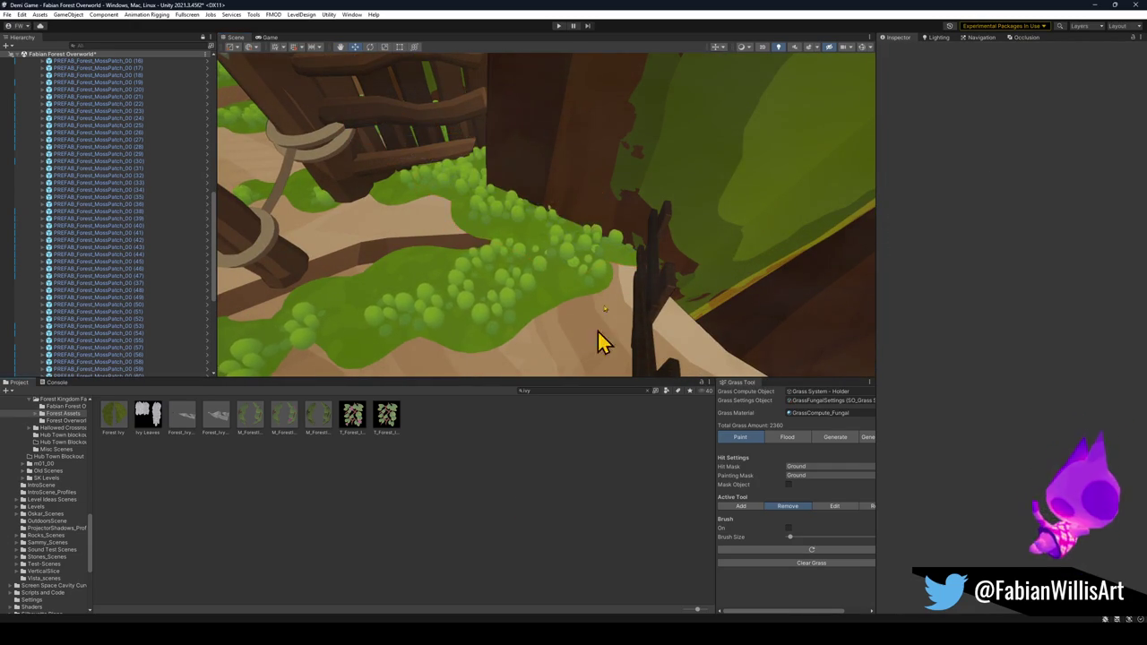
mouse_move(553, 253)
mouse_down()
mouse_move(546, 197)
mouse_move(708, 239)
mouse_move(519, 189)
mouse_move(661, 189)
mouse_move(517, 192)
mouse_move(579, 185)
mouse_move(592, 208)
mouse_up()
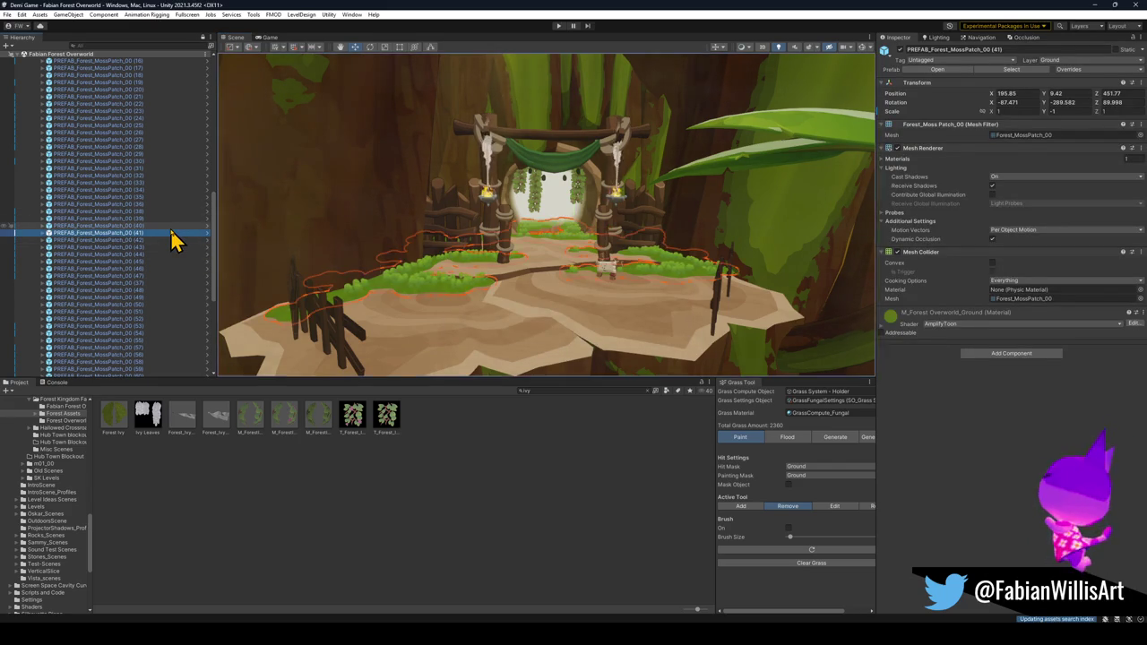
- Select flower Group (31) under ASSETS > FLOWERS and frame it up close
key(ctrl+a)
key(Left)
click(123, 273)
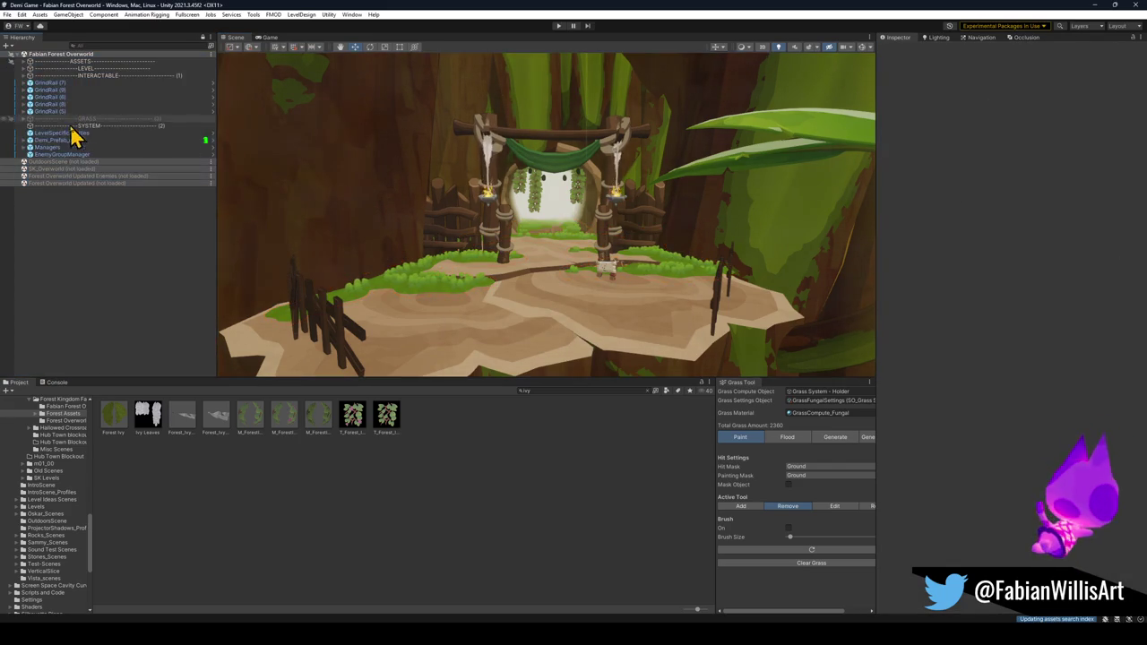
click(25, 63)
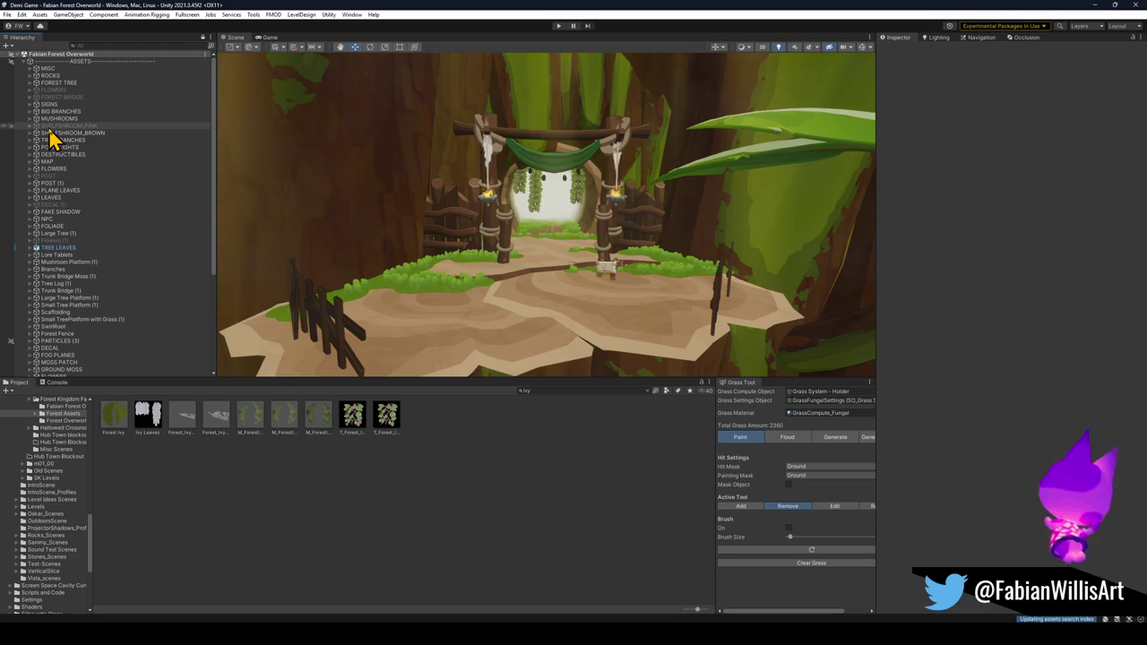
scroll(89, 309, down, 3)
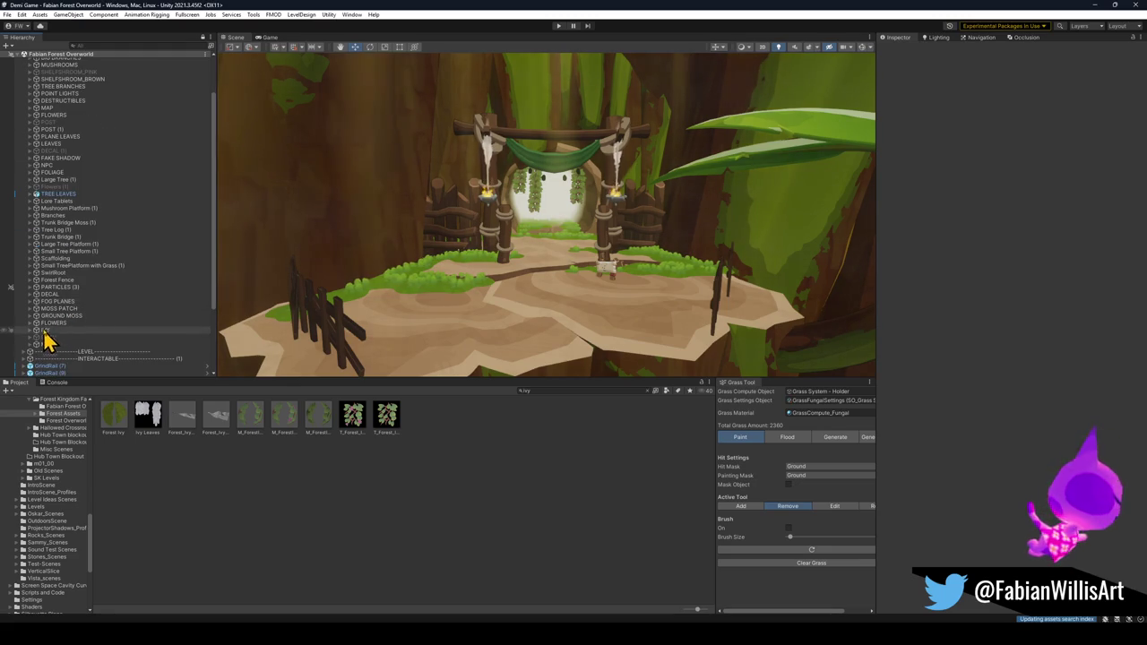
click(56, 333)
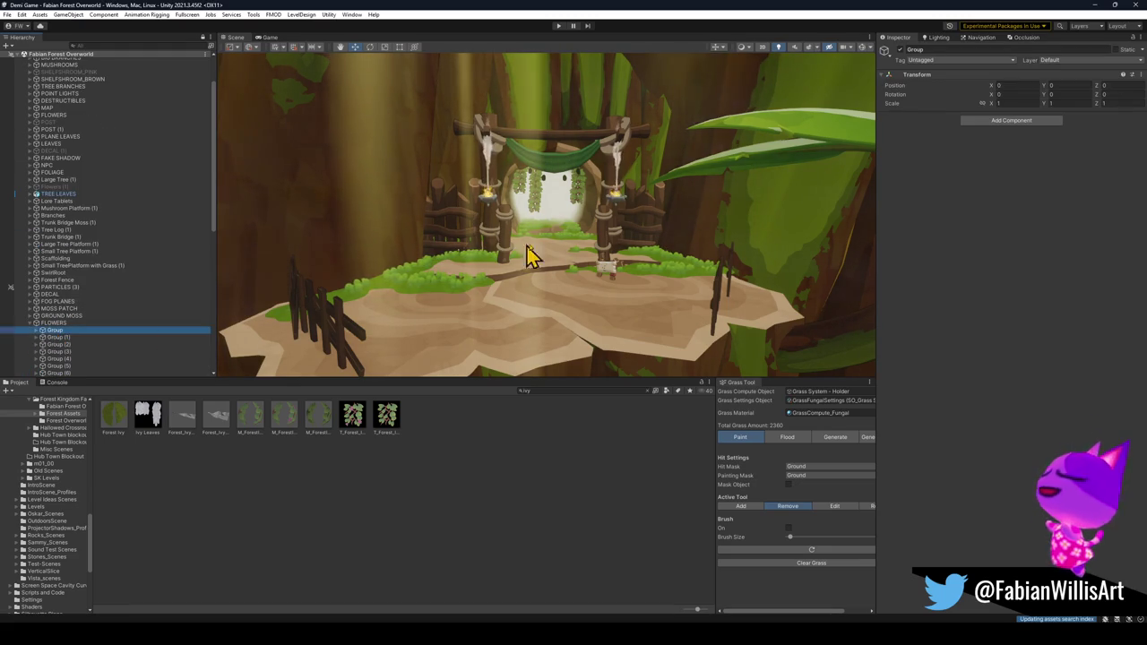
click(414, 280)
mouse_move(558, 264)
mouse_down()
mouse_move(527, 285)
mouse_move(511, 259)
mouse_move(520, 312)
mouse_move(566, 287)
mouse_move(468, 307)
mouse_up()
key(f)
- Settle the flower group onto the ground and place a duplicate at a new spot
key(e)
key(w)
mouse_move(573, 254)
mouse_down()
mouse_move(569, 288)
mouse_move(583, 274)
mouse_move(469, 269)
mouse_up()
key(ctrl+d)
mouse_move(332, 198)
mouse_down()
mouse_move(613, 278)
mouse_move(682, 271)
mouse_move(692, 251)
mouse_move(678, 248)
mouse_move(691, 256)
mouse_move(628, 236)
mouse_move(686, 238)
mouse_move(677, 266)
mouse_up()
- Duplicate the flower cluster again, move it onto the far path and turn it slightly
key(ctrl+d)
key(ctrl+d)
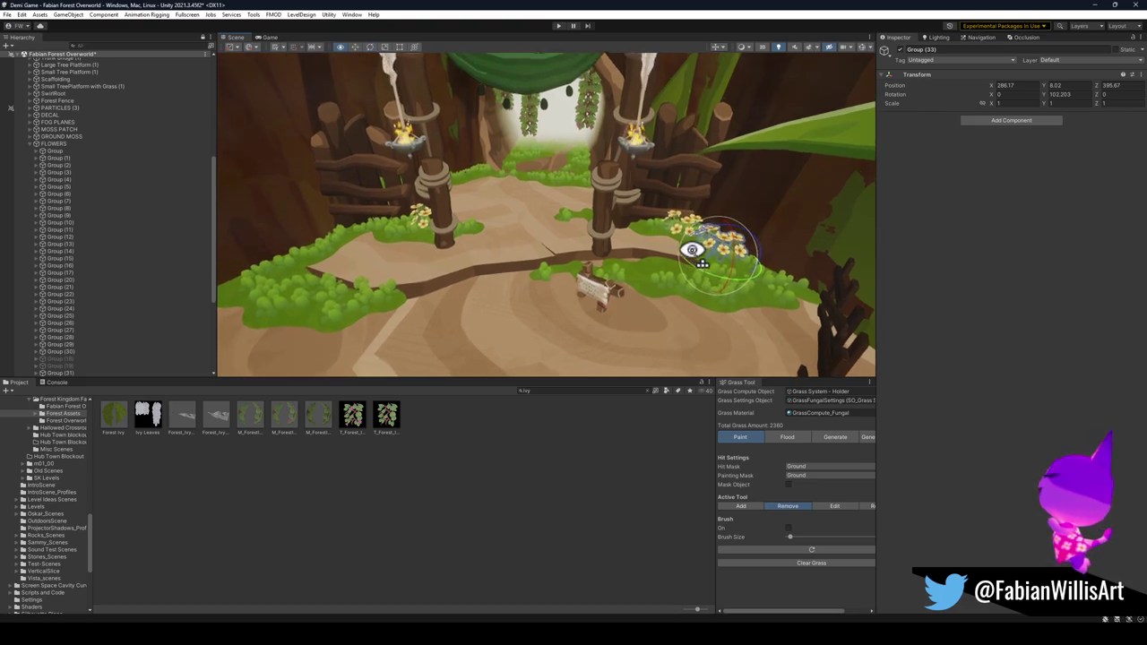
scroll(690, 249, up, 5)
mouse_move(772, 307)
mouse_down()
mouse_move(519, 225)
mouse_move(548, 190)
mouse_up()
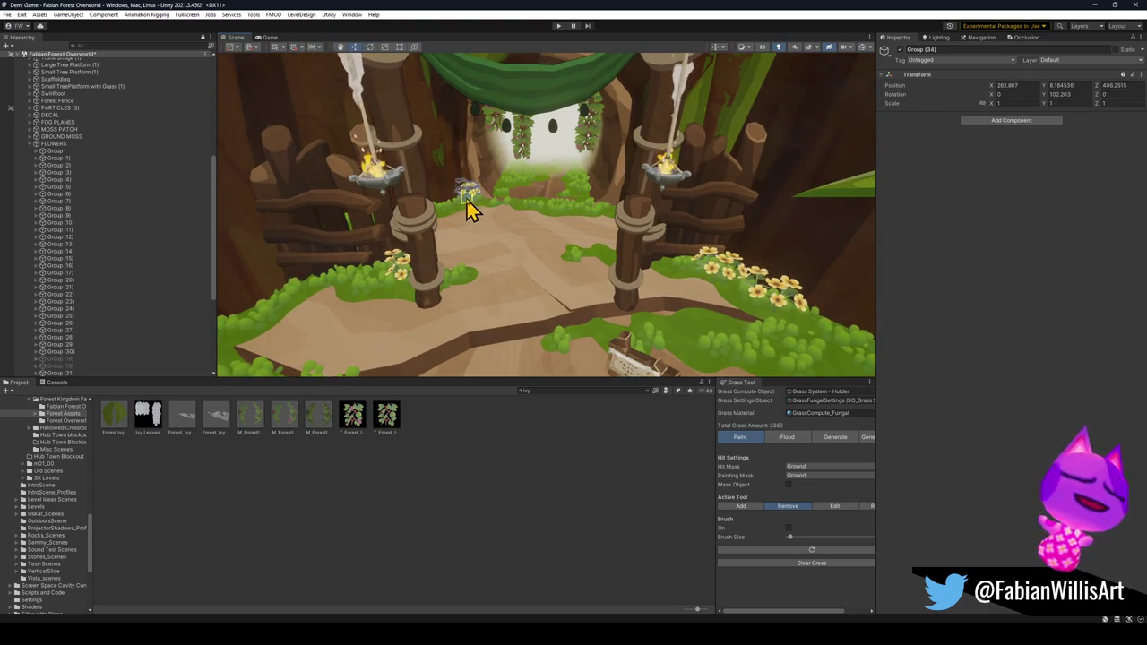
key(e)
drag(478, 212, 502, 228)
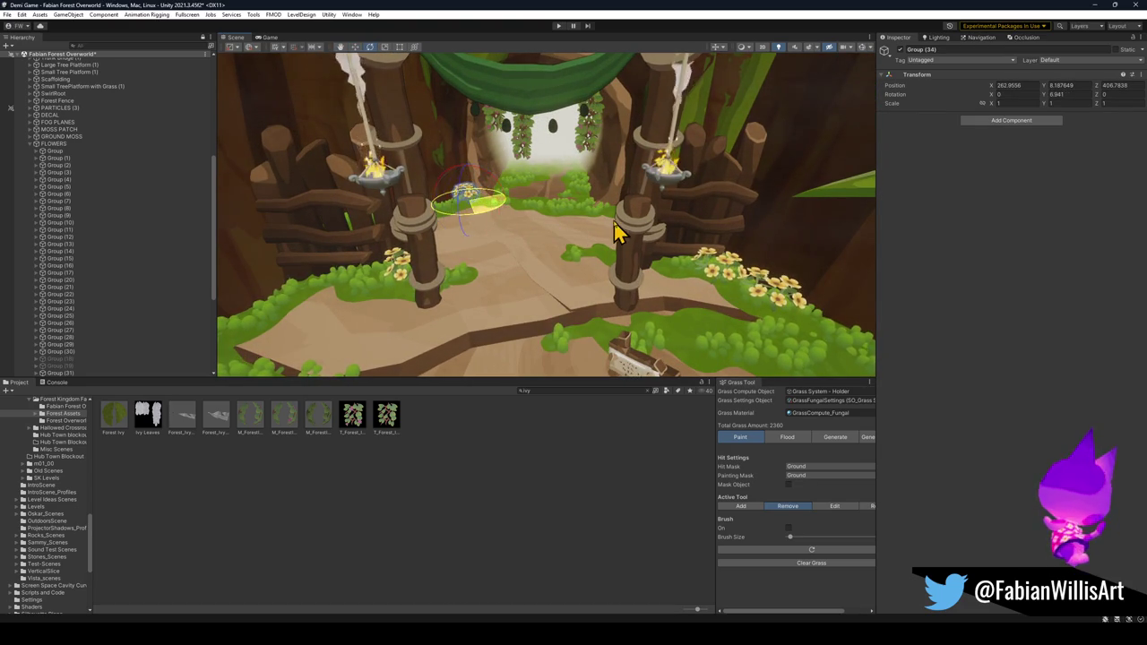
key(f)
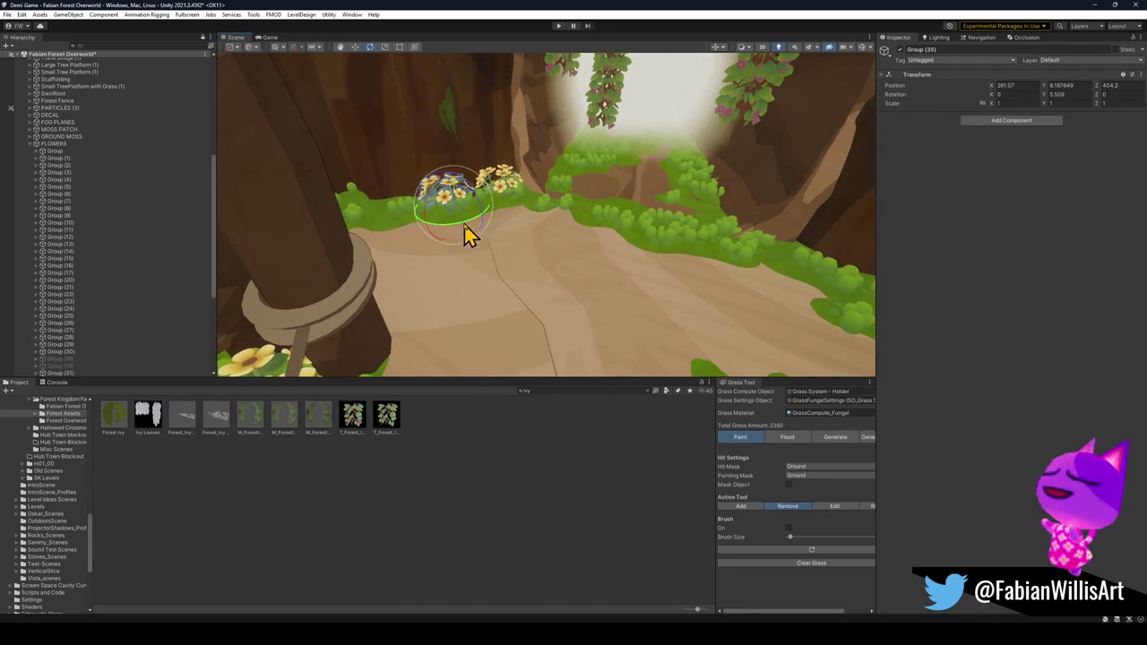
- Deselect the flowers, review the whole platform, and collapse the FLOWERS group
click(621, 594)
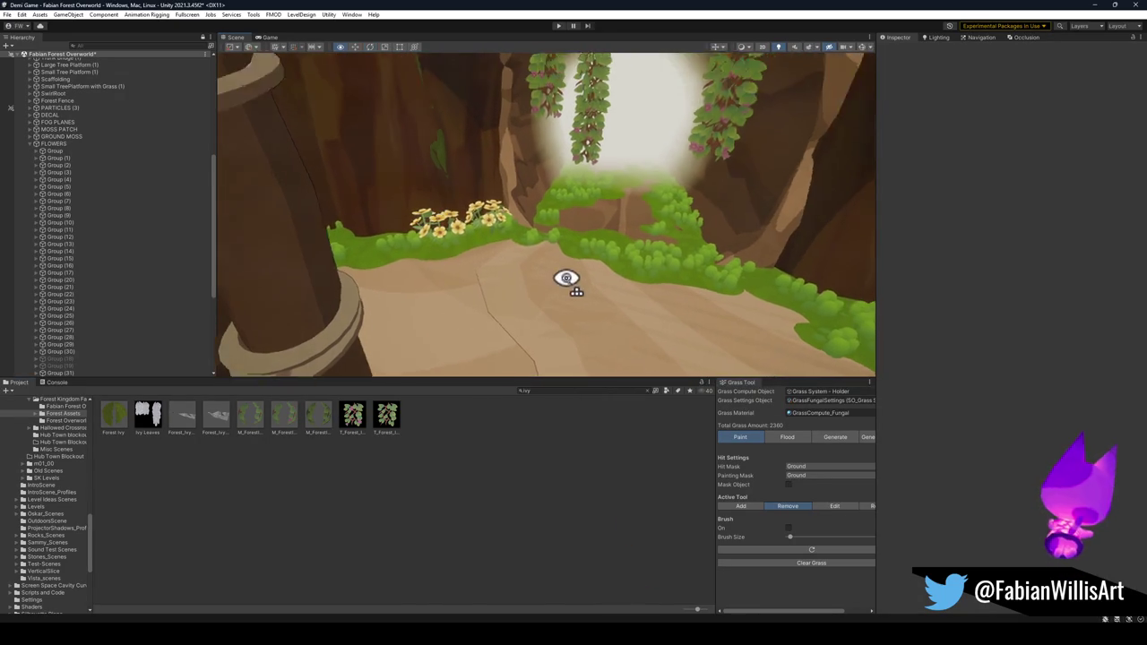
key(w)
key(s)
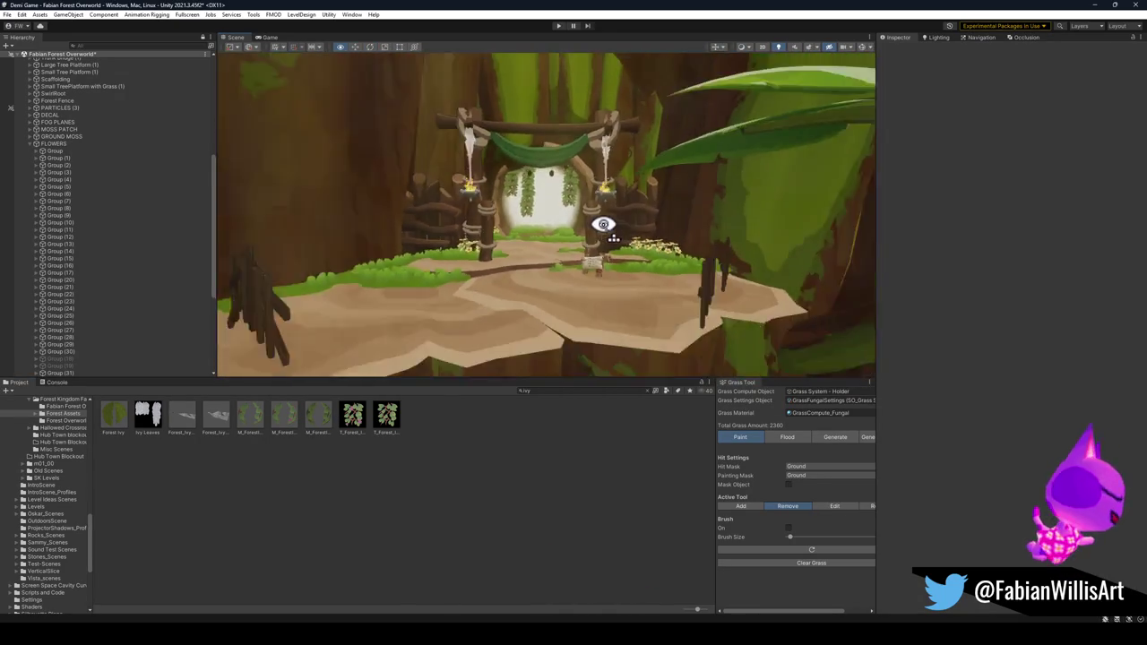
key(a)
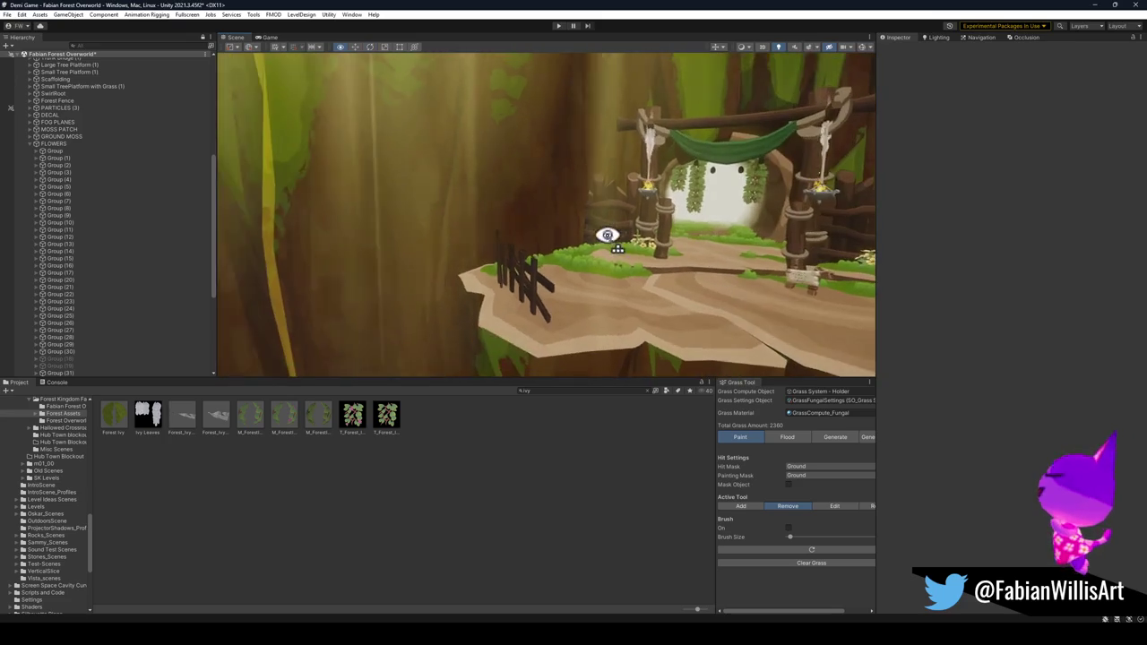
click(31, 145)
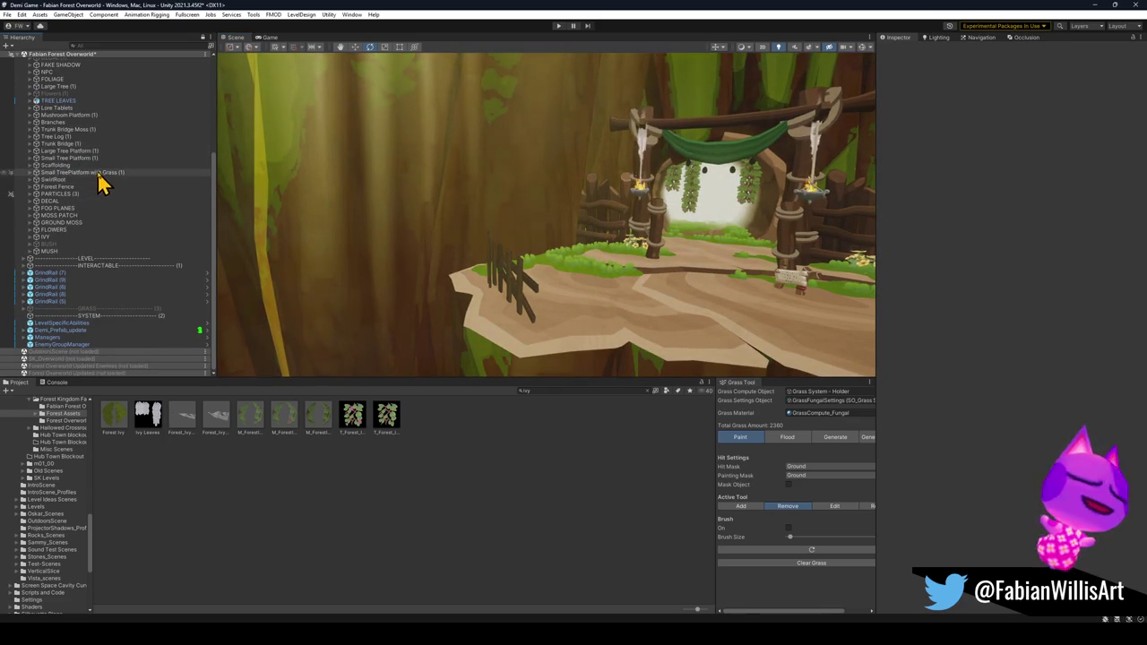
- Expand FOLIAGE > 09 and select Forest_Foliage_09 (21)
scroll(95, 180, up, 5)
click(50, 159)
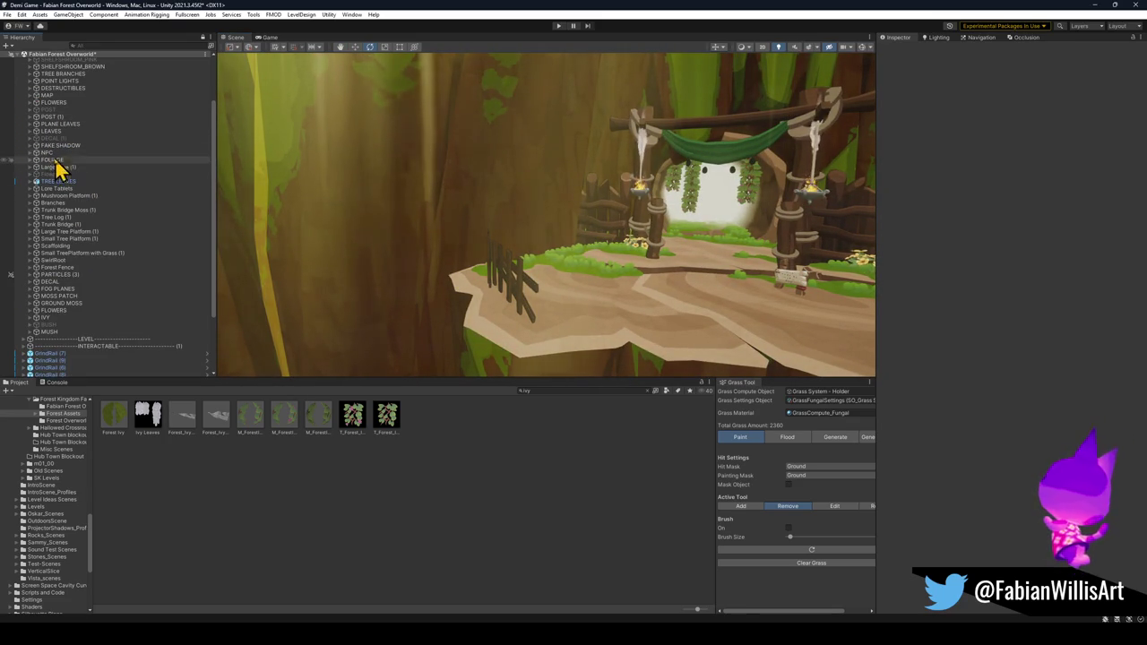
click(31, 160)
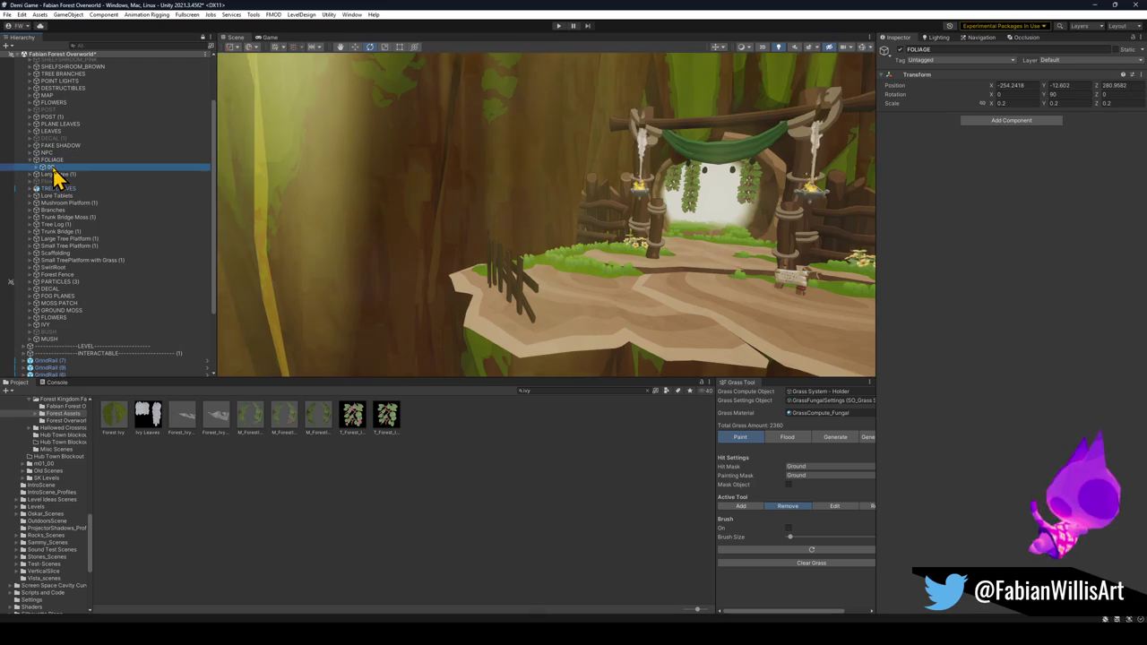
click(37, 167)
click(90, 174)
shift+click(90, 281)
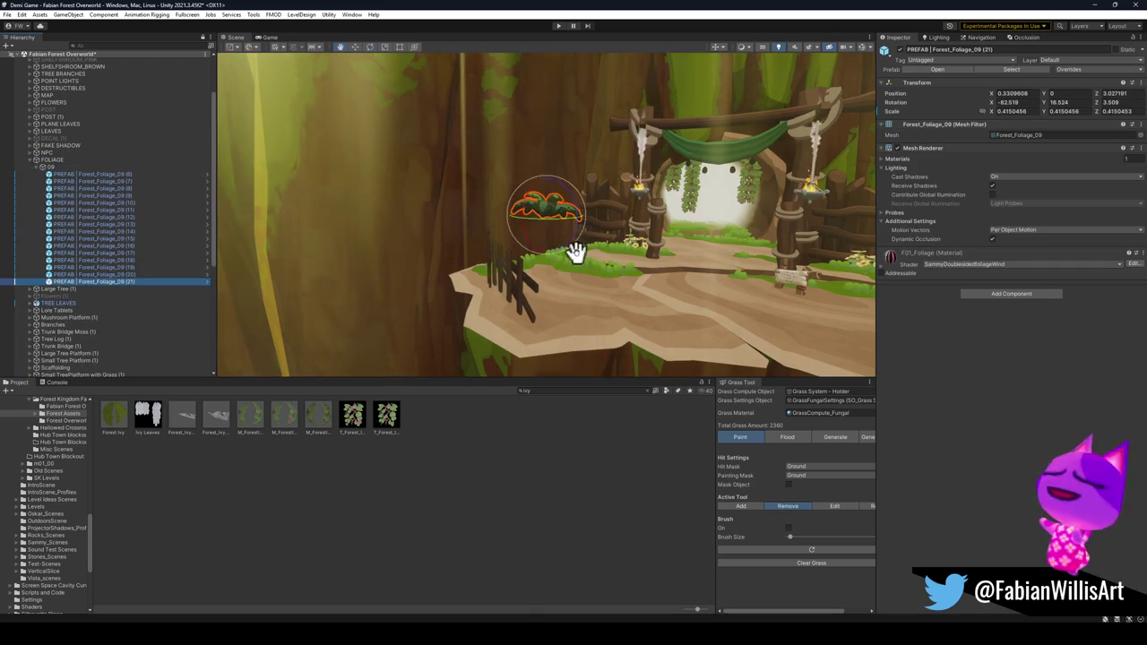
- Move the foliage plant onto the ground by the gate and place a duplicate beside it
key(w)
drag(538, 208, 583, 262)
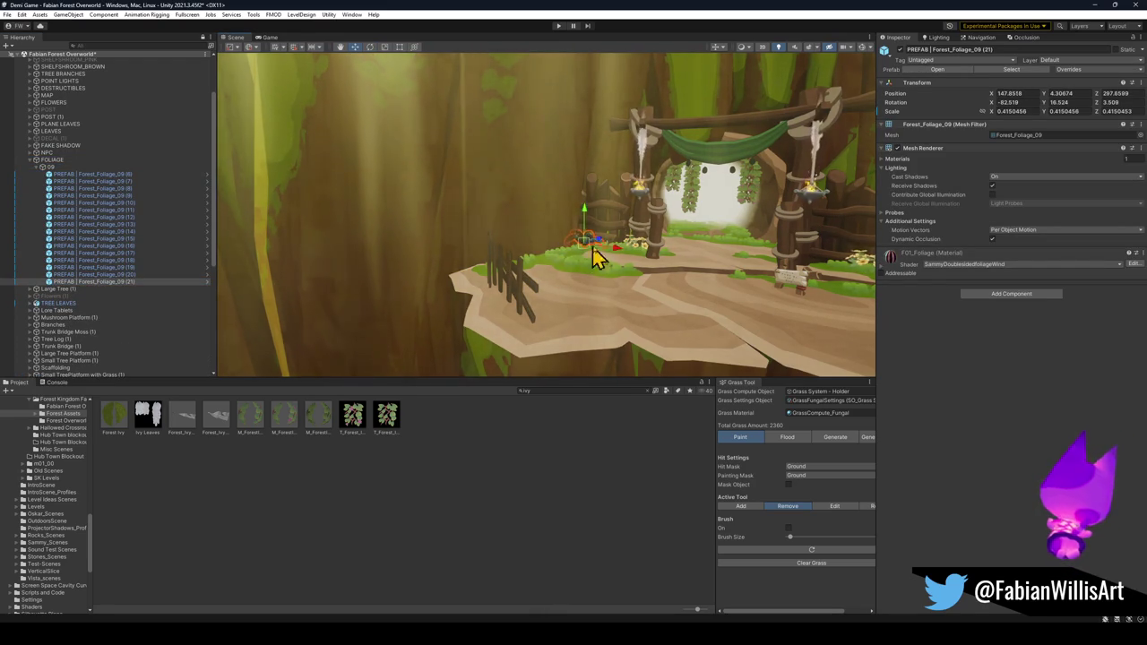
key(f)
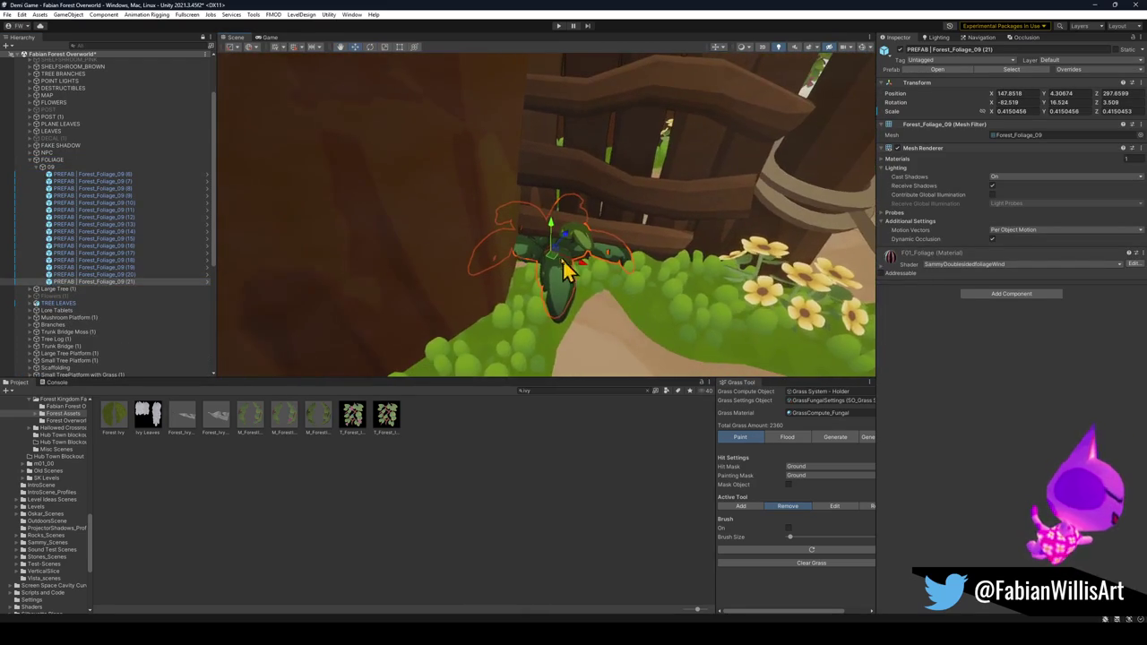
mouse_move(551, 264)
mouse_down()
mouse_move(533, 290)
mouse_move(524, 282)
mouse_move(543, 300)
mouse_move(568, 287)
mouse_move(535, 286)
mouse_move(573, 289)
mouse_move(379, 243)
mouse_move(350, 248)
mouse_move(580, 305)
mouse_move(582, 295)
mouse_move(471, 325)
mouse_move(583, 313)
mouse_move(580, 292)
mouse_move(594, 276)
mouse_move(607, 281)
mouse_up()
key(w)
key(ctrl+d)
key(w)
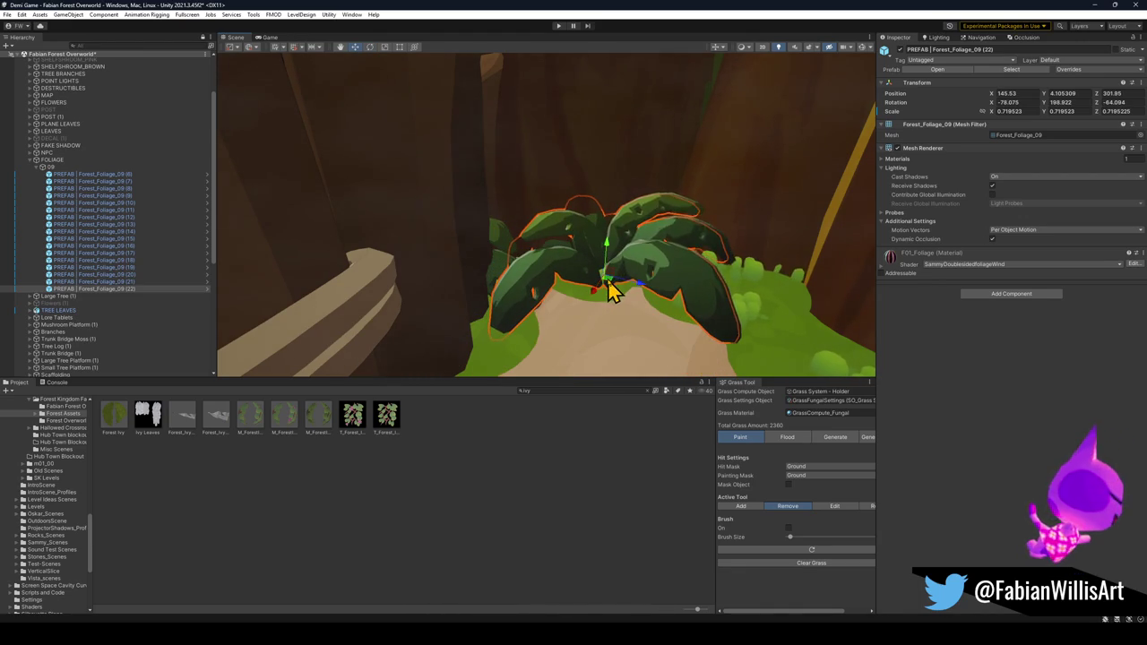
- Place another Forest_Foliage_09 copy on the left bank before the gate
click(485, 266)
mouse_move(485, 266)
mouse_down()
mouse_move(678, 259)
mouse_move(674, 247)
mouse_move(396, 257)
mouse_move(663, 256)
mouse_move(657, 276)
mouse_move(376, 280)
mouse_up()
click(628, 249)
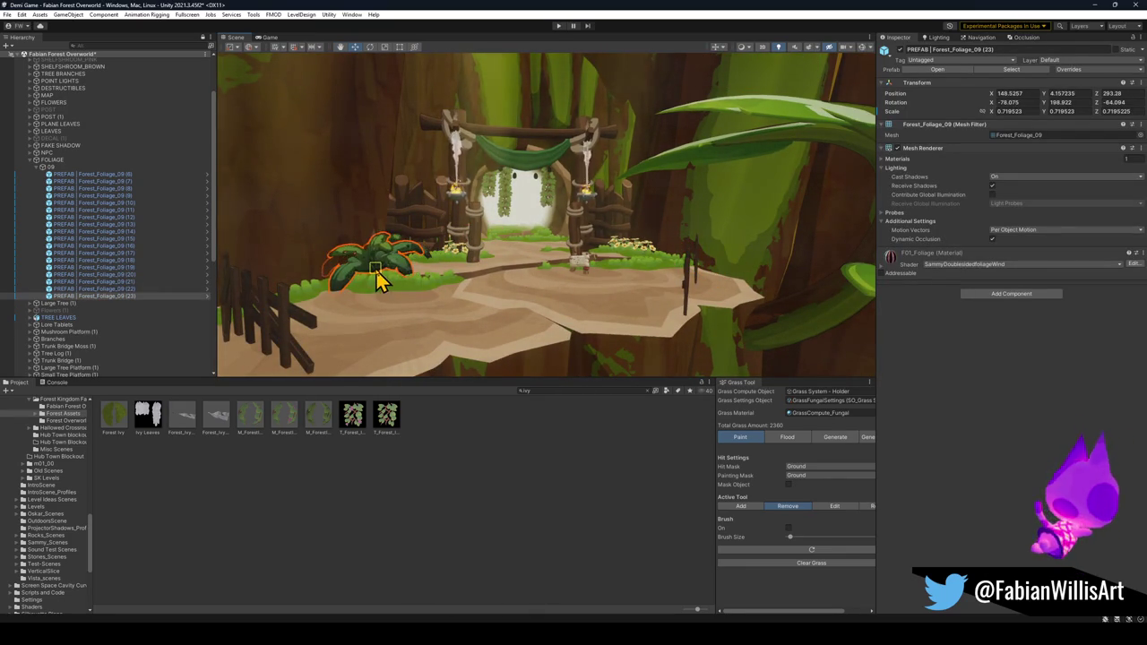
scroll(376, 280, up, 3)
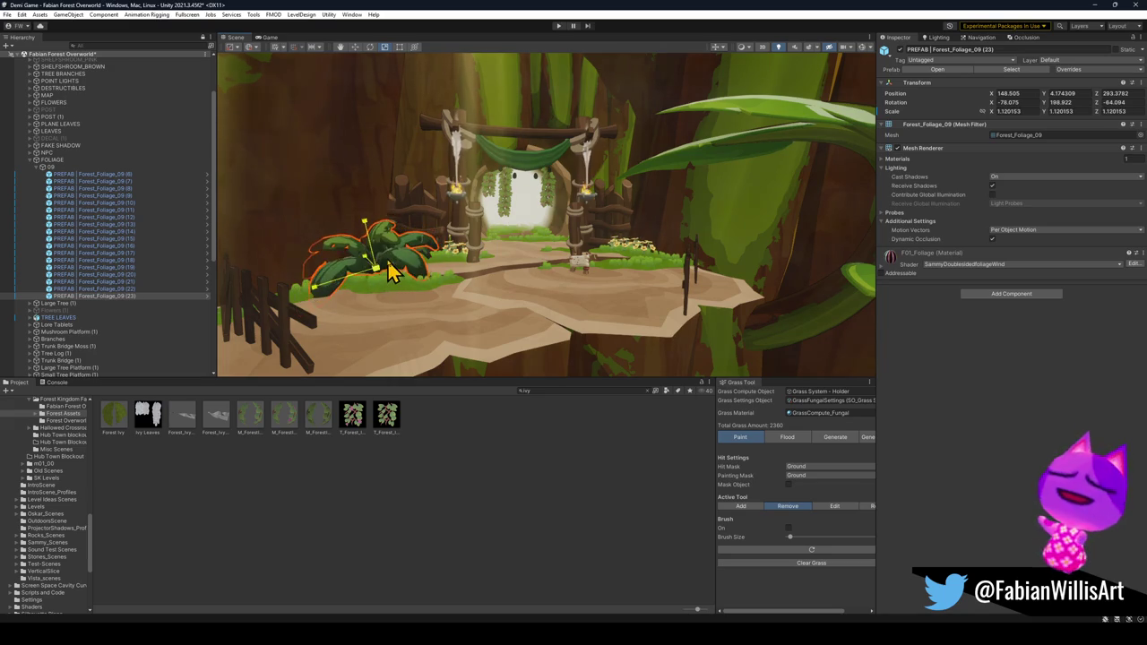
mouse_move(538, 320)
mouse_down()
mouse_move(529, 313)
mouse_move(520, 328)
mouse_move(538, 293)
mouse_move(474, 310)
mouse_move(435, 302)
mouse_move(535, 292)
mouse_move(555, 266)
mouse_move(543, 313)
mouse_move(558, 317)
mouse_move(467, 305)
mouse_move(596, 298)
mouse_up()
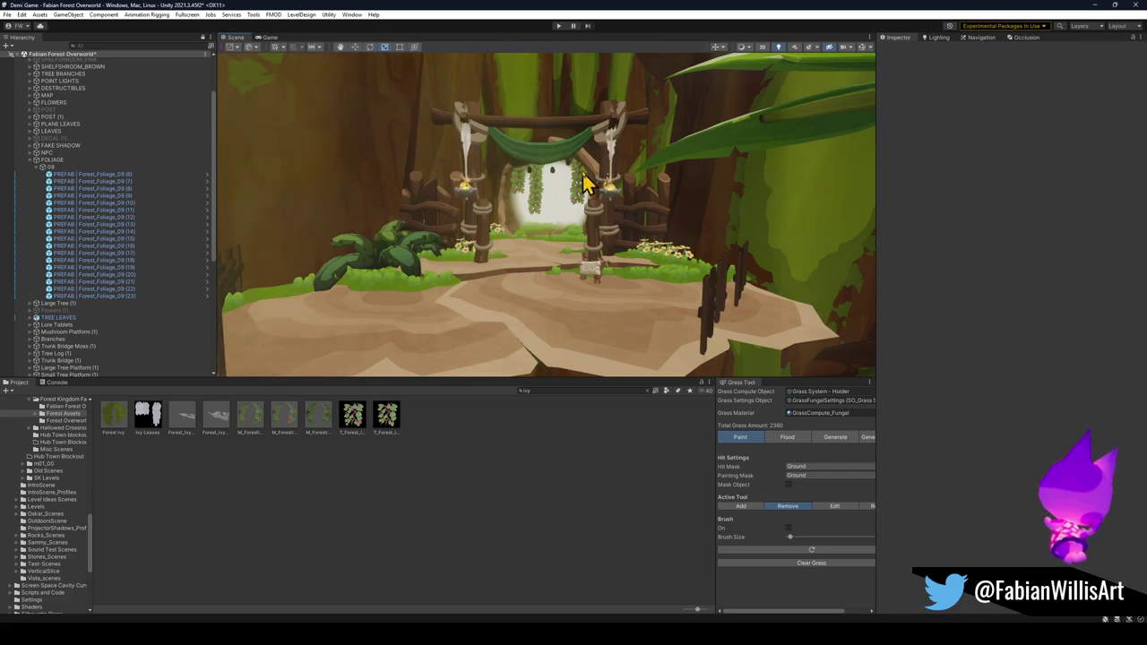
mouse_move(576, 192)
mouse_down()
mouse_move(579, 207)
mouse_move(591, 200)
mouse_move(570, 245)
mouse_up()
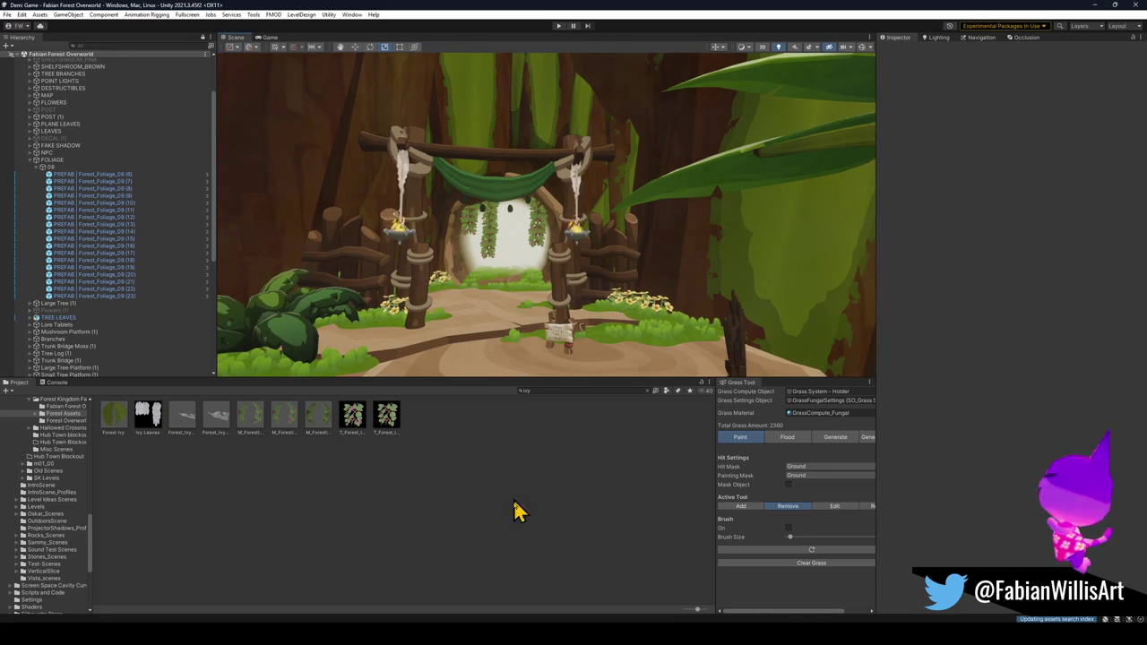
- In the Forest Overworld2 Blender file, walk through the level to the forest gate
mouse_move(584, 609)
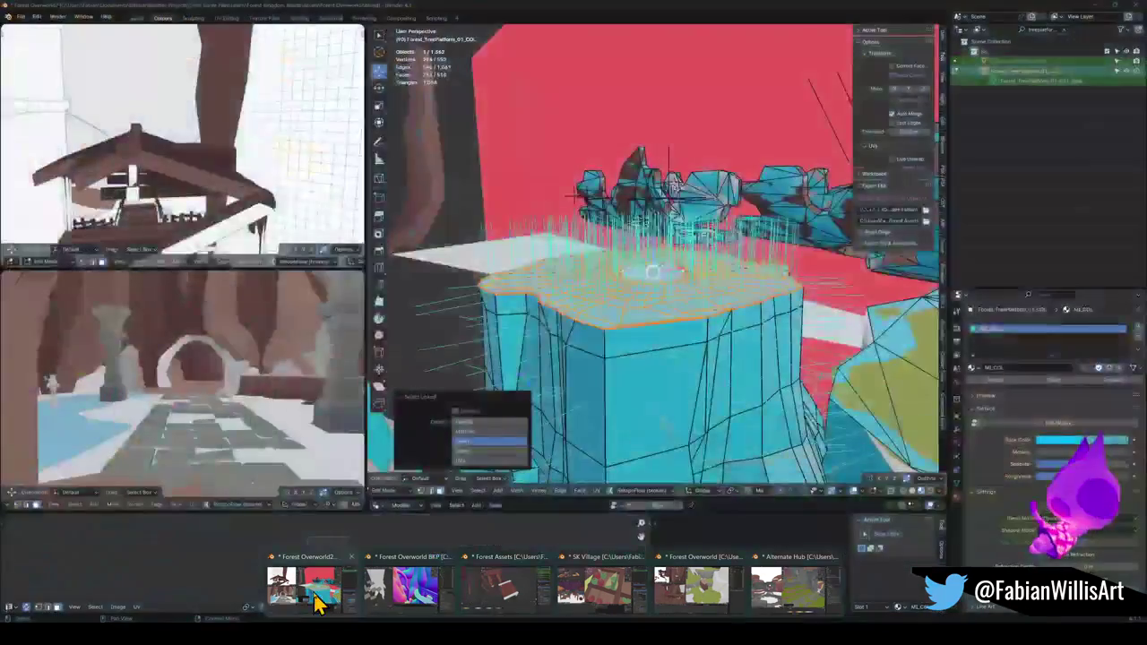
click(319, 607)
key(Tab)
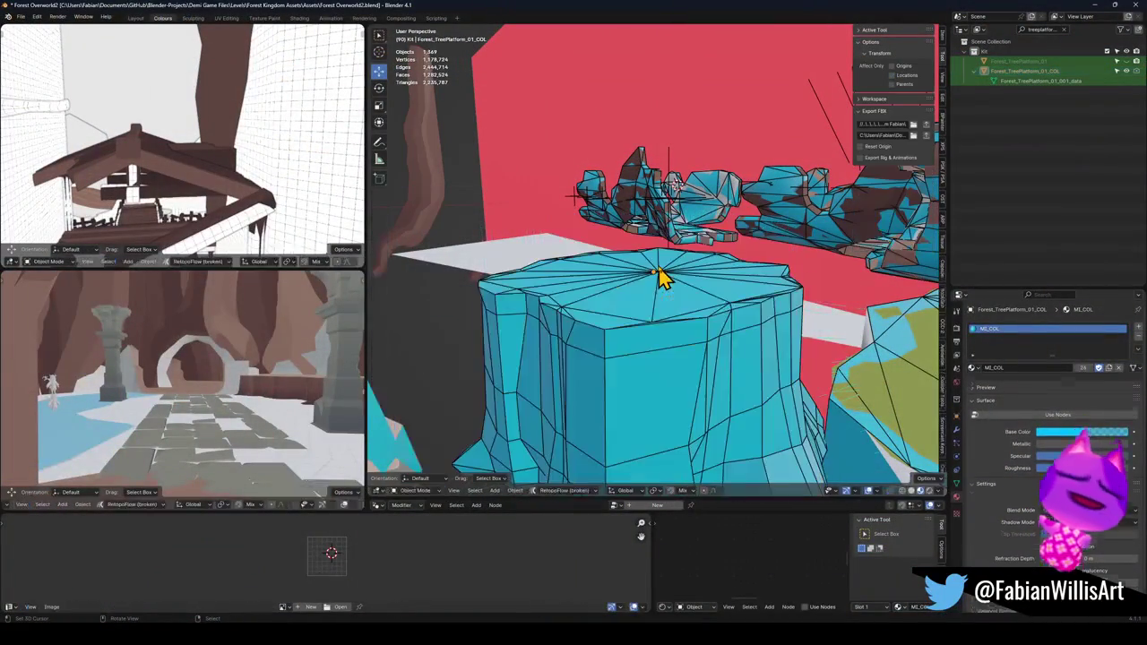
key(shift+grave)
key(w)
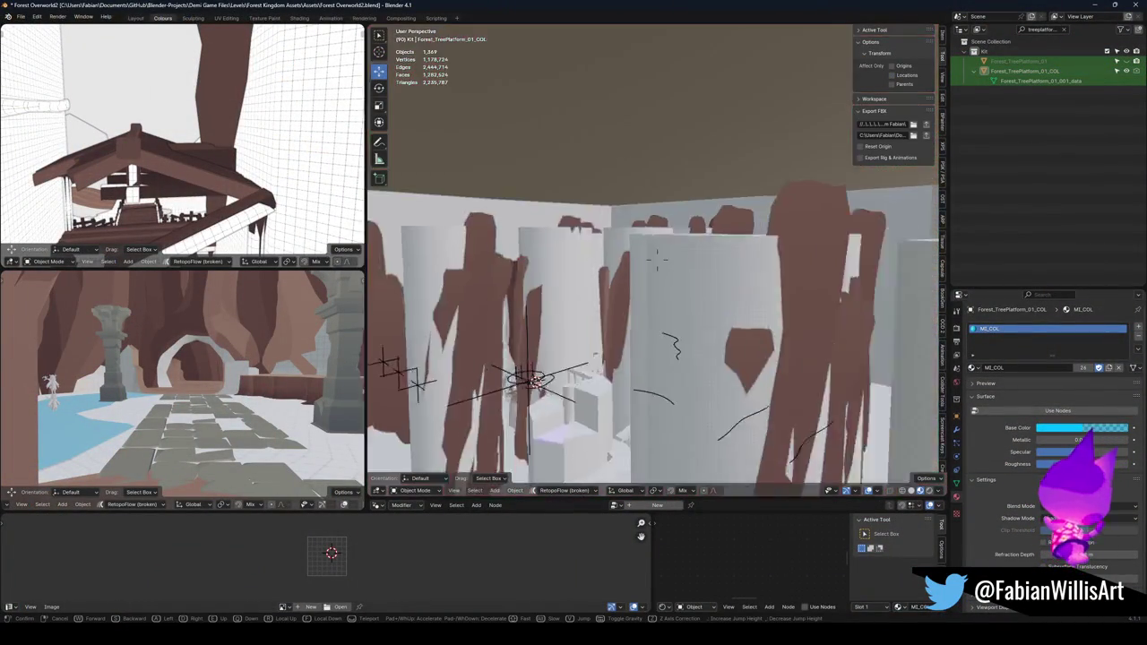
key(w)
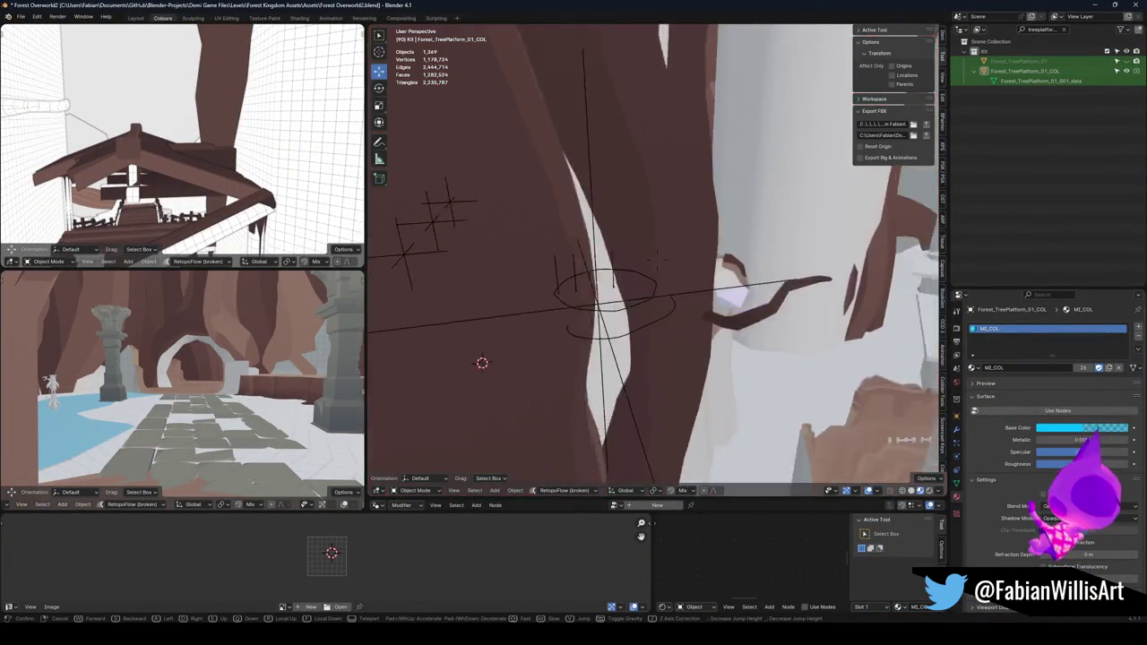
key(w)
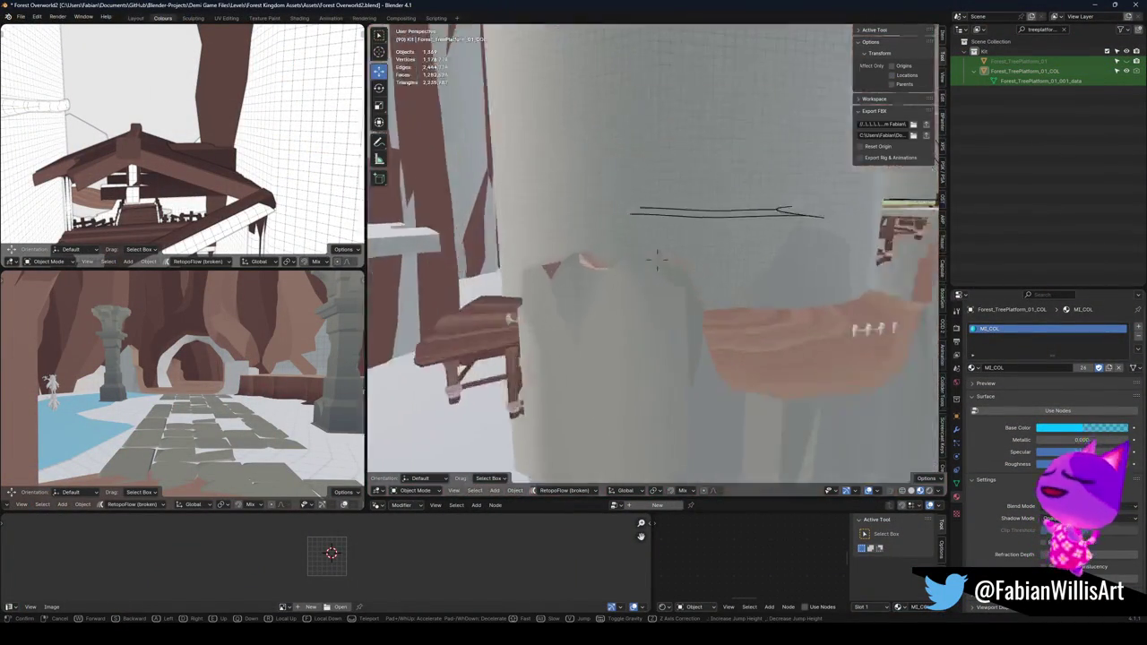
key(w)
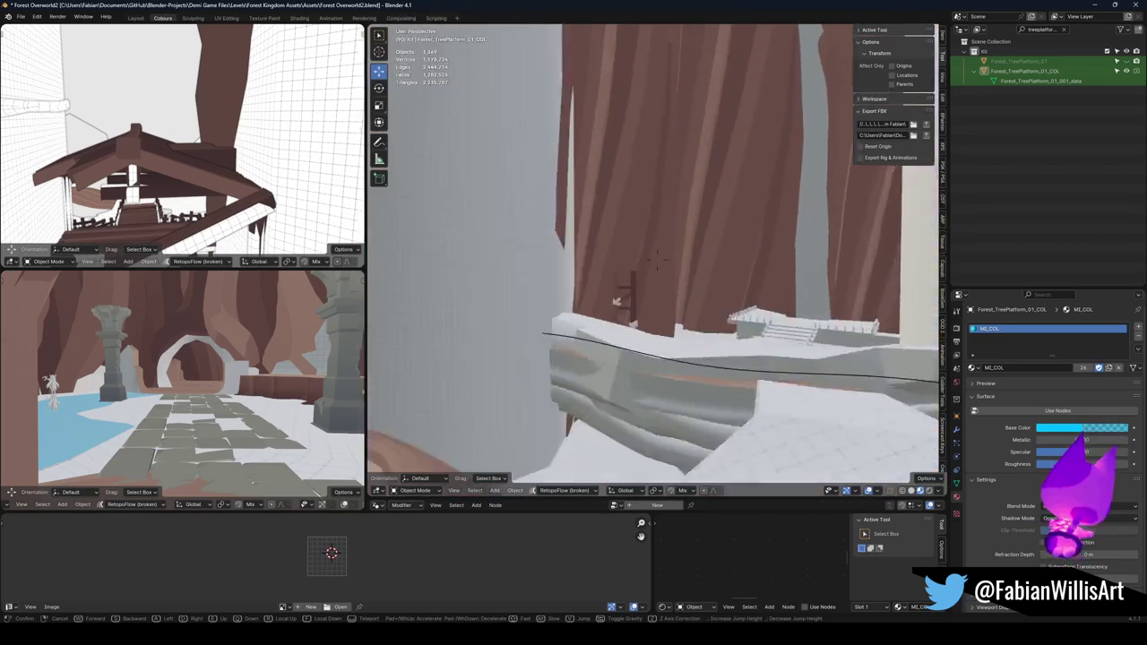
key(w)
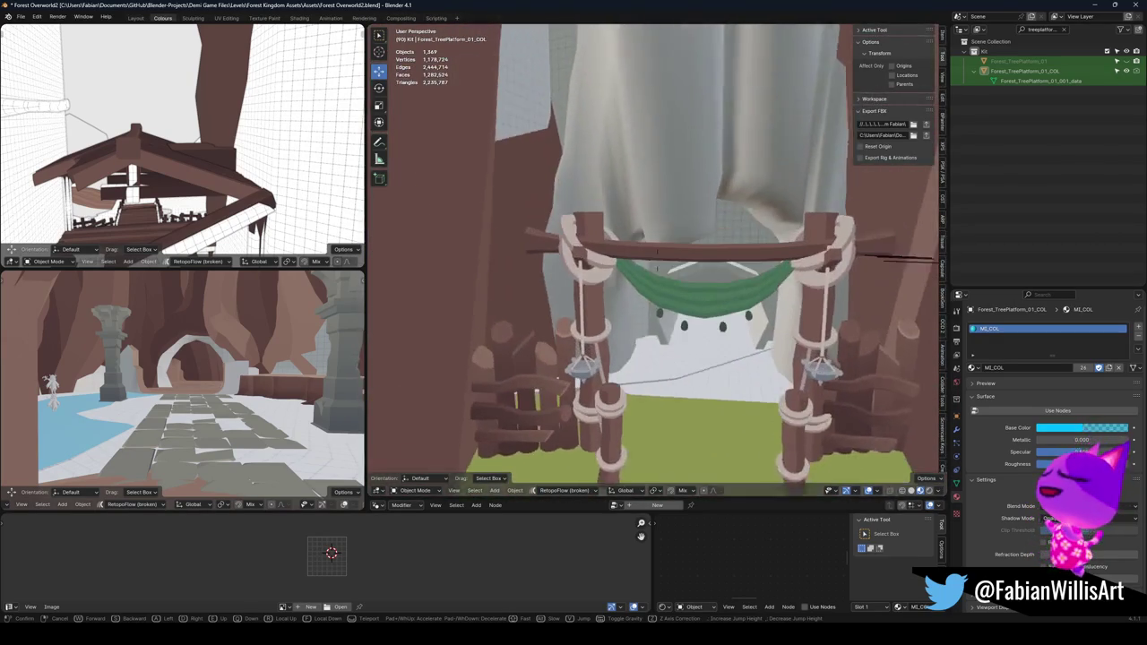
click(677, 280)
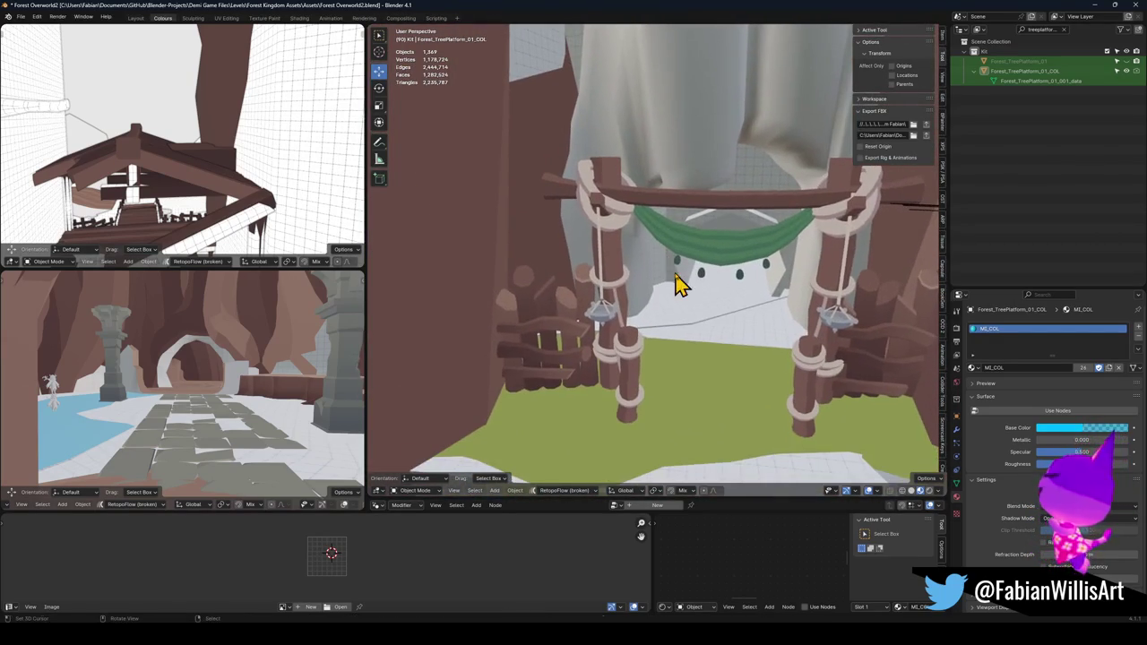
- Enter Edit Mode on the gate mesh, hide vertex normals, and isolate it in local view
click(618, 253)
scroll(687, 248, up, 3)
key(Tab)
scroll(676, 248, down, 2)
scroll(677, 249, up, 1)
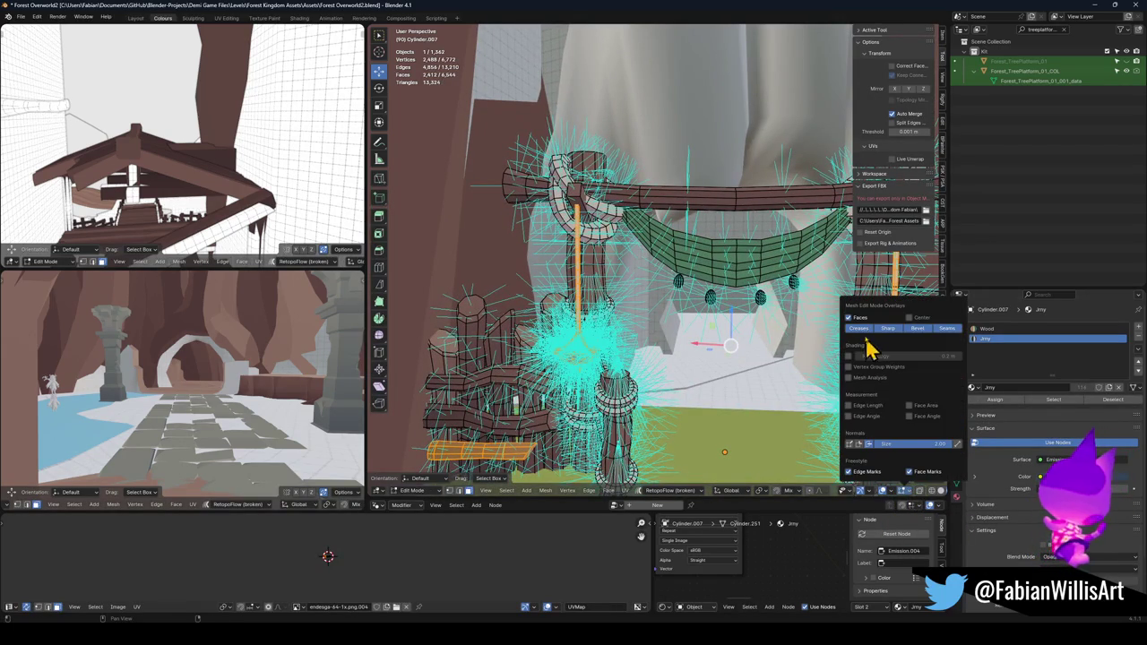
click(868, 444)
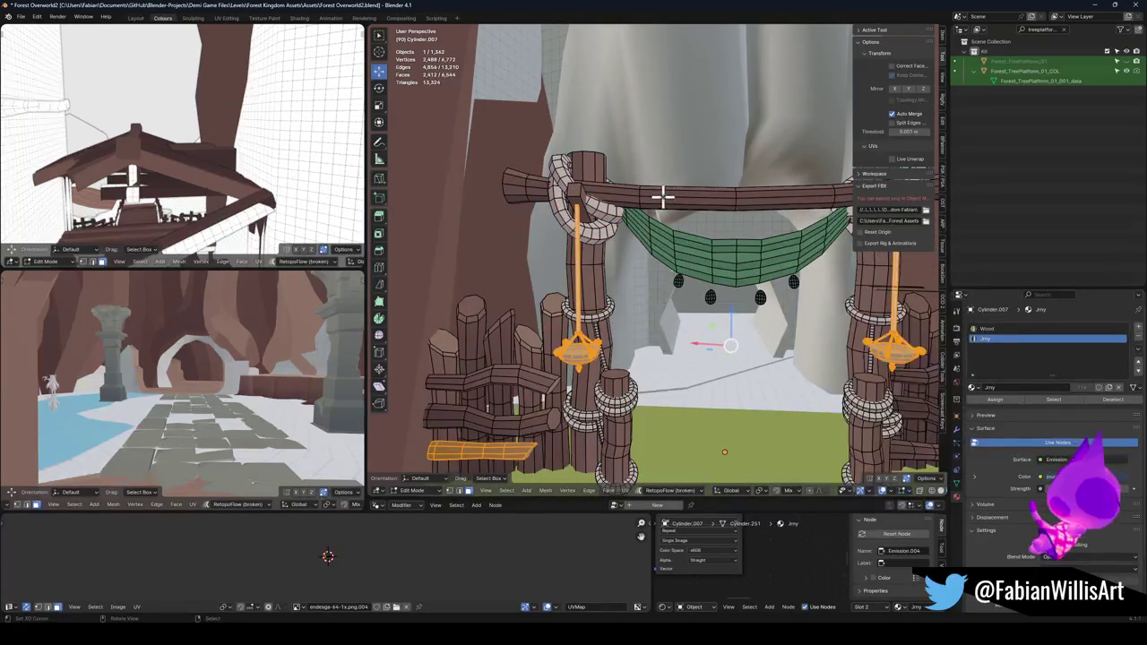
scroll(681, 206, up, 2)
key(KP_Divide)
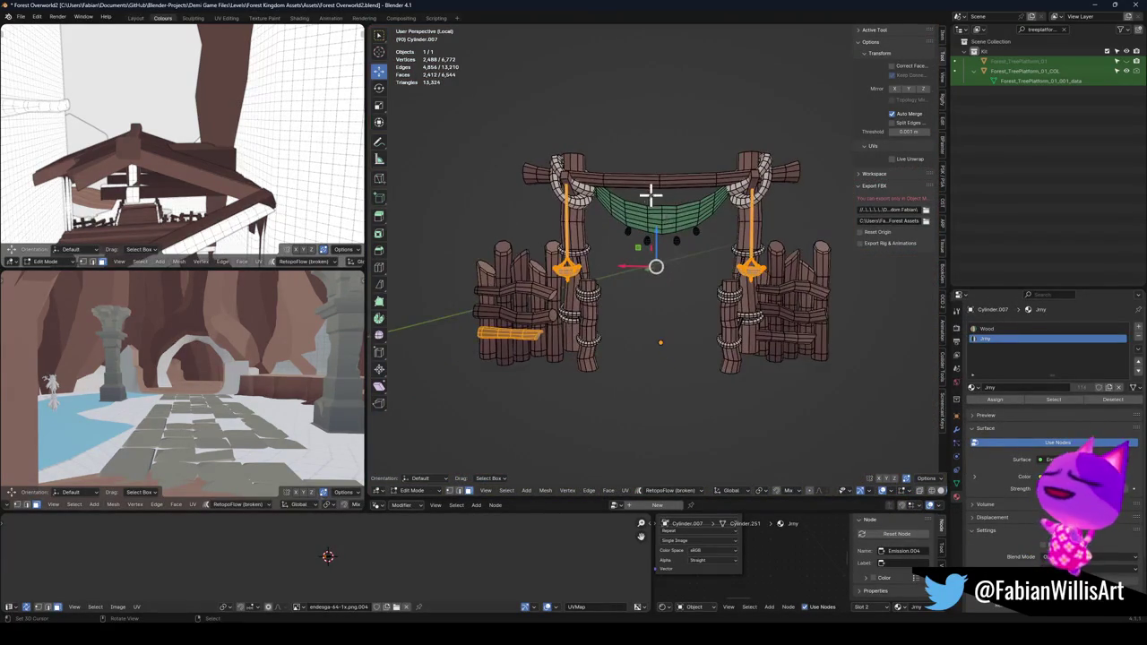
scroll(757, 199, up, 1)
key(alt+a)
- Raise the rope brackets, crossbeam and pillar tops straight up along Z
key(l)
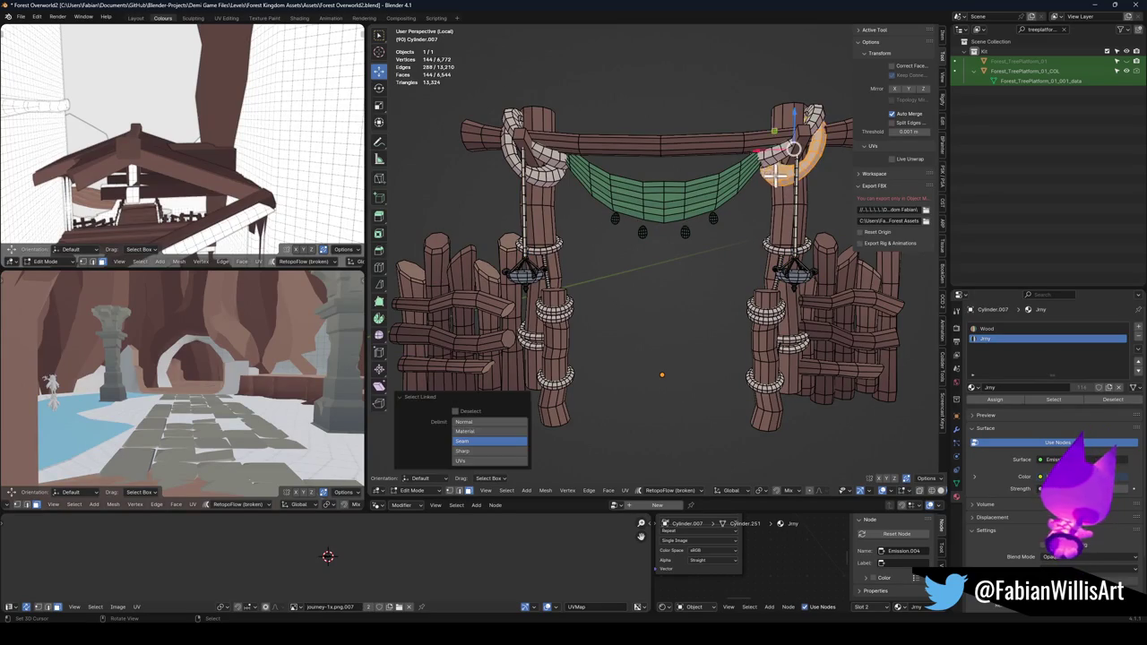
key(l)
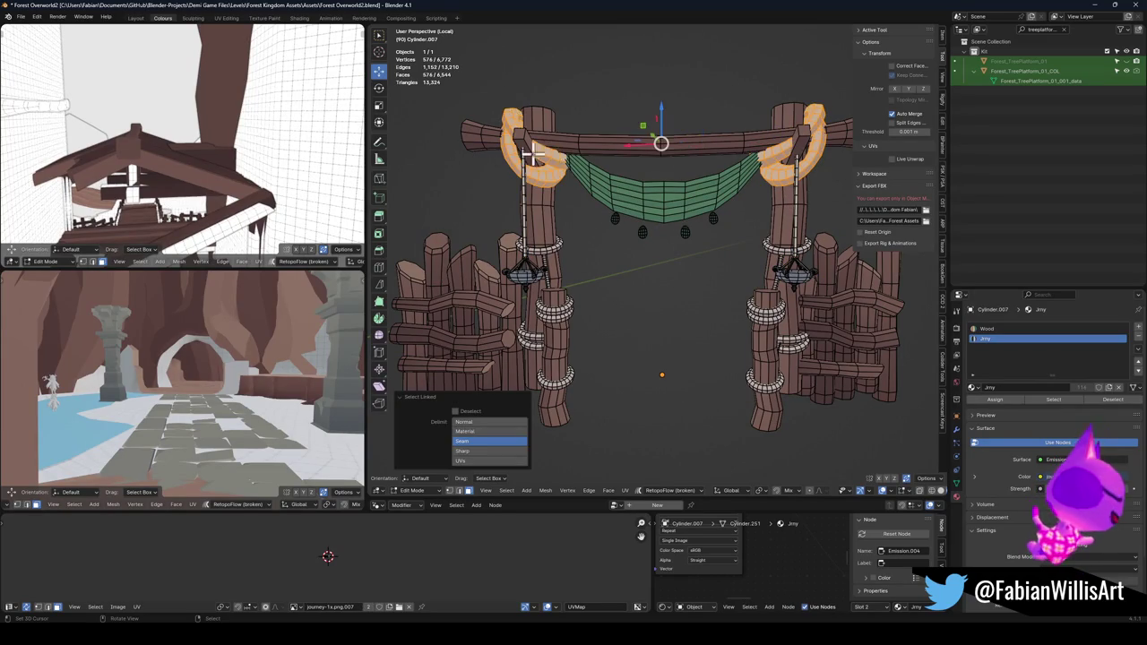
key(l)
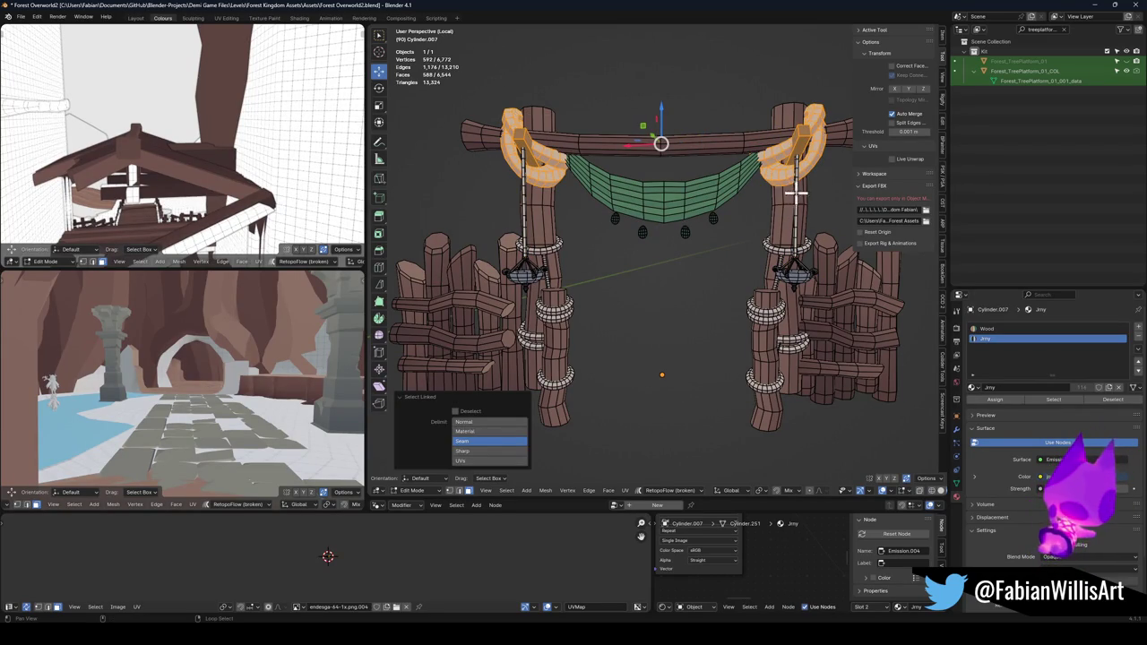
key(l)
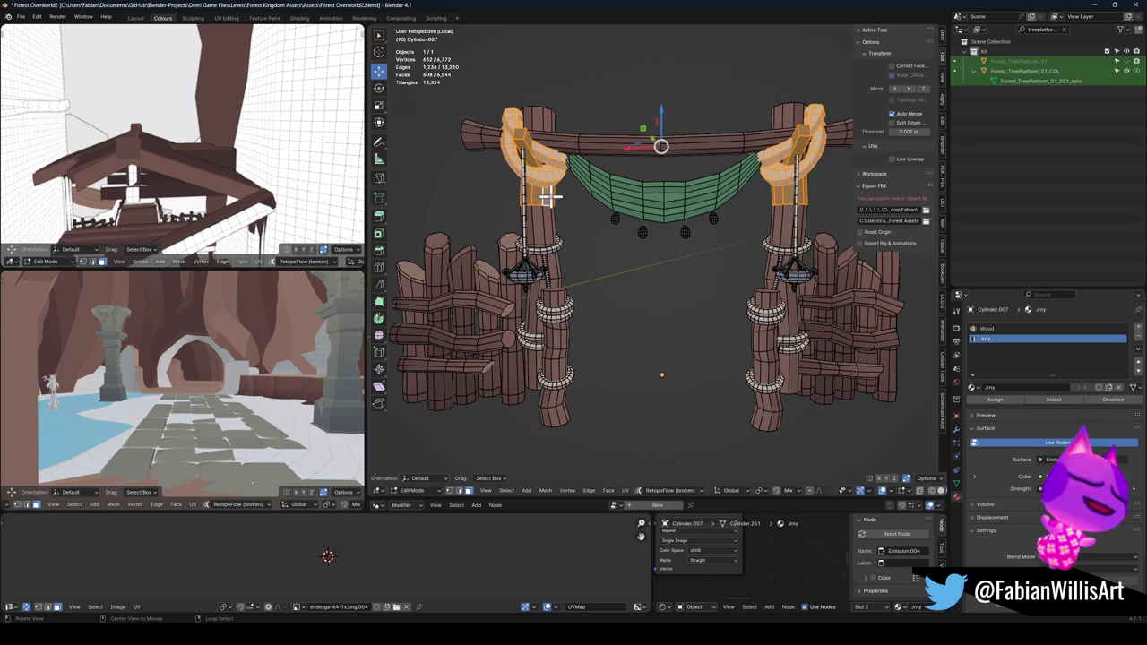
key(h)
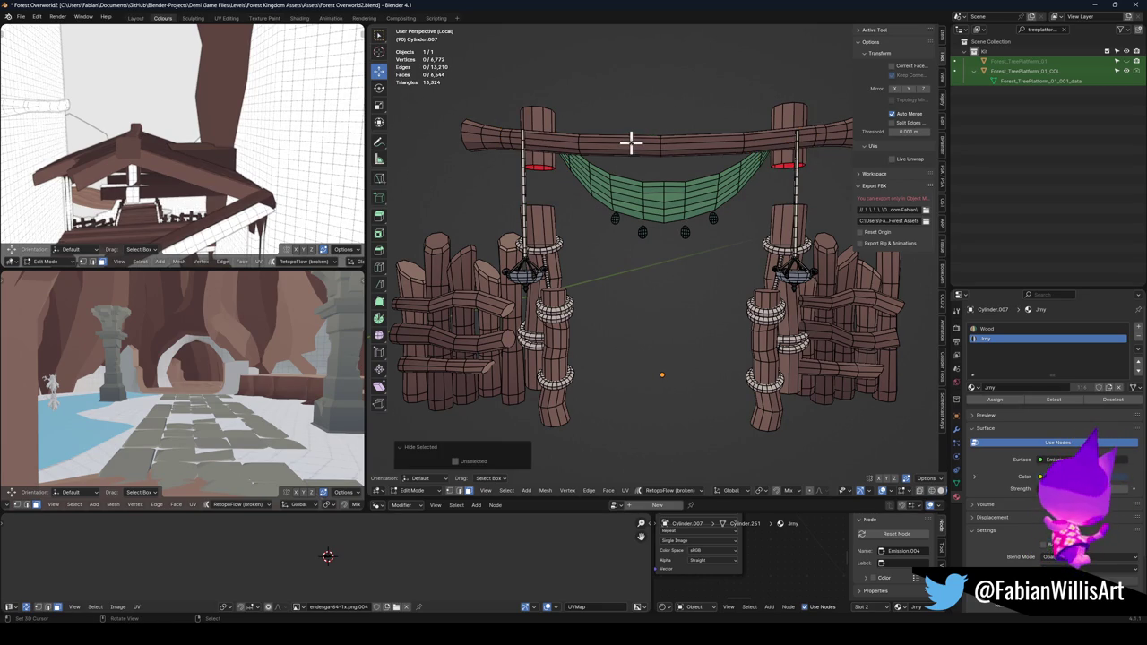
key(l)
key(l)
key(l)
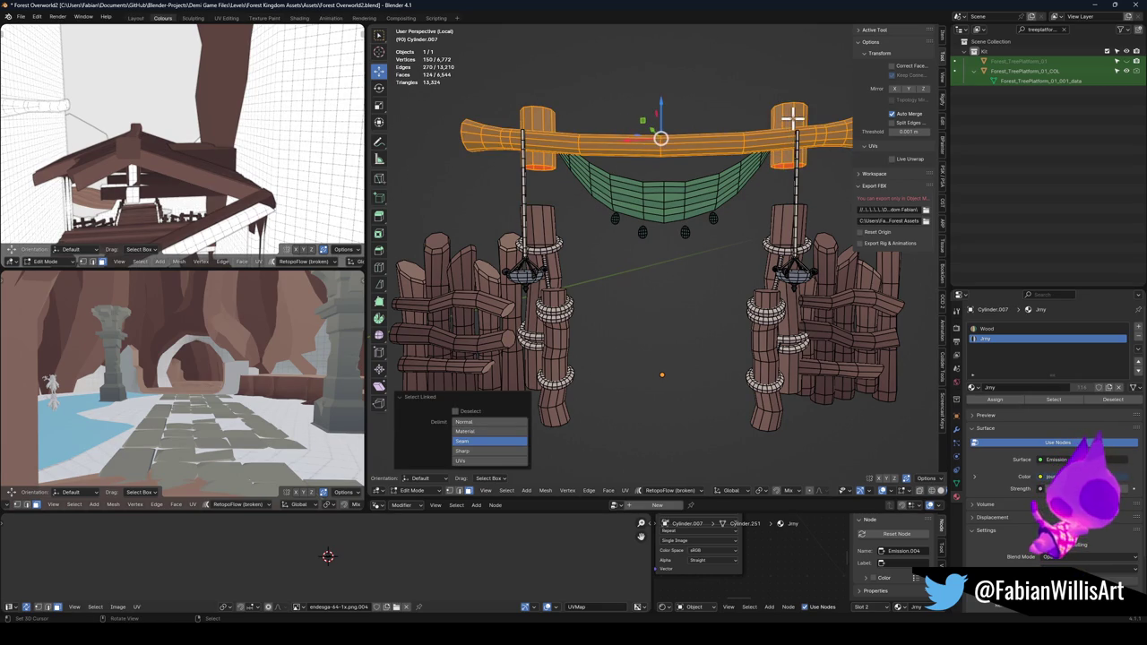
key(alt+h)
key(g)
key(z)
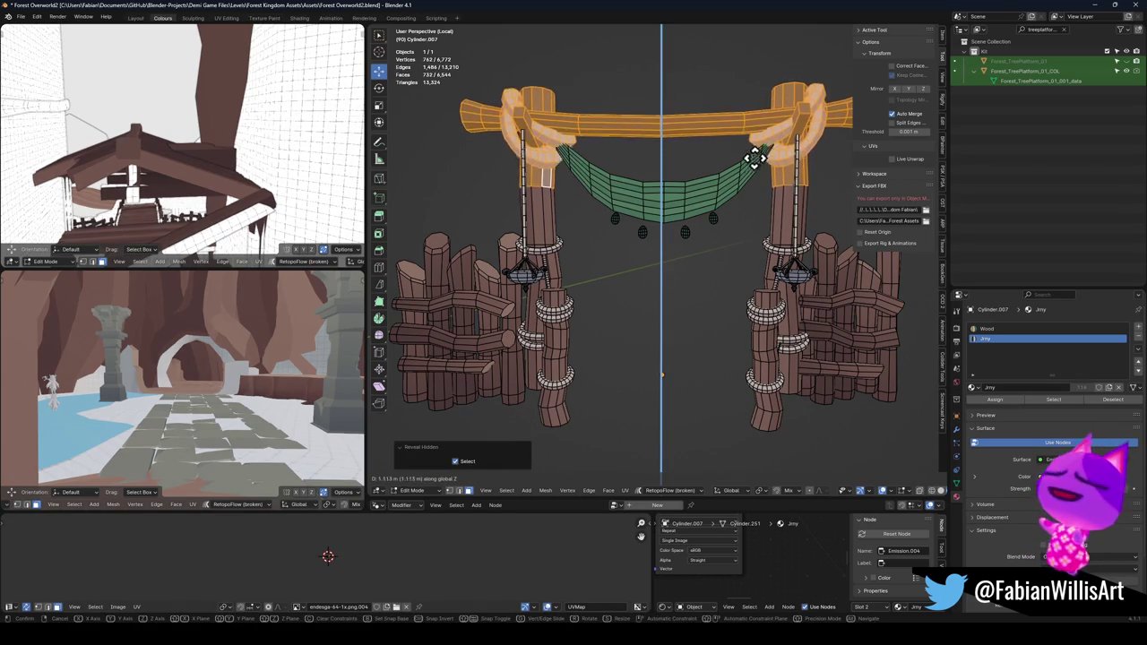
click(724, 187)
- Raise the green hammock and its dark ornaments along Z, then return to Object Mode
key(alt+a)
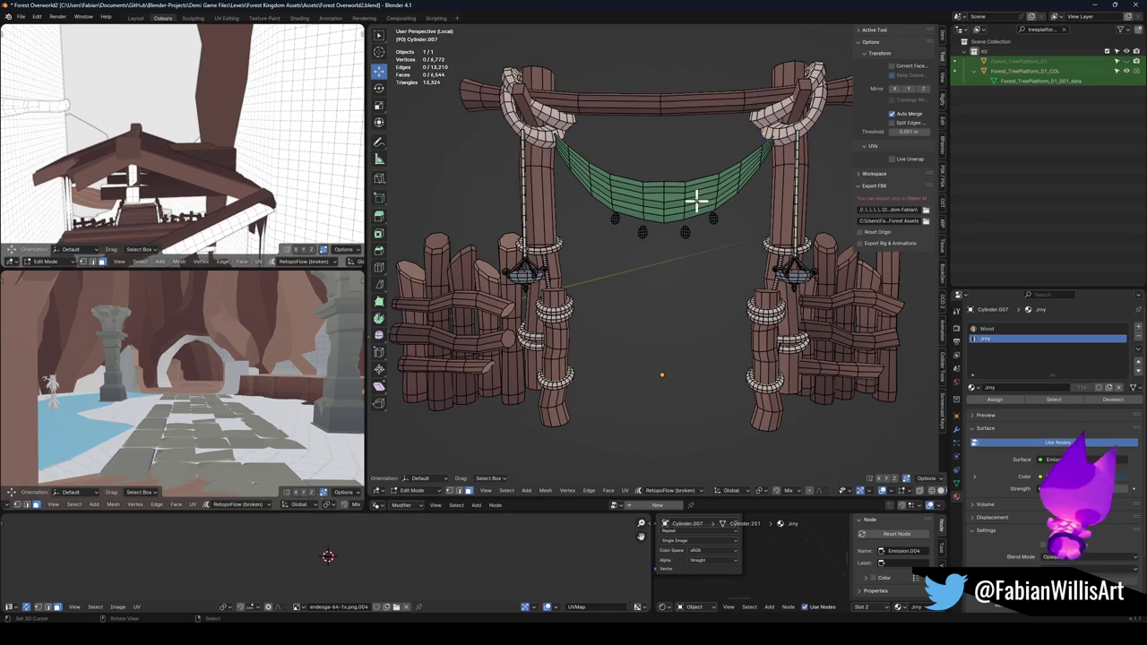
key(l)
key(l)
key(l)
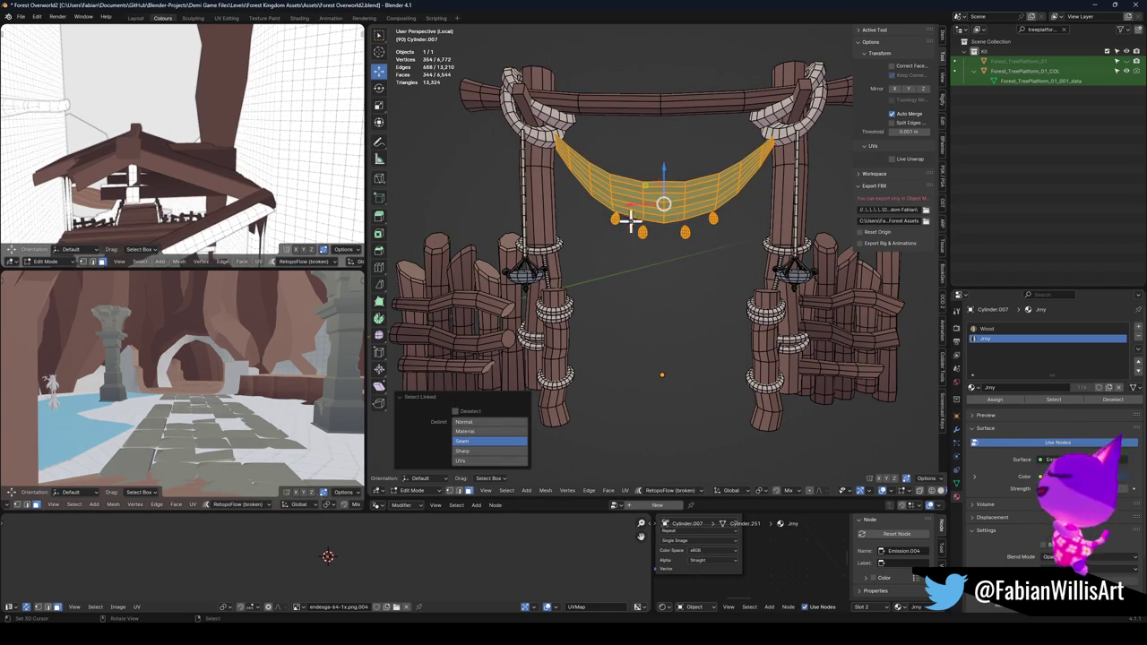
key(g)
key(z)
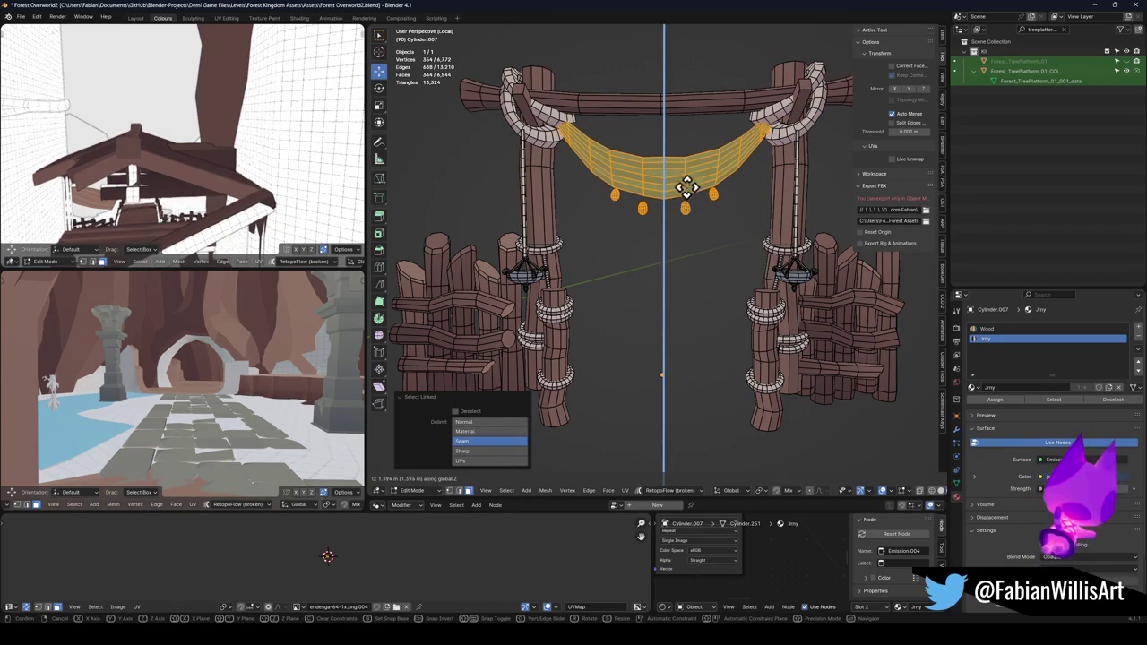
click(685, 186)
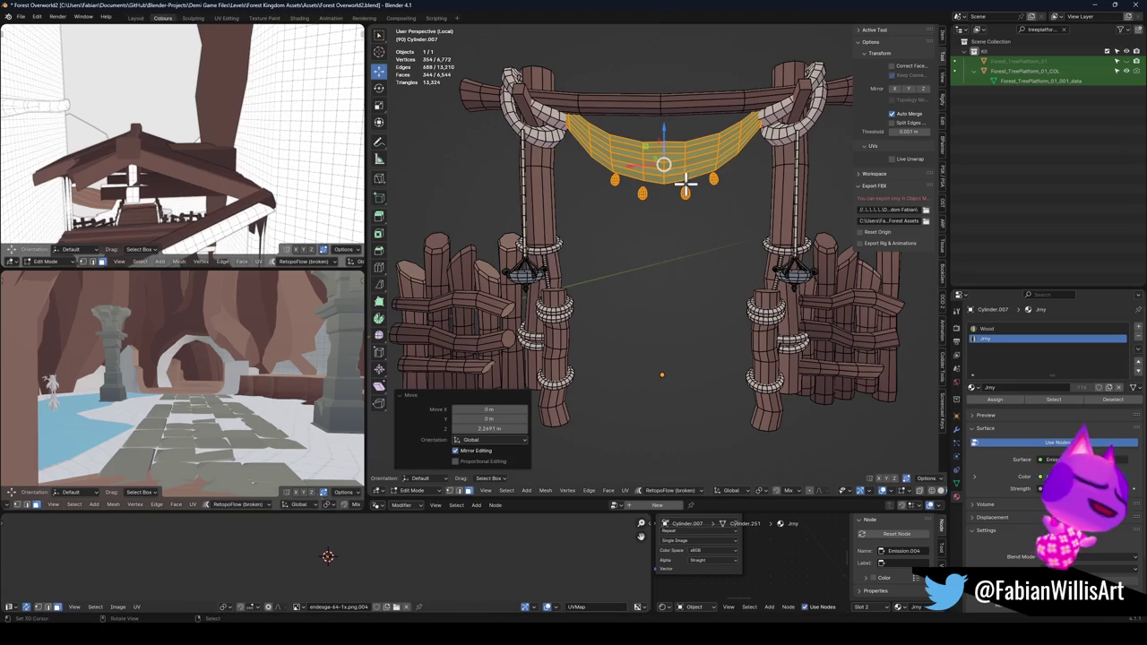
key(Tab)
scroll(583, 212, down, 5)
key(alt+a)
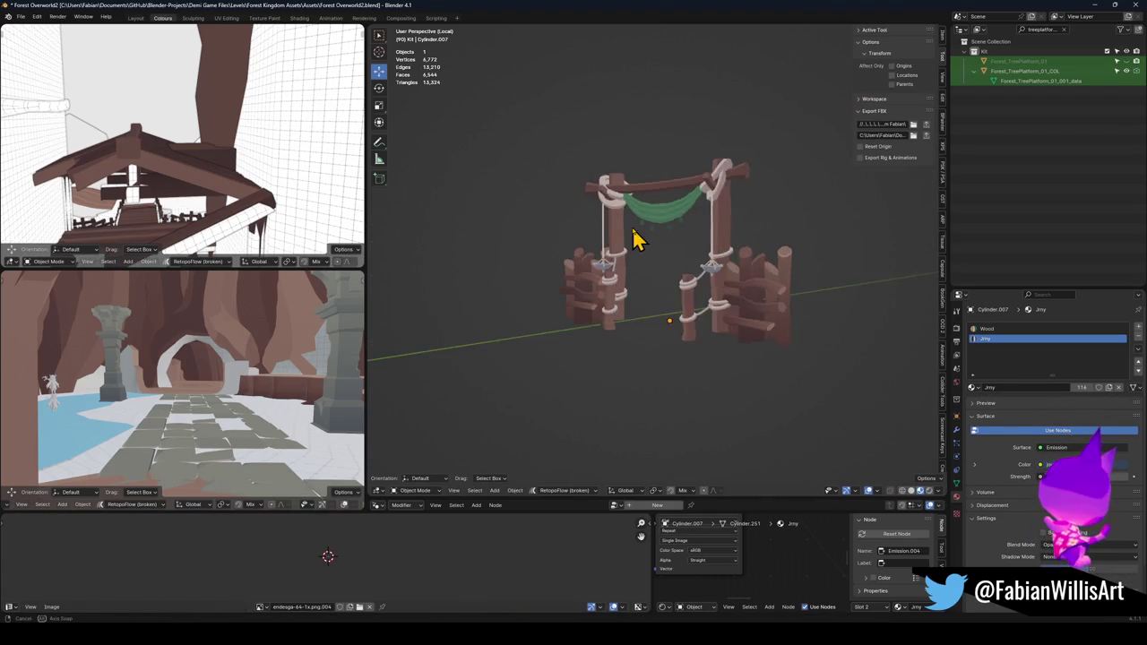
- Select the gate object, enter Edit Mode and clear the pre-selected cloth faces
scroll(698, 229, up, 4)
scroll(681, 235, up, 3)
click(531, 283)
key(Tab)
key(alt+a)
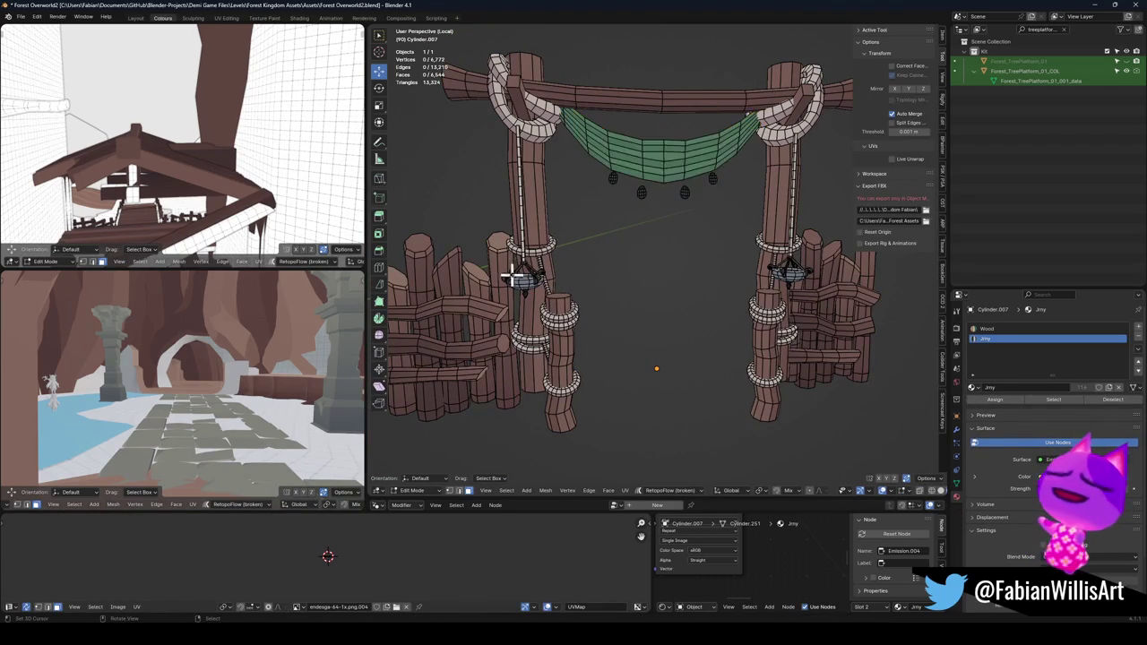
- Select the left lantern with its ornament and hanging chains and raise it along Z
scroll(558, 266, up, 6)
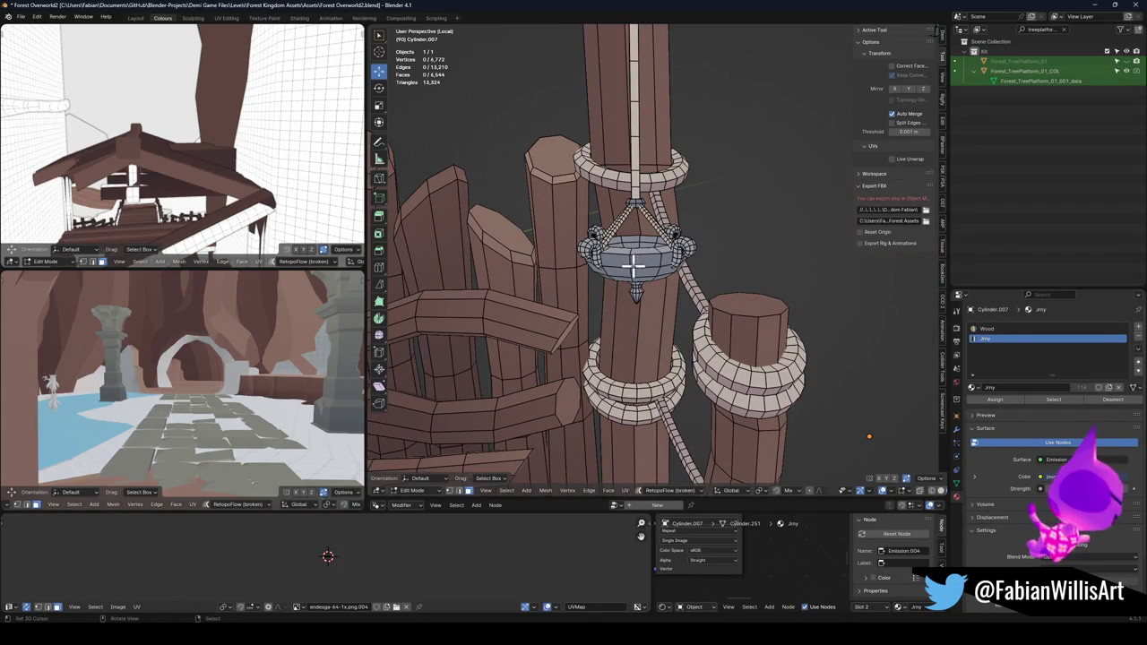
key(l)
scroll(703, 218, up, 5)
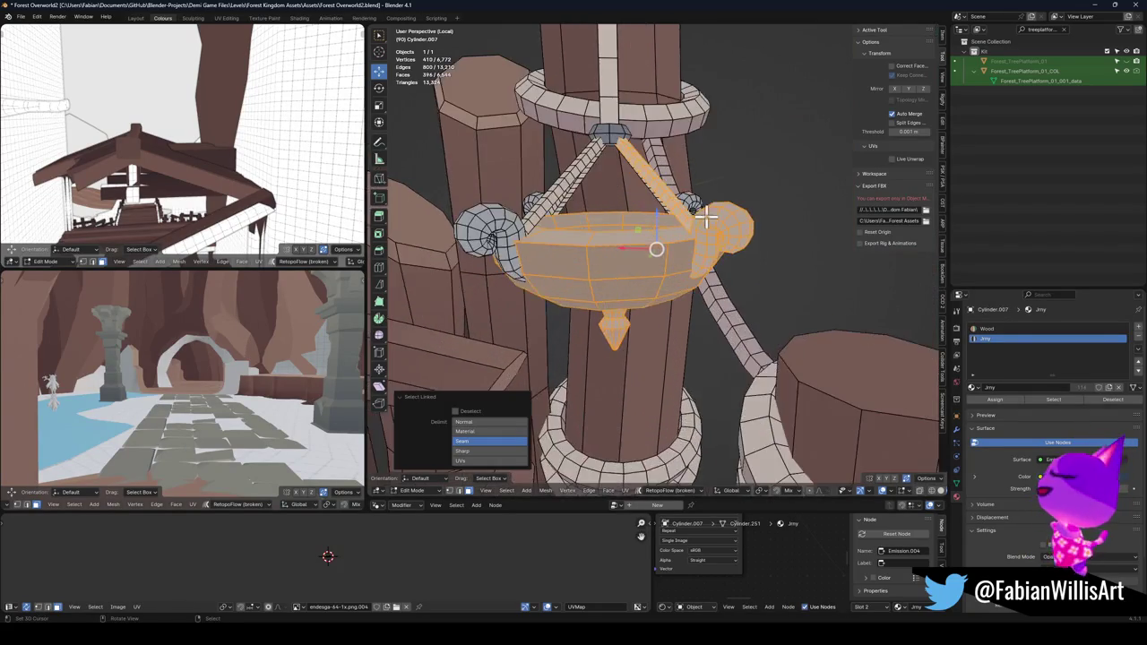
drag(703, 217, 641, 241)
scroll(807, 199, down, 3)
key(l)
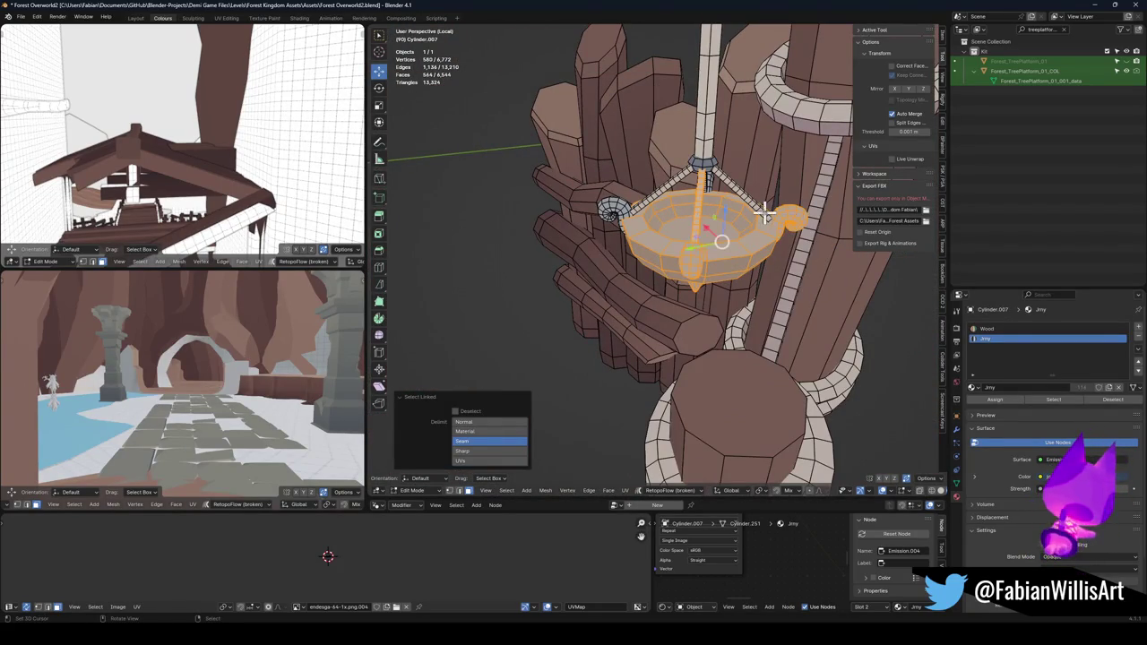
key(l)
key(l)
drag(633, 206, 696, 202)
key(l)
key(l)
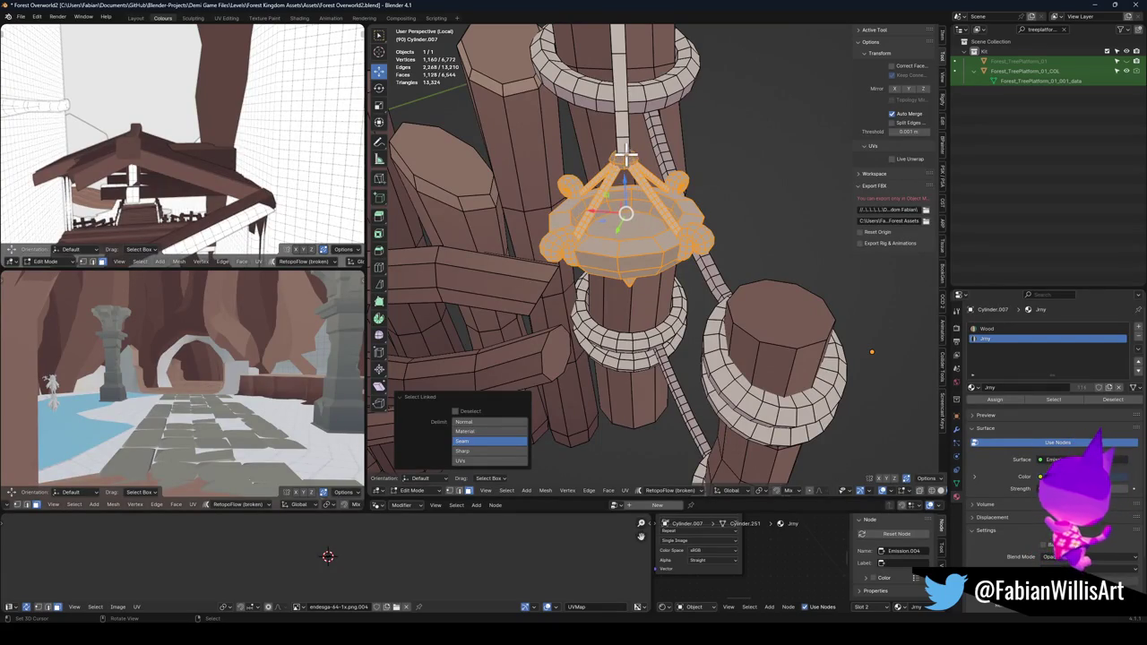
key(l)
scroll(623, 157, down, 4)
drag(720, 191, 658, 263)
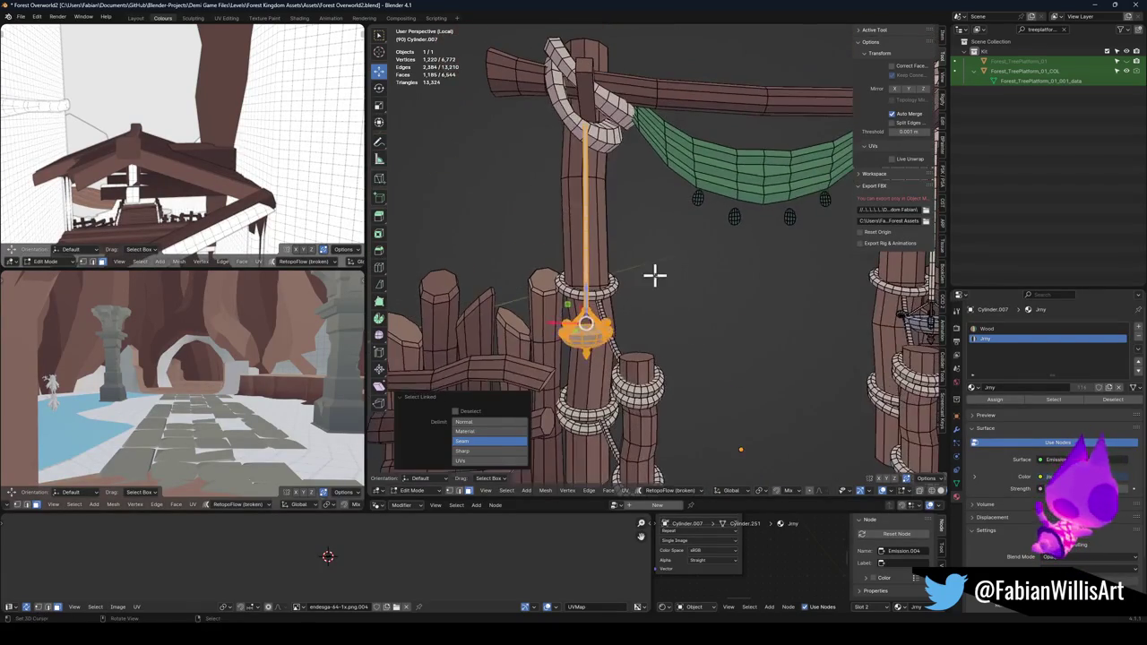
key(g)
key(z)
key(Escape)
- Raise the right lantern with its hooks and chains along Z, then return to Object Mode
scroll(663, 222, down, 3)
drag(666, 220, 640, 240)
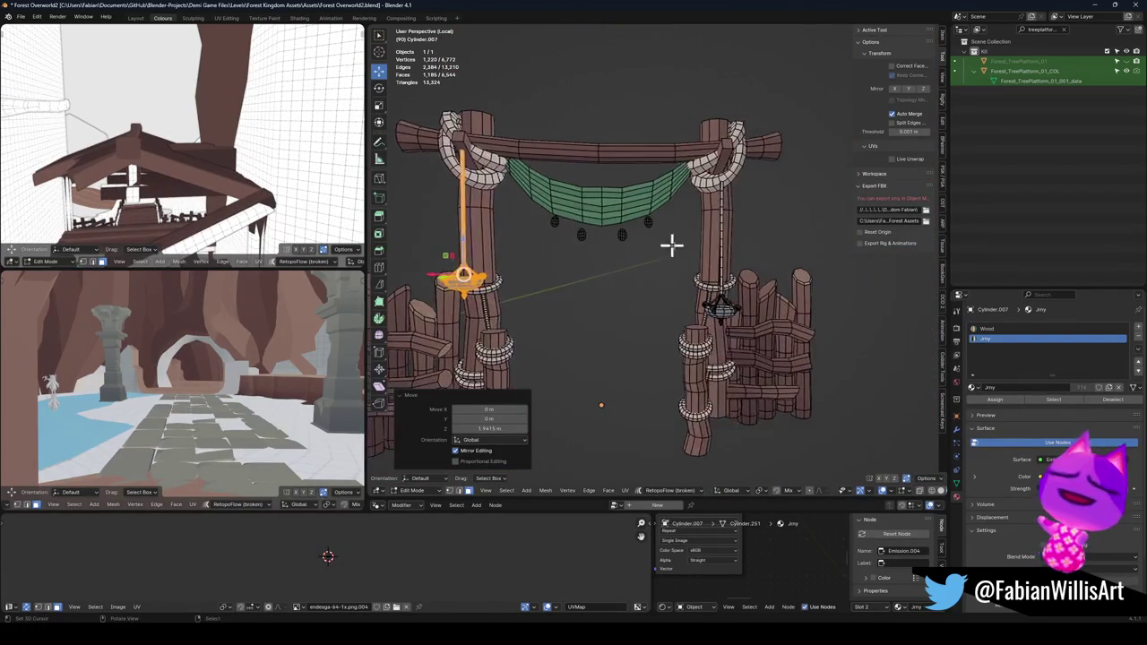
scroll(825, 340, up, 5)
key(alt+a)
alt+middle_click(792, 366)
scroll(686, 294, up, 4)
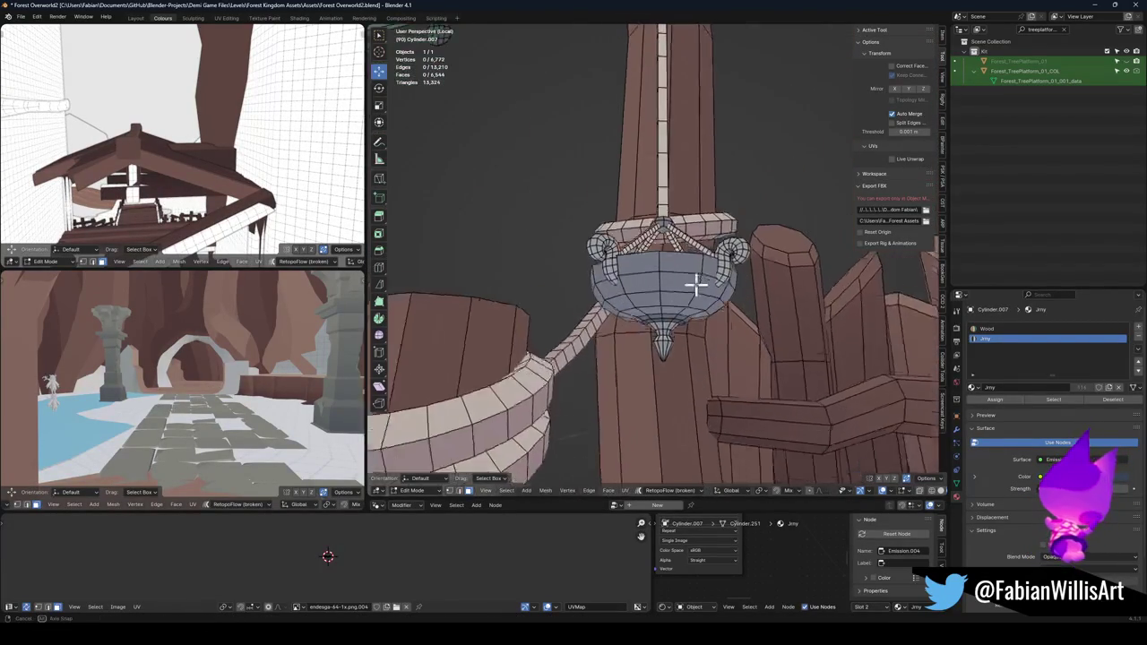
key(l)
drag(680, 303, 653, 269)
key(l)
key(l)
key(l)
key(l)
key(l)
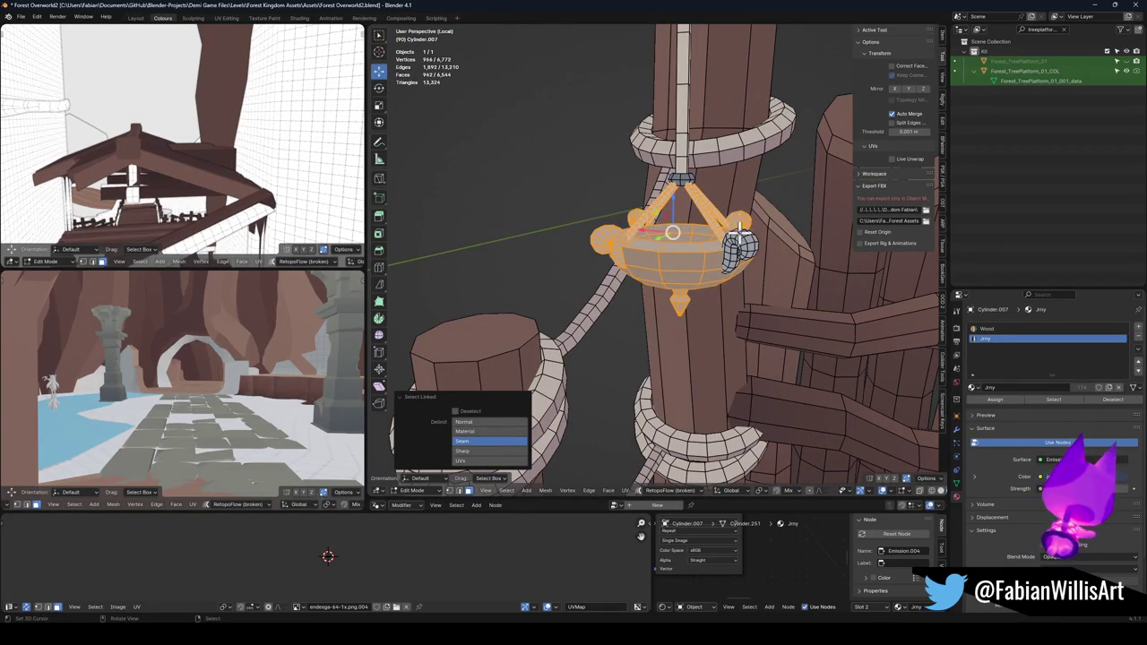
key(l)
key(l)
key(l)
scroll(681, 177, down, 3)
key(g)
key(z)
click(701, 233)
scroll(699, 238, down, 3)
key(Tab)
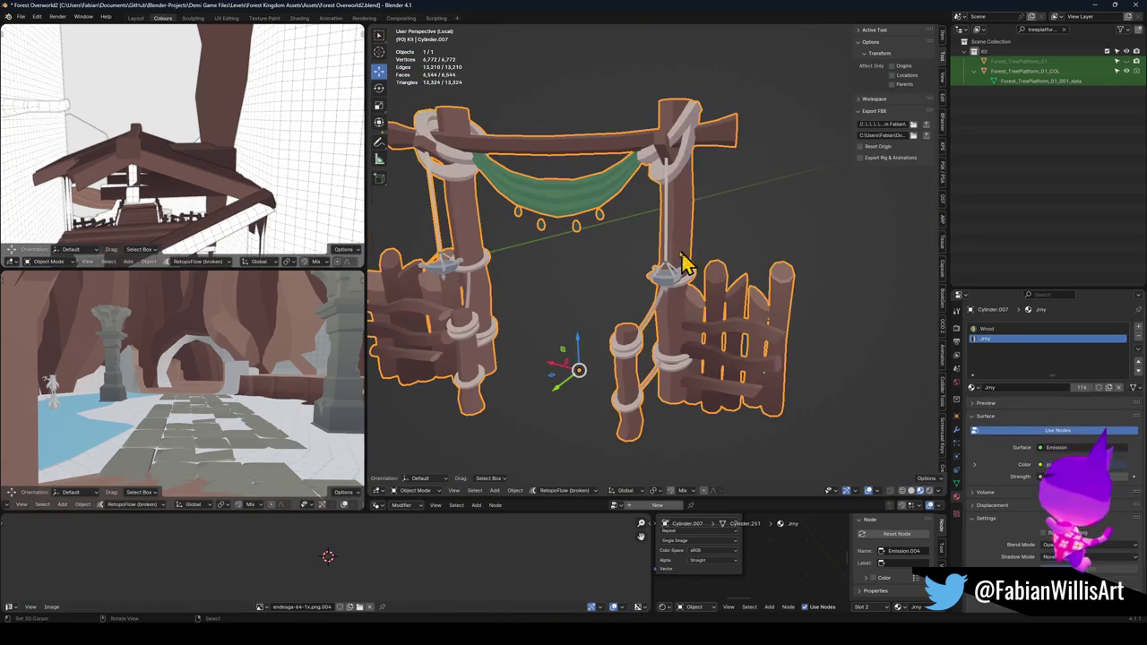
- In edit mode, nudge the hook and rope slightly along Z
key(Tab)
key(g)
key(z)
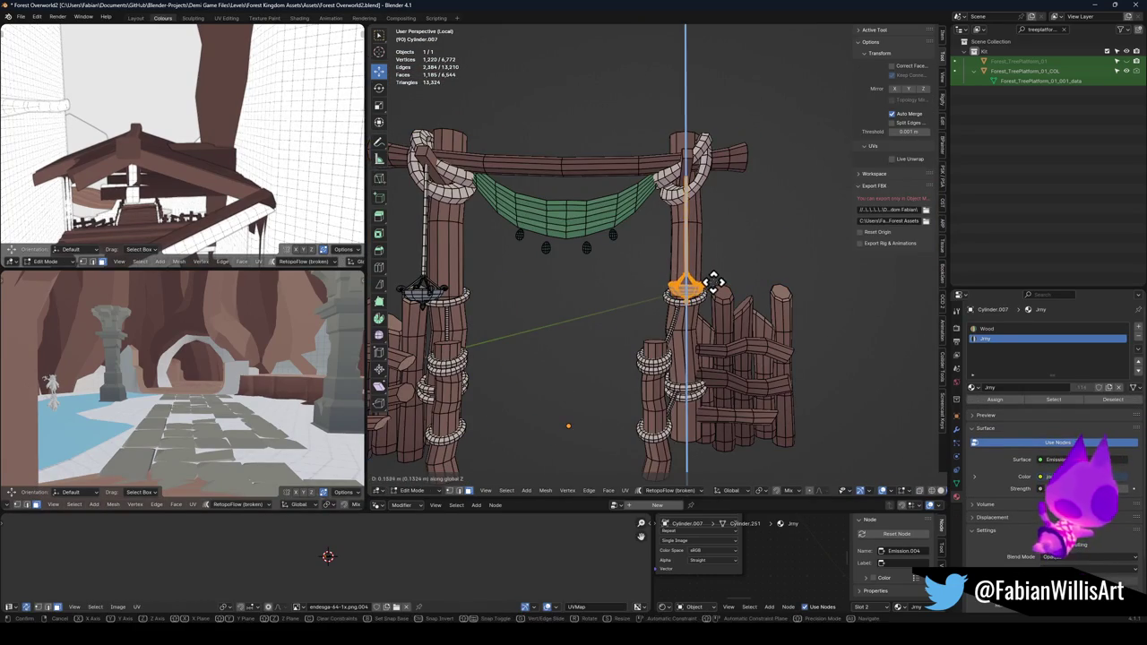
click(717, 286)
key(Tab)
- Deselect the gate, switch to a side view, and save Forest Overworld2
click(728, 257)
scroll(726, 251, down, 2)
key(KP_4)
key(KP_4)
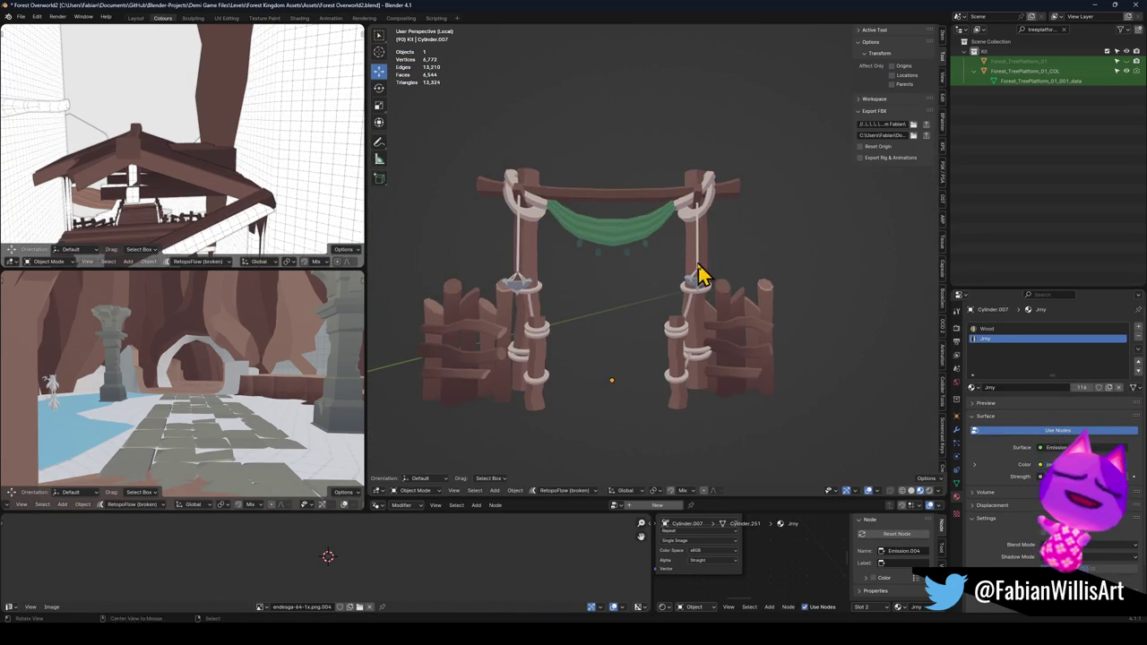
key(ctrl+s)
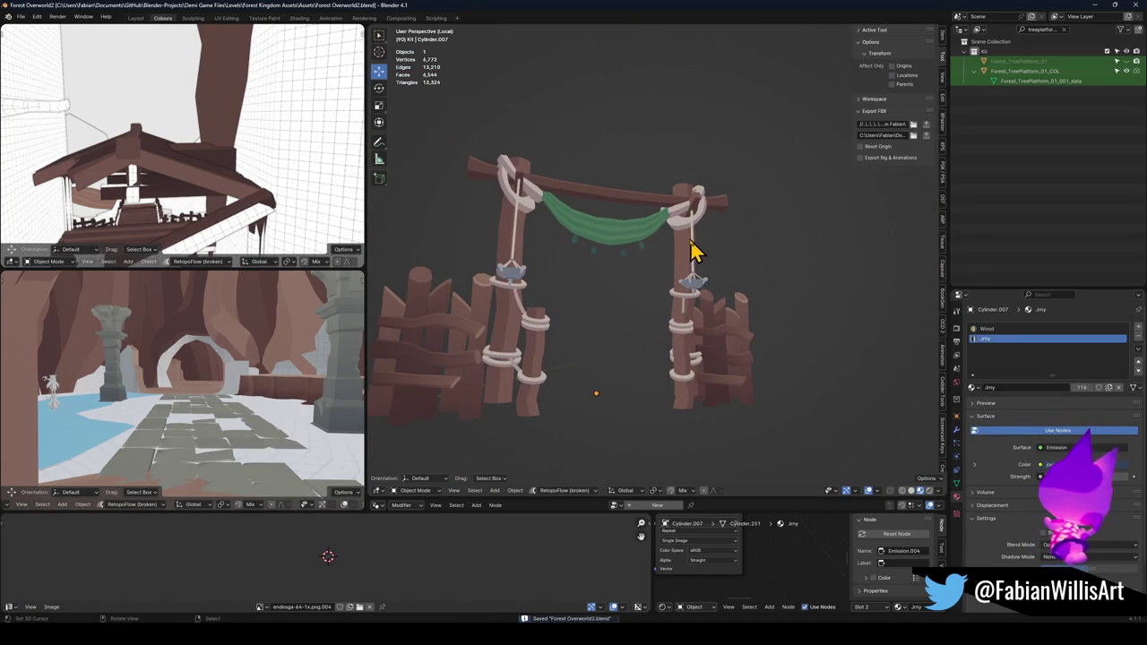
- Walk through the full scene to the stone ring, then start and cancel a geometry move
key(KP_Divide)
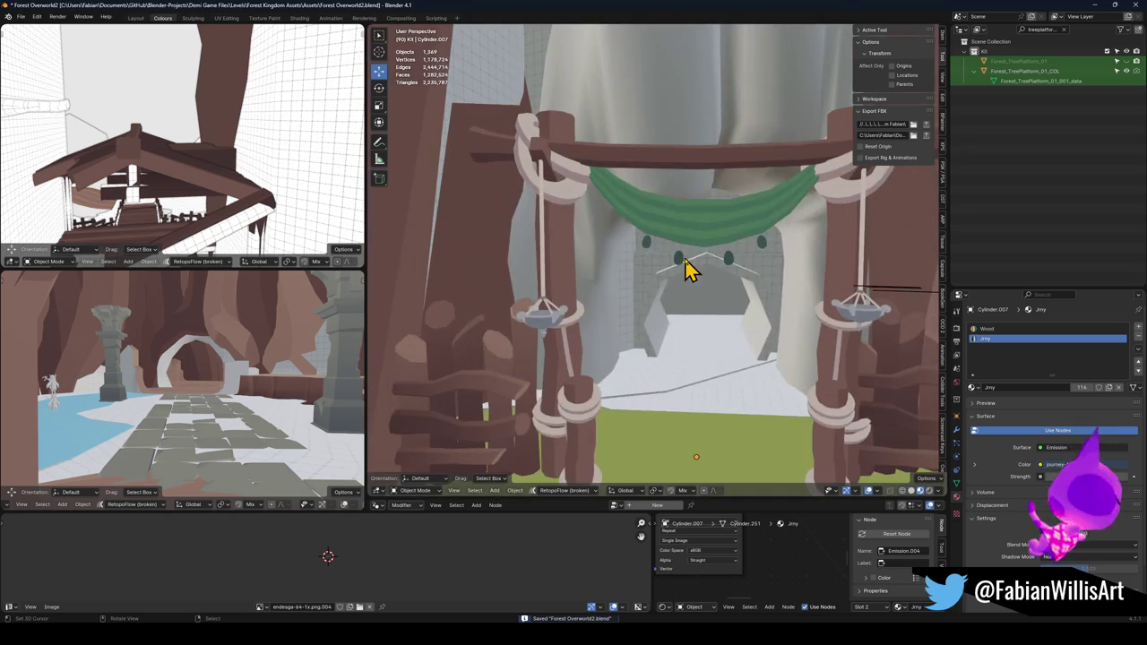
key(shift+grave)
key(w)
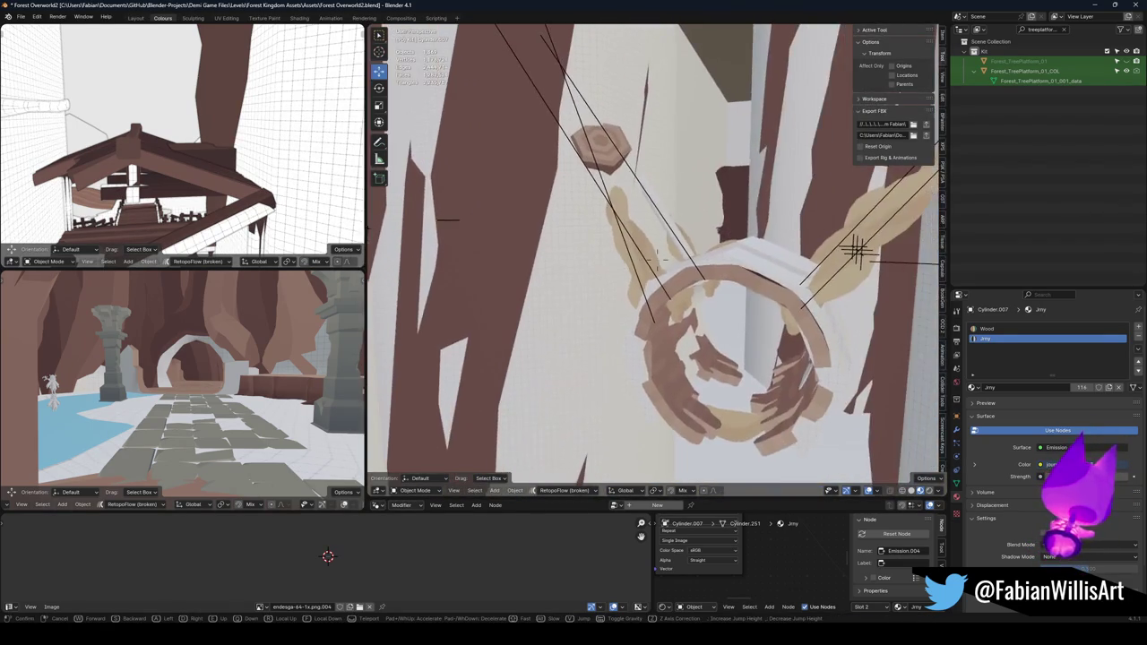
click(591, 222)
click(880, 271)
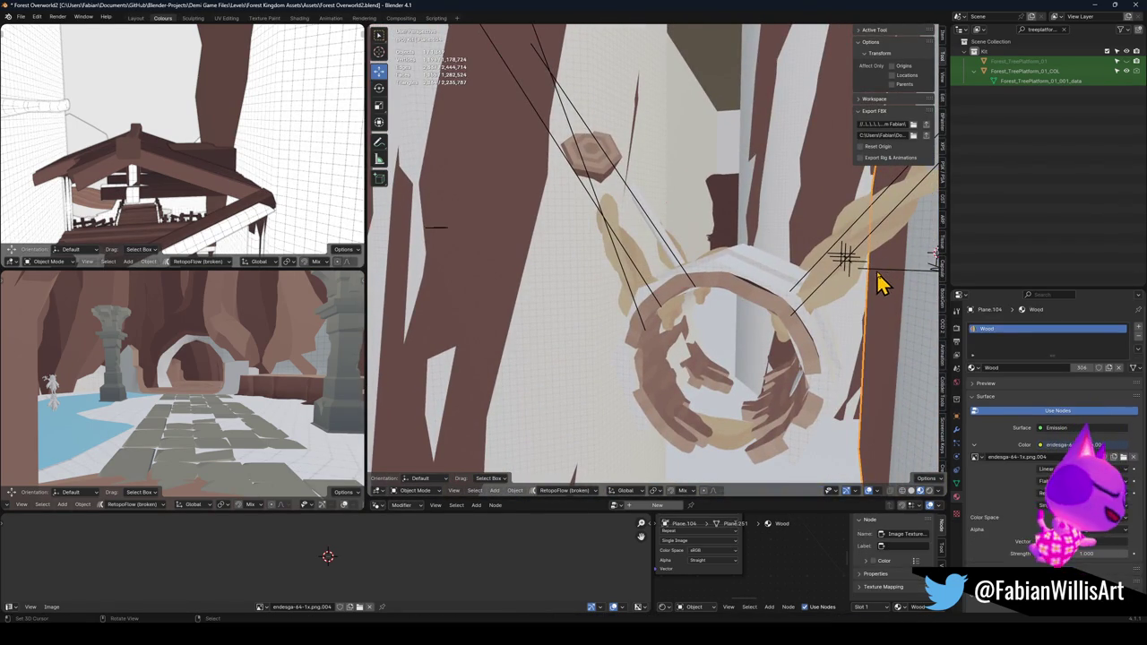
key(g)
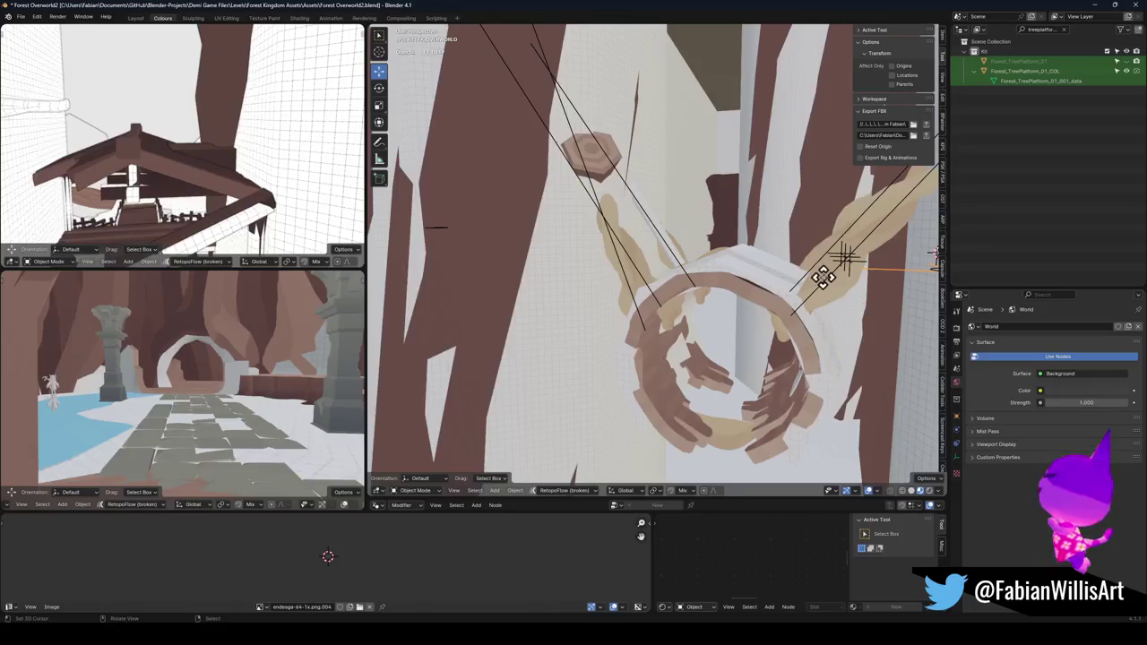
right_click(829, 291)
- Save again, export to FBX, and select all terrain pieces around the stone ring
key(ctrl+s)
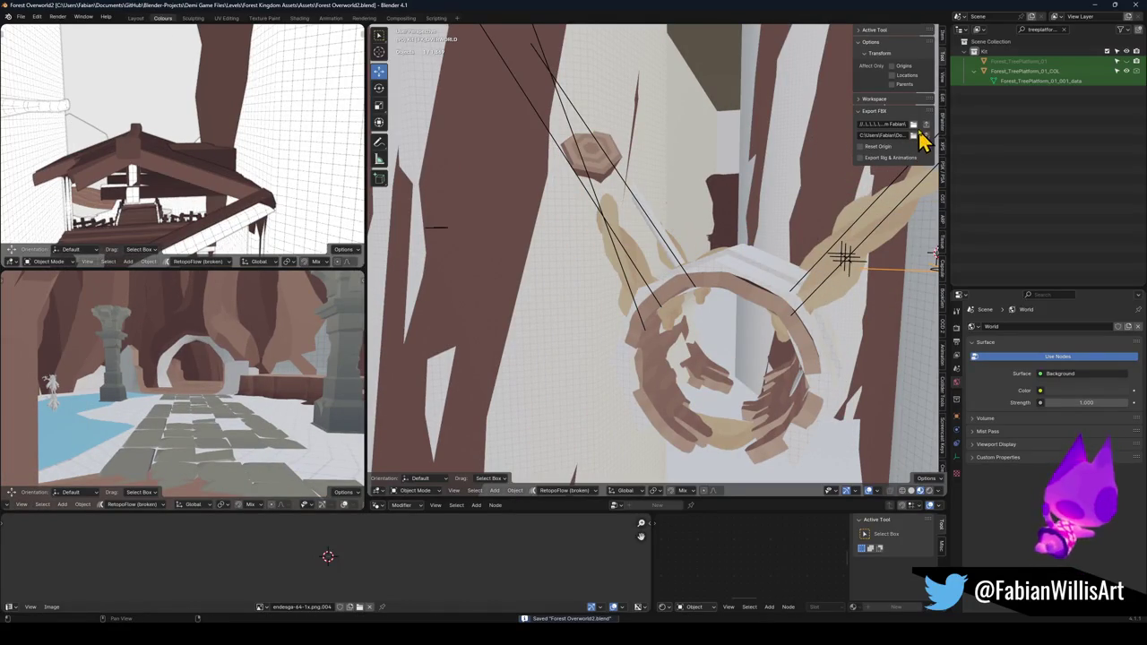
click(925, 124)
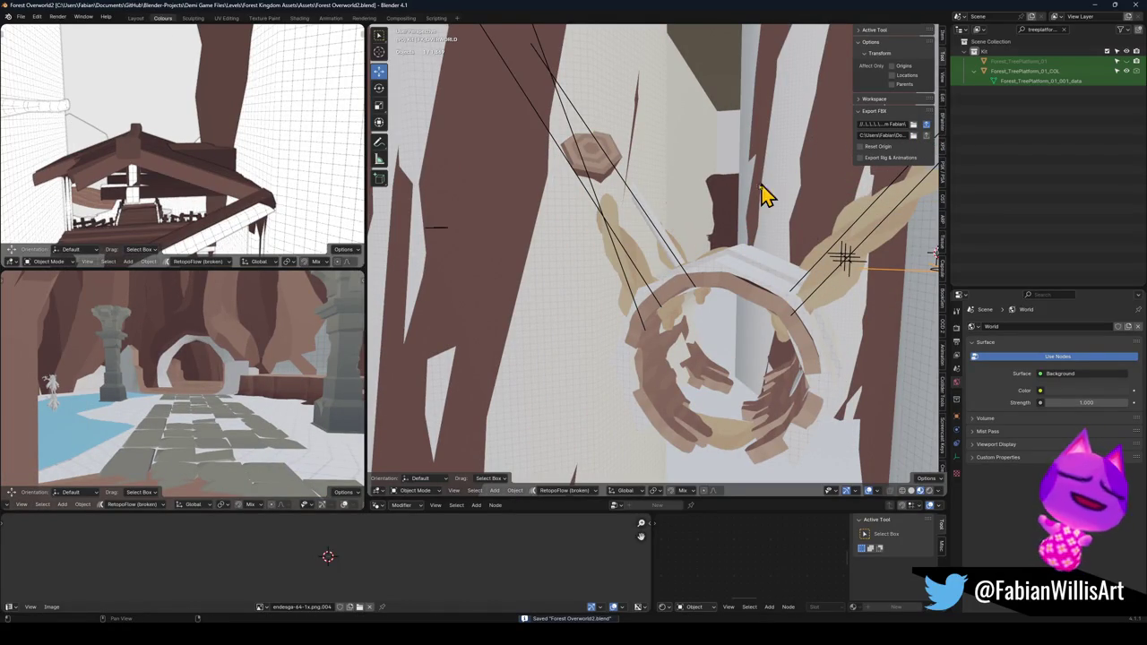
key(a)
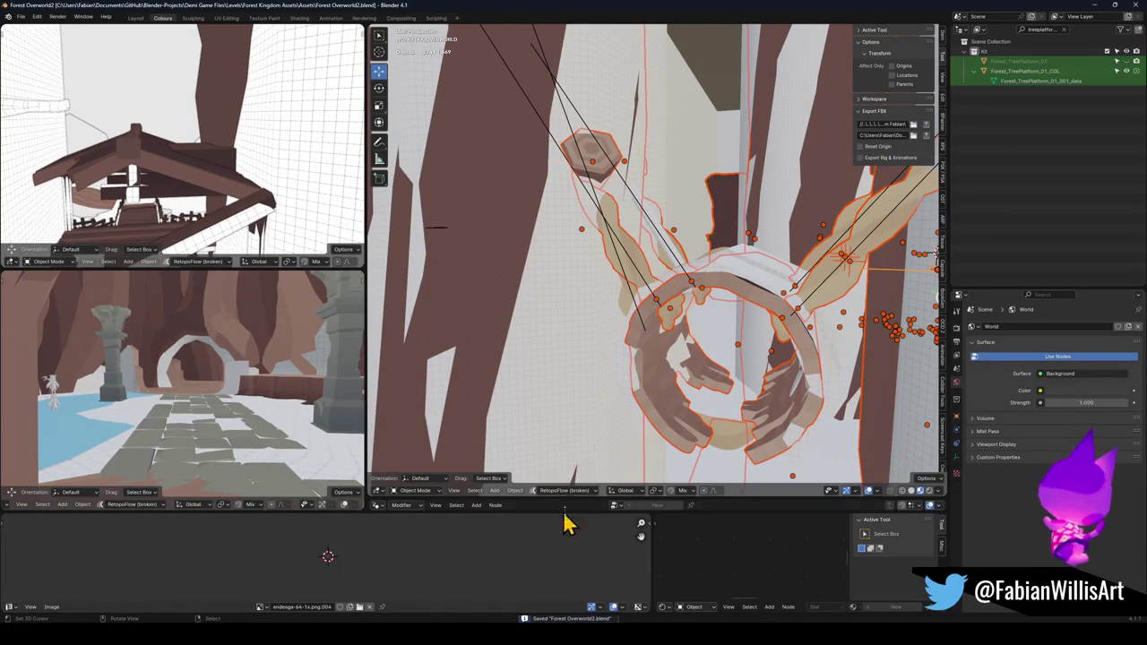
click(715, 635)
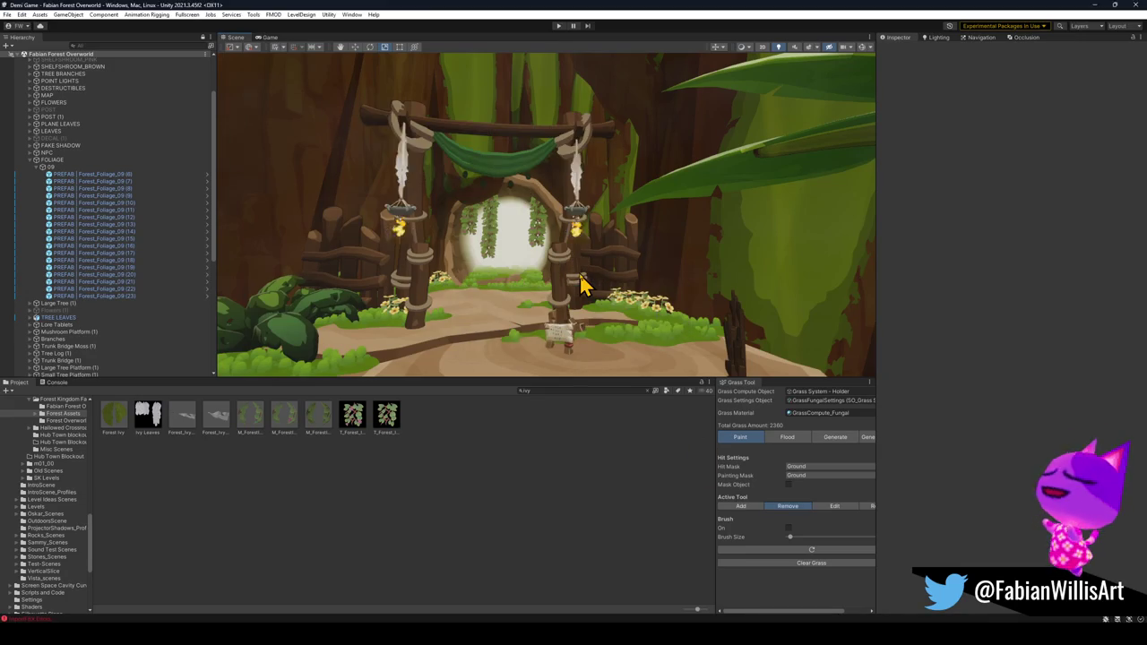
- Pick out the tree branch on the right gate pillar and frame it in the Scene view
mouse_move(584, 277)
mouse_down()
mouse_move(589, 210)
mouse_move(596, 218)
mouse_up()
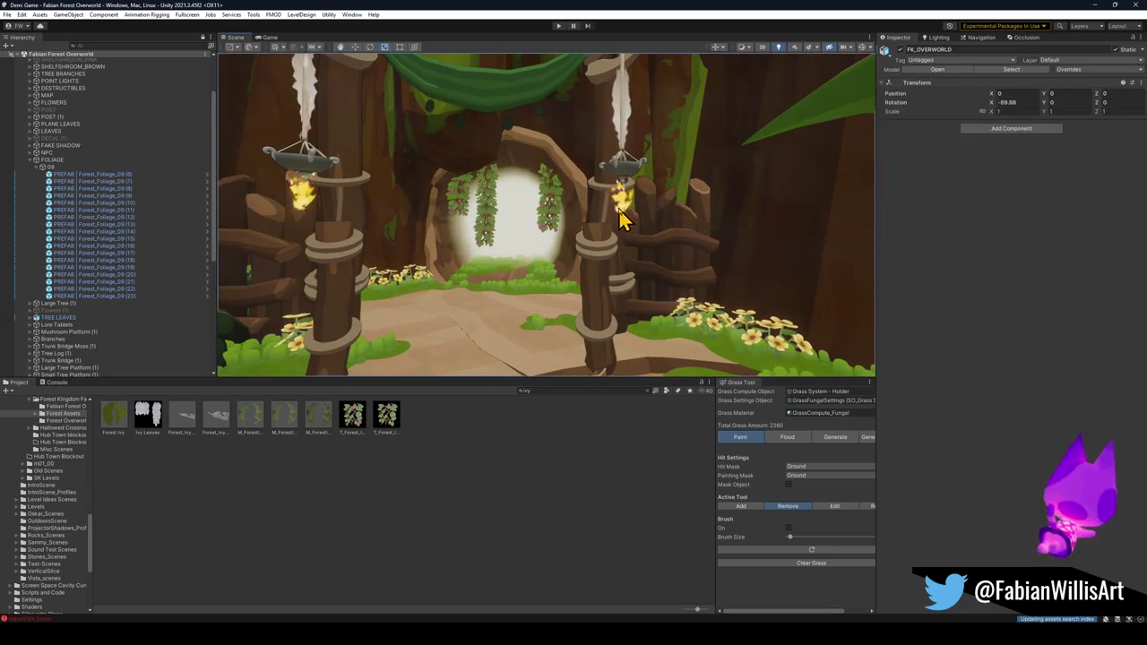
click(625, 212)
click(624, 214)
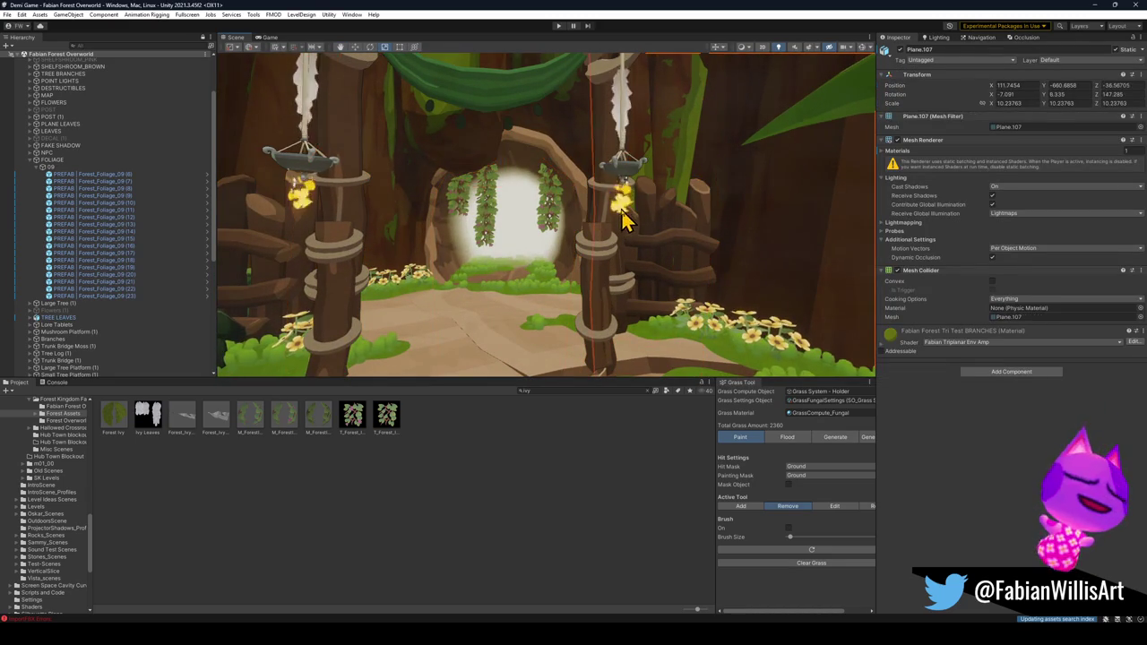
click(624, 215)
key(f)
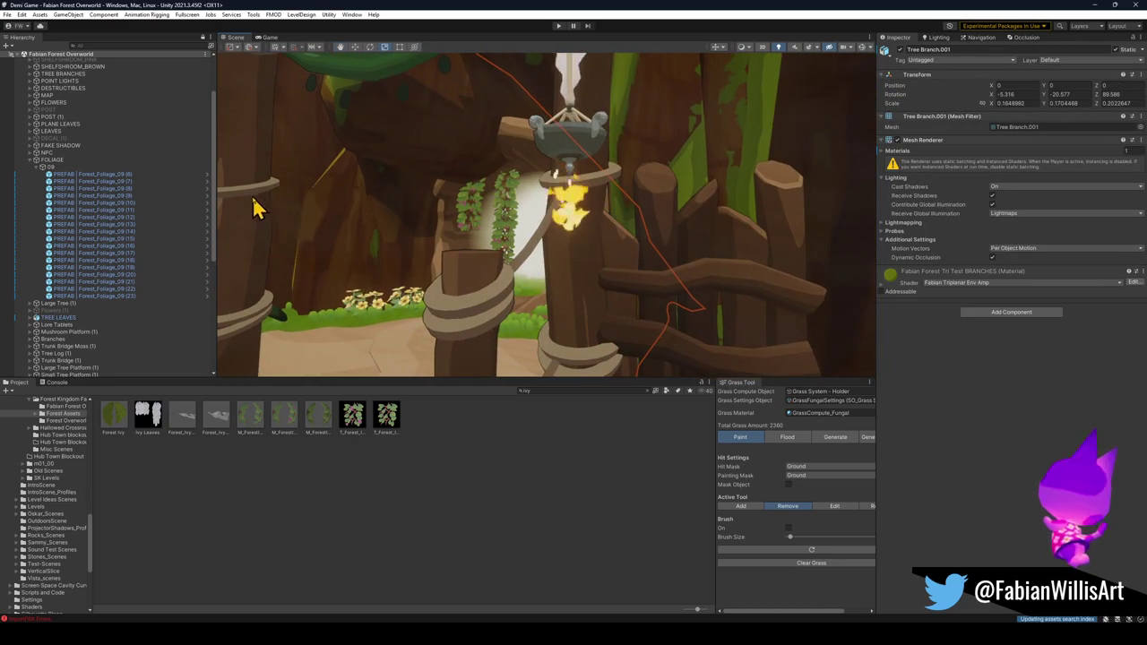
scroll(94, 152, up, 3)
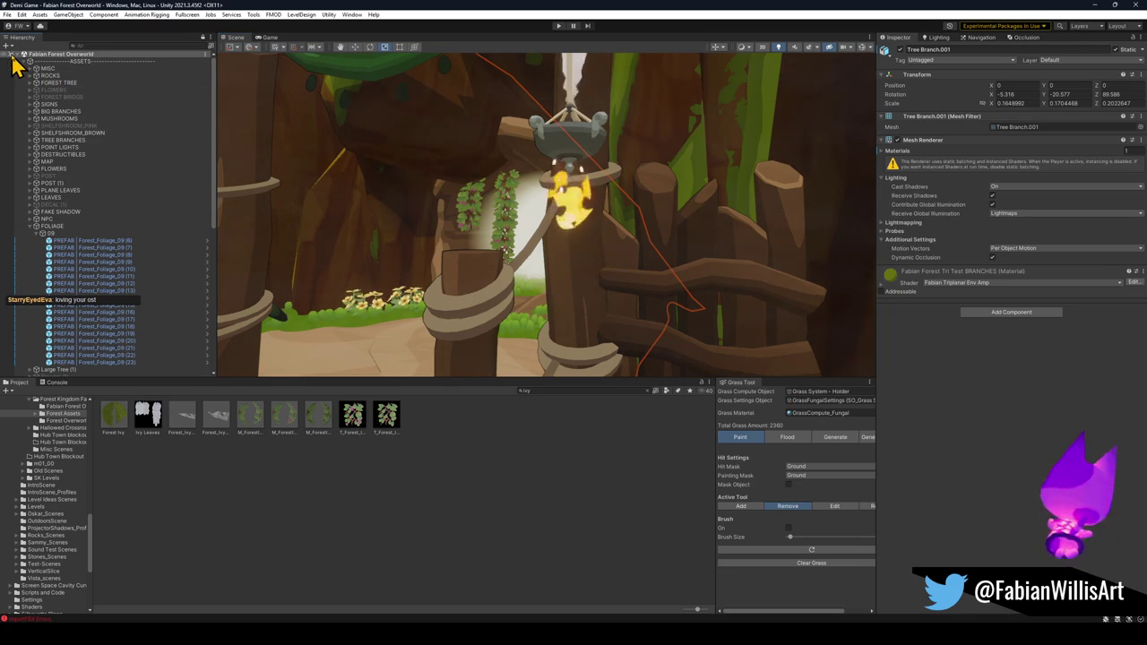
- Select the brazier flame and its Fire object, then look up at the braziers
click(567, 227)
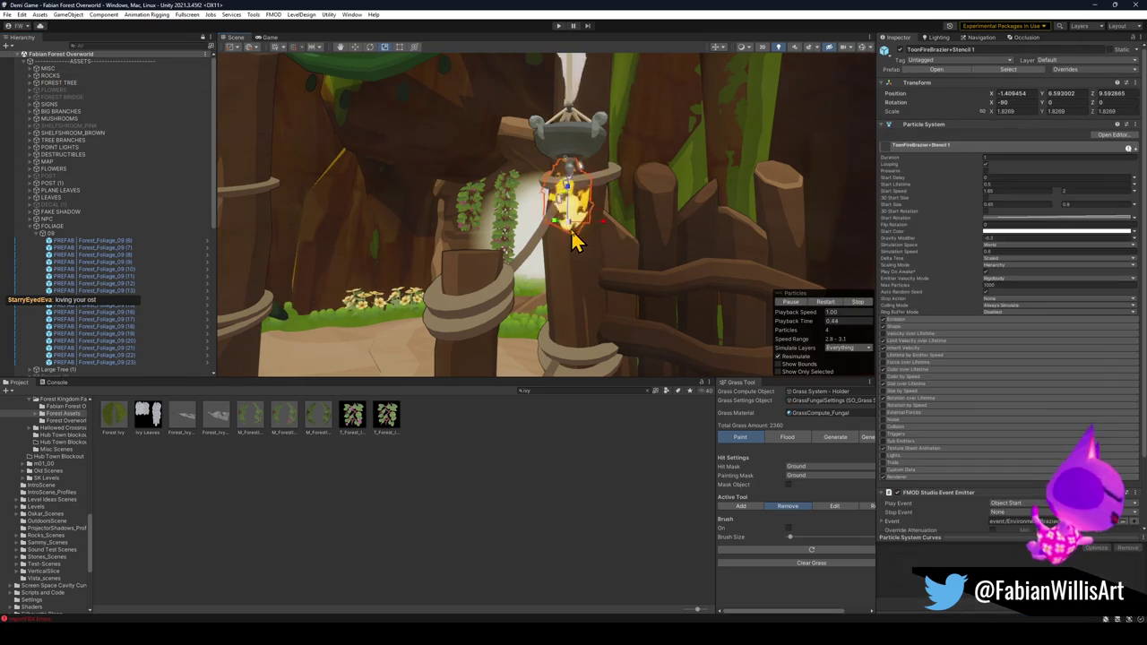
click(576, 241)
scroll(583, 235, down, 5)
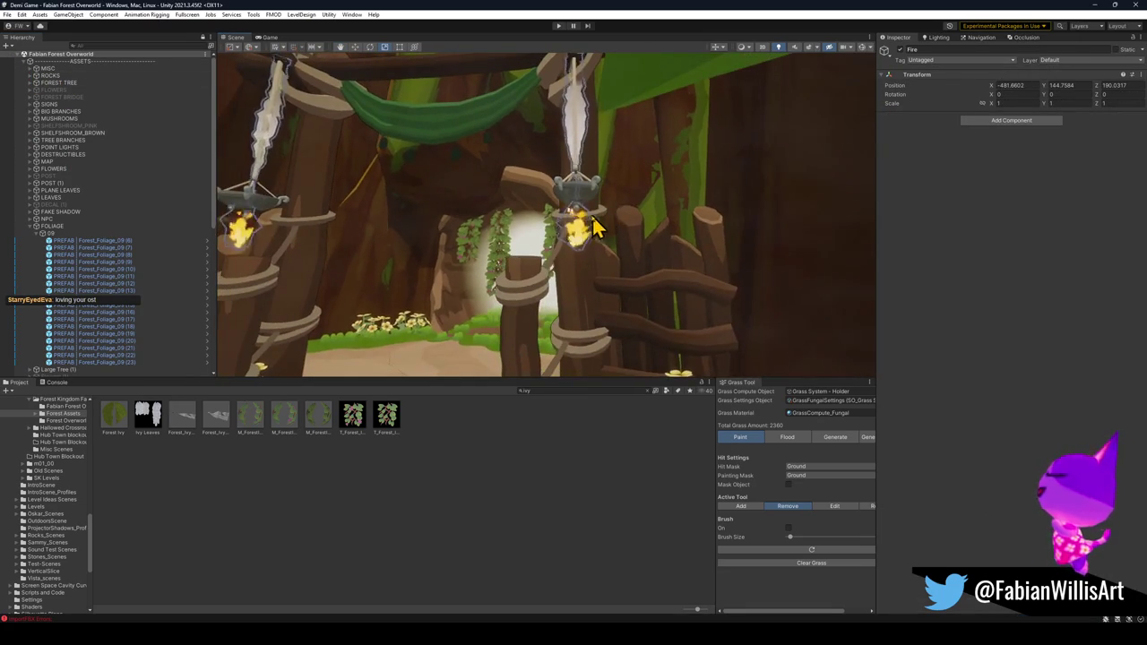
drag(583, 236, 568, 179)
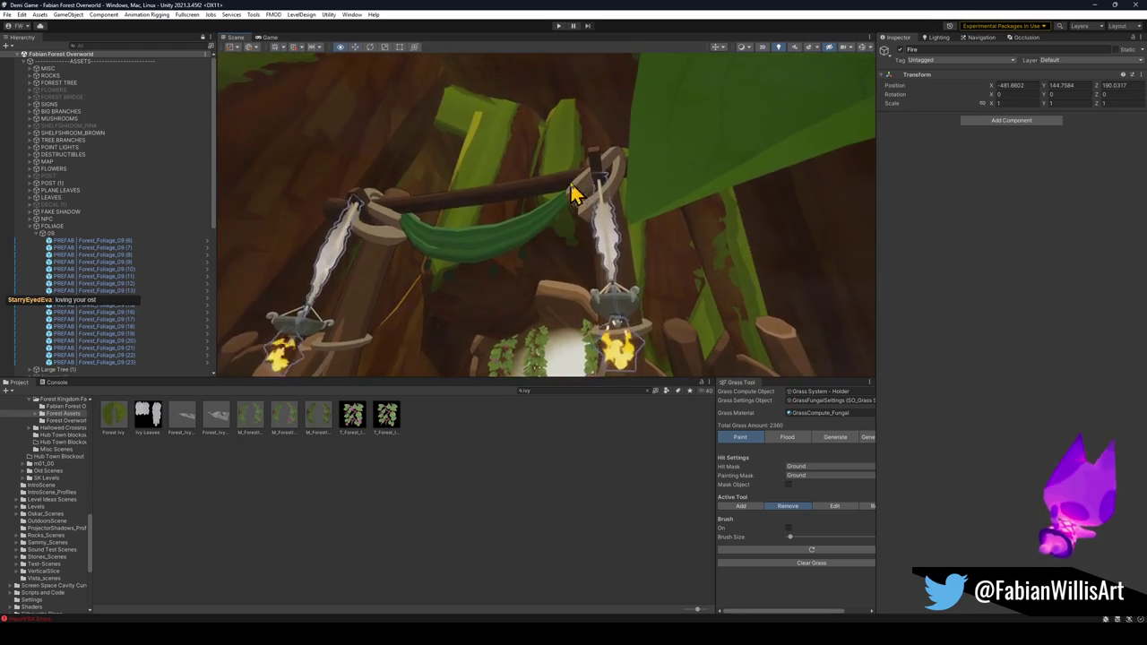
- Orbit and fly the Scene view around the gate platform to face the arch head-on
mouse_move(632, 229)
mouse_down()
mouse_move(622, 266)
mouse_move(687, 308)
mouse_move(672, 316)
mouse_move(636, 272)
mouse_move(633, 225)
mouse_move(242, 223)
mouse_move(315, 261)
mouse_move(440, 225)
mouse_move(358, 227)
mouse_move(604, 239)
mouse_move(714, 228)
mouse_move(640, 332)
mouse_up()
mouse_move(542, 256)
mouse_down()
mouse_move(515, 203)
mouse_move(535, 233)
mouse_up()
mouse_move(668, 215)
mouse_down()
mouse_move(653, 203)
mouse_move(594, 218)
mouse_up()
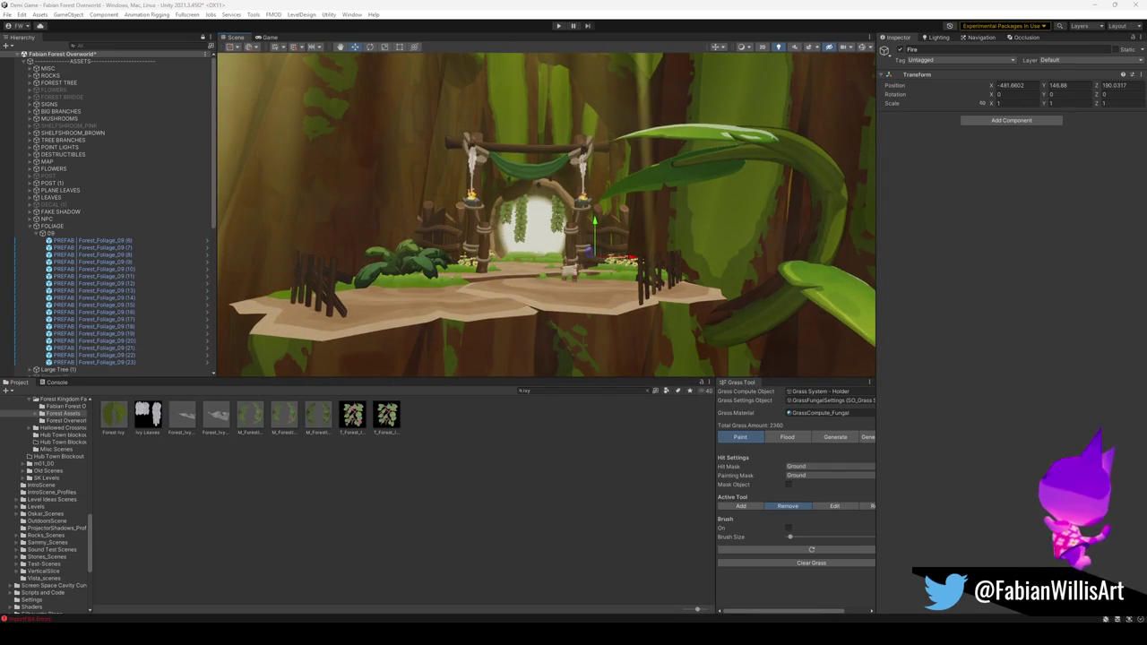
drag(464, 295, 470, 282)
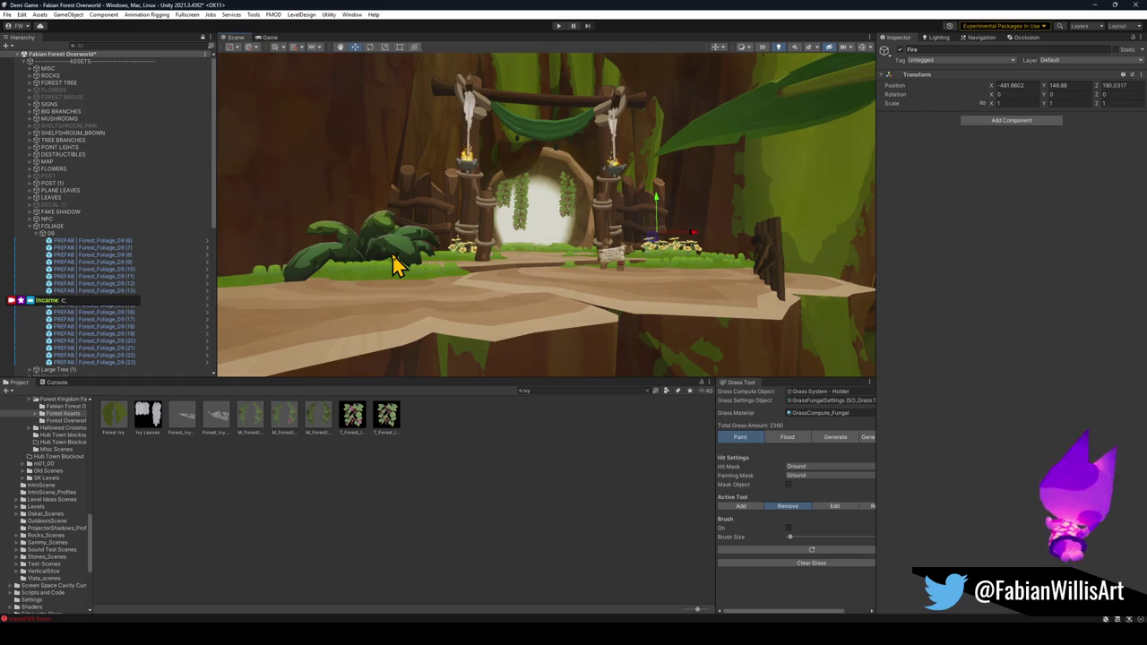
mouse_move(601, 199)
mouse_down()
mouse_move(597, 184)
mouse_move(614, 207)
mouse_move(586, 195)
mouse_move(601, 197)
mouse_move(595, 205)
mouse_up()
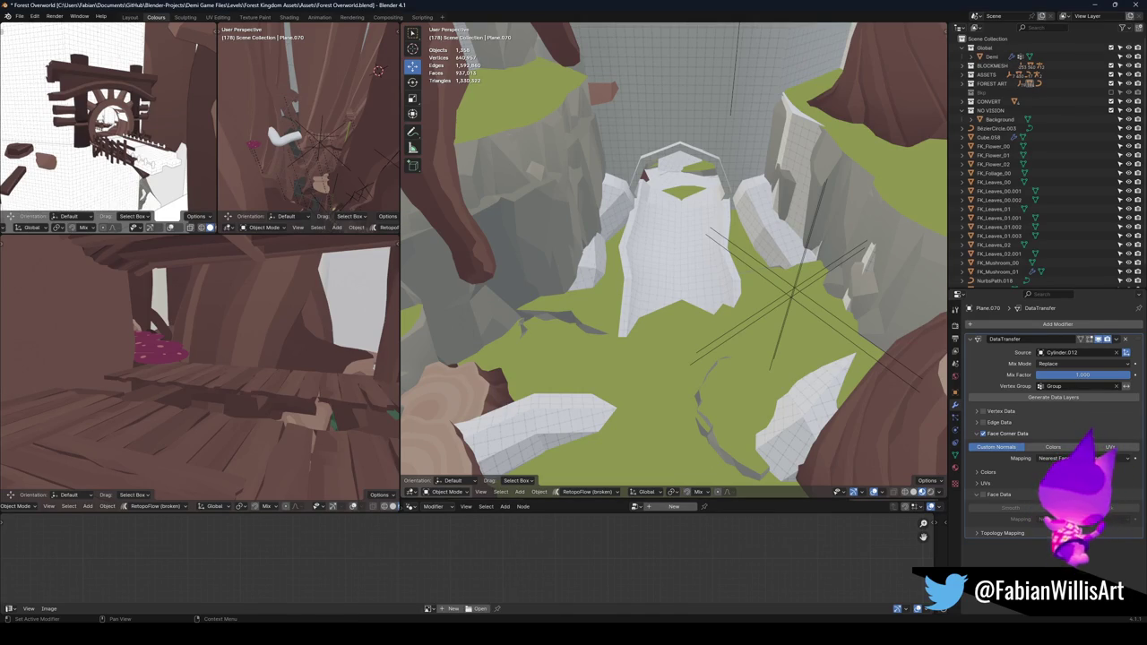
- Close the Corruption folder window, select the arch mesh, and orbit into the canyon
key(alt+Tab)
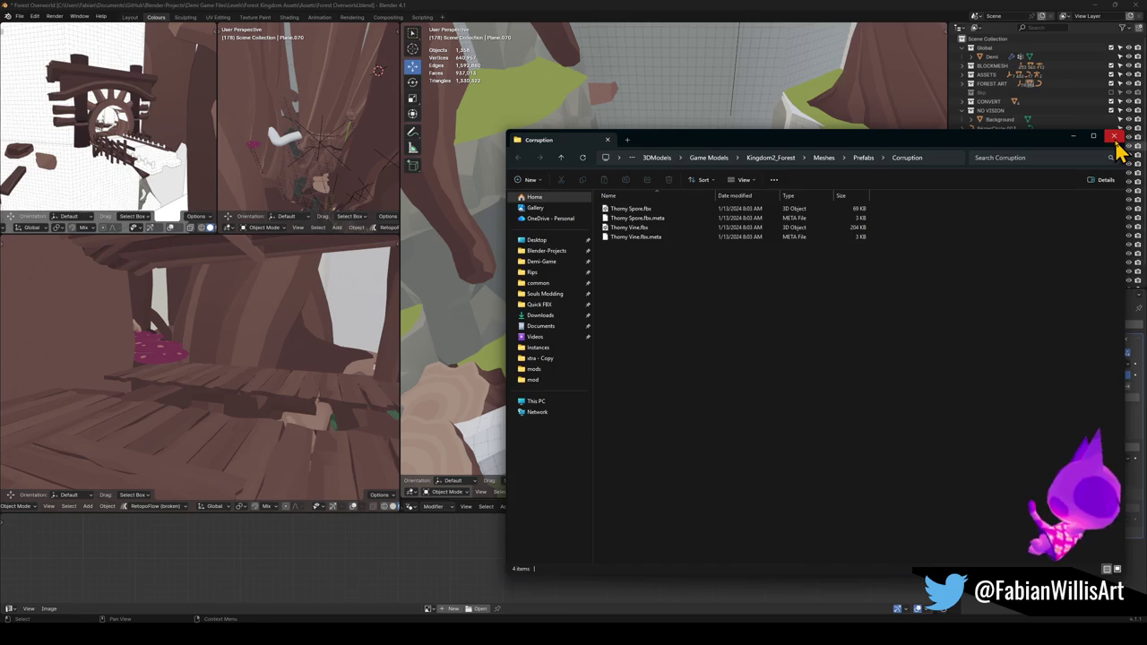
click(1115, 139)
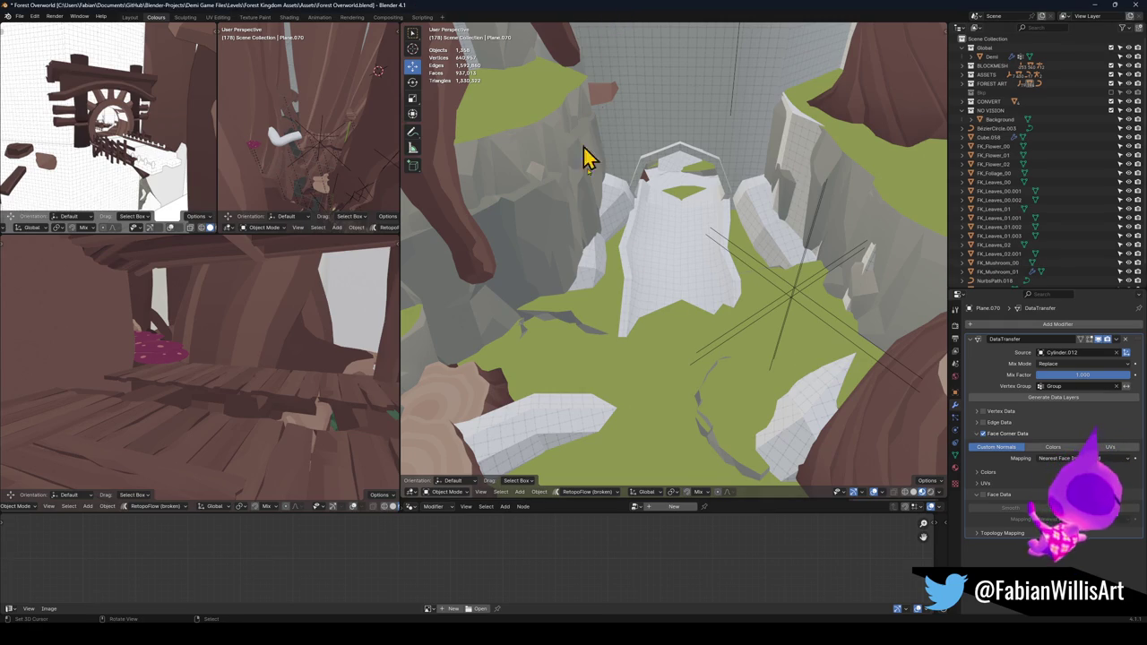
scroll(696, 257, up, 6)
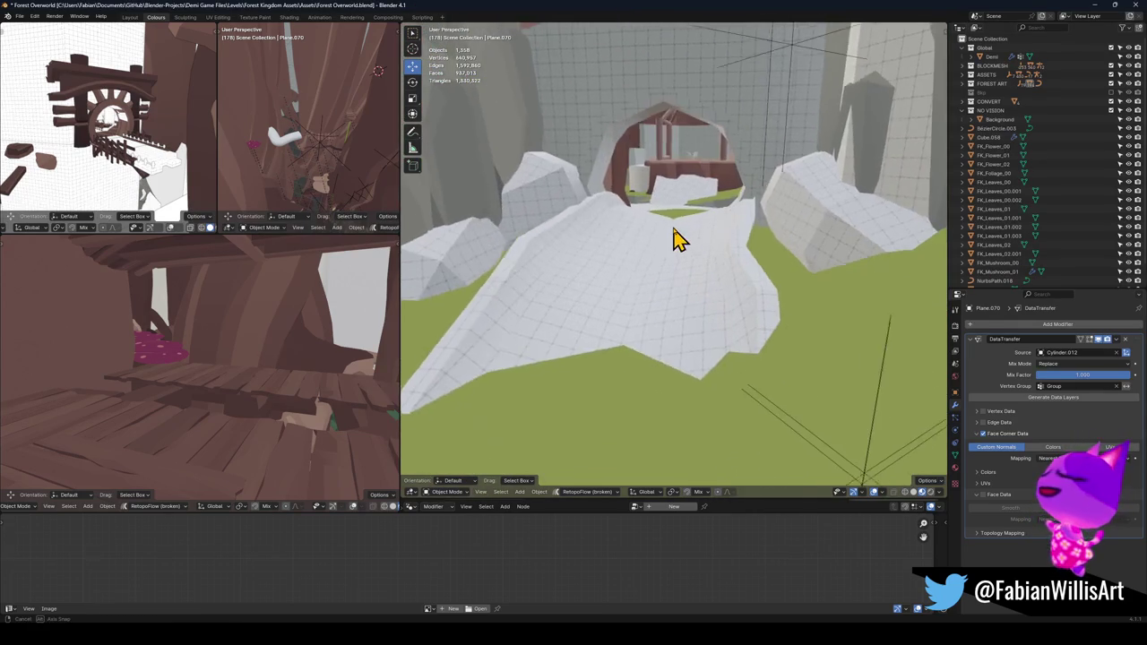
click(578, 139)
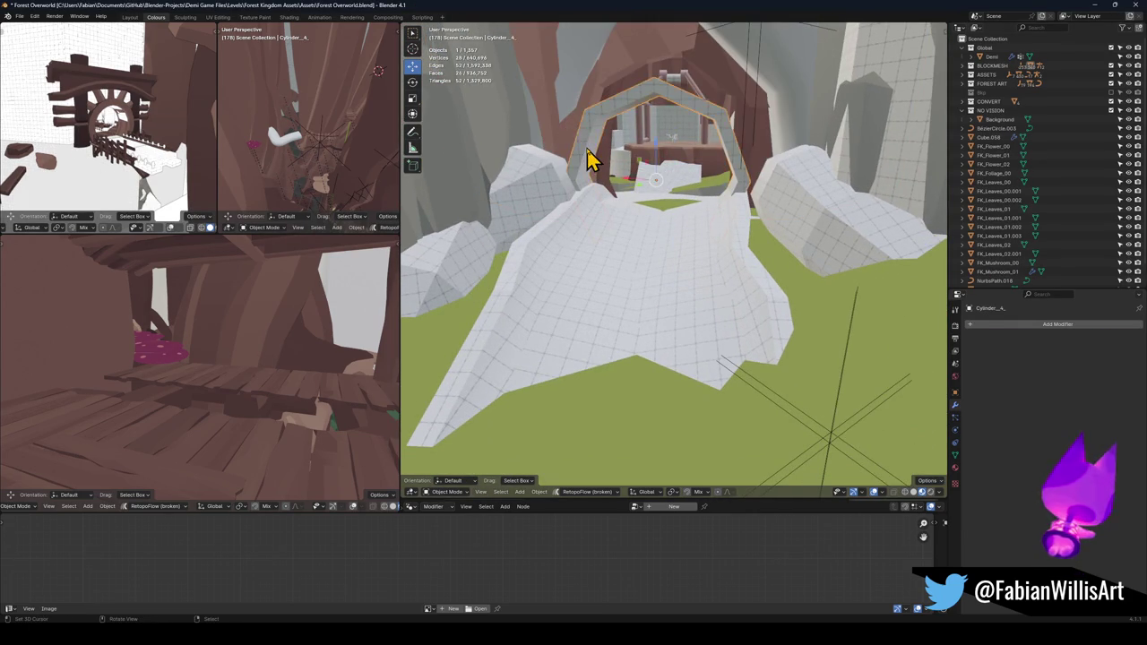
scroll(605, 183, down, 2)
scroll(609, 197, up, 5)
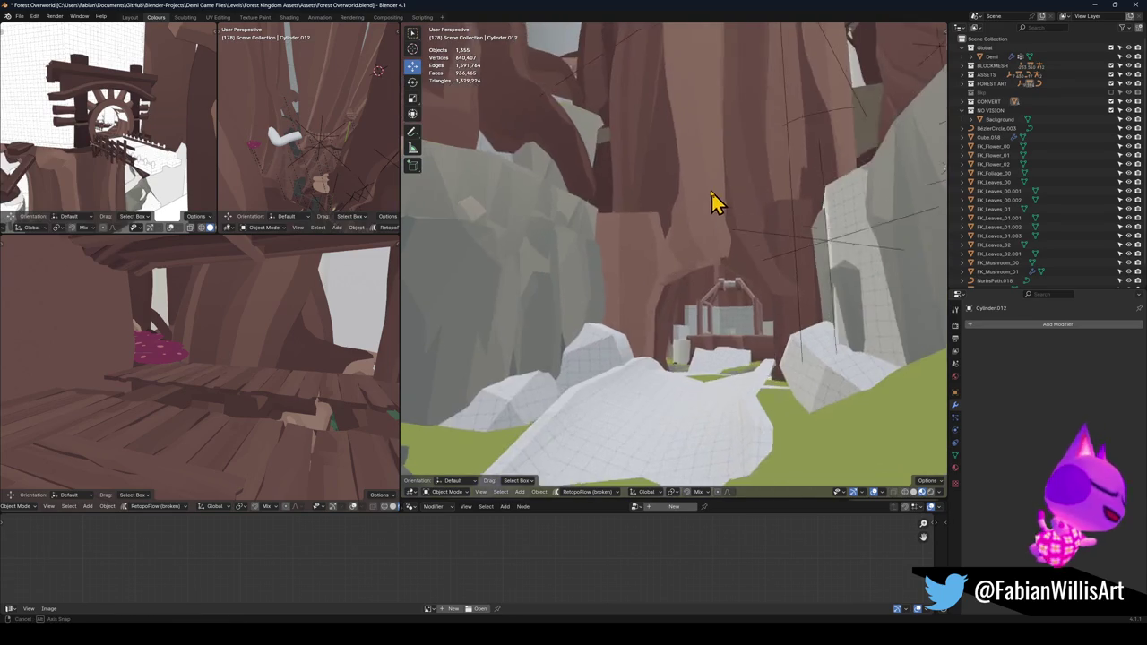
mouse_move(708, 193)
mouse_down()
mouse_move(669, 256)
mouse_move(728, 229)
mouse_up()
scroll(729, 224, up, 3)
- Unhide all hidden objects with Alt+H and orbit around the revealed terrain pieces
key(alt+h)
scroll(717, 231, up, 3)
scroll(707, 228, down, 5)
scroll(716, 269, up, 2)
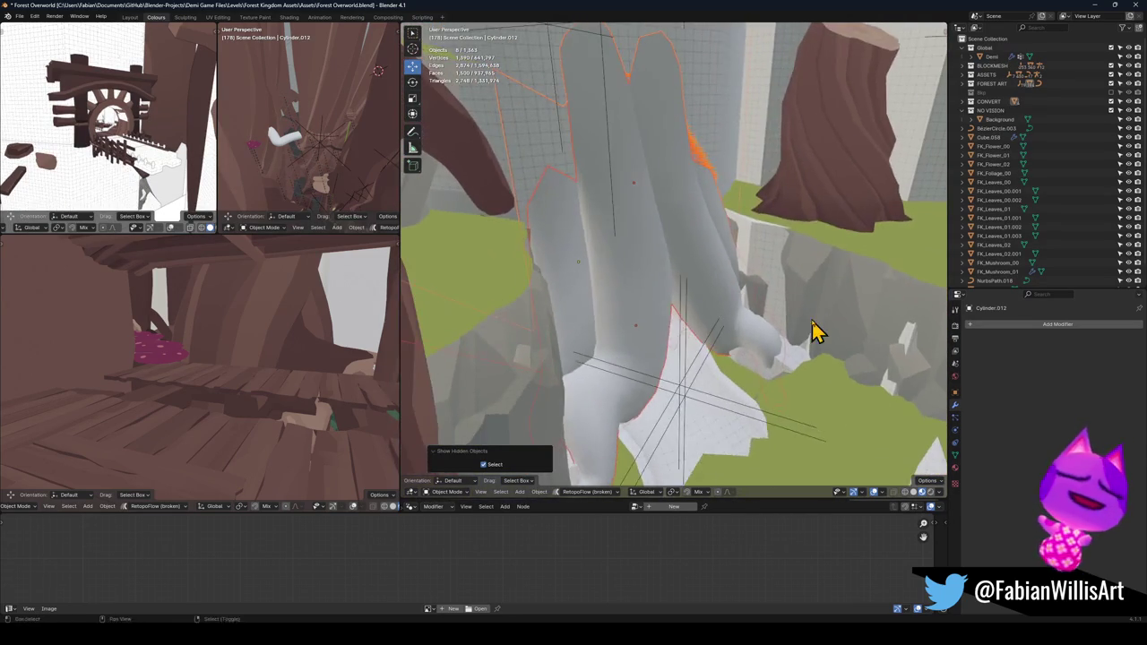
mouse_move(772, 199)
mouse_down()
mouse_move(743, 209)
mouse_move(788, 243)
mouse_move(751, 244)
mouse_up()
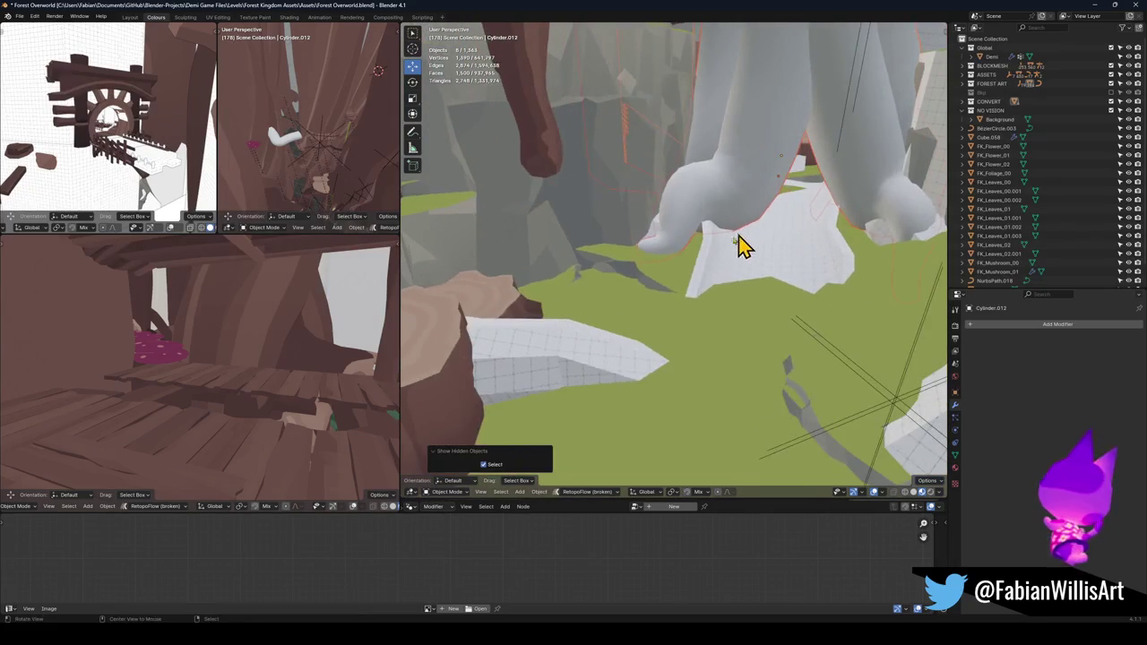
scroll(686, 259, up, 3)
scroll(627, 205, down, 4)
mouse_move(628, 205)
mouse_down()
mouse_move(705, 251)
mouse_move(753, 208)
mouse_up()
- Select the DK_Terrain_01.015 and DK_Terrain_01.007 rock stump pieces
click(704, 250)
scroll(774, 268, up, 3)
mouse_move(773, 269)
mouse_down()
mouse_move(824, 256)
mouse_move(645, 281)
mouse_move(714, 277)
mouse_move(686, 292)
mouse_move(763, 280)
mouse_move(687, 289)
mouse_move(653, 259)
mouse_up()
click(683, 279)
scroll(707, 276, up, 3)
scroll(697, 277, down, 3)
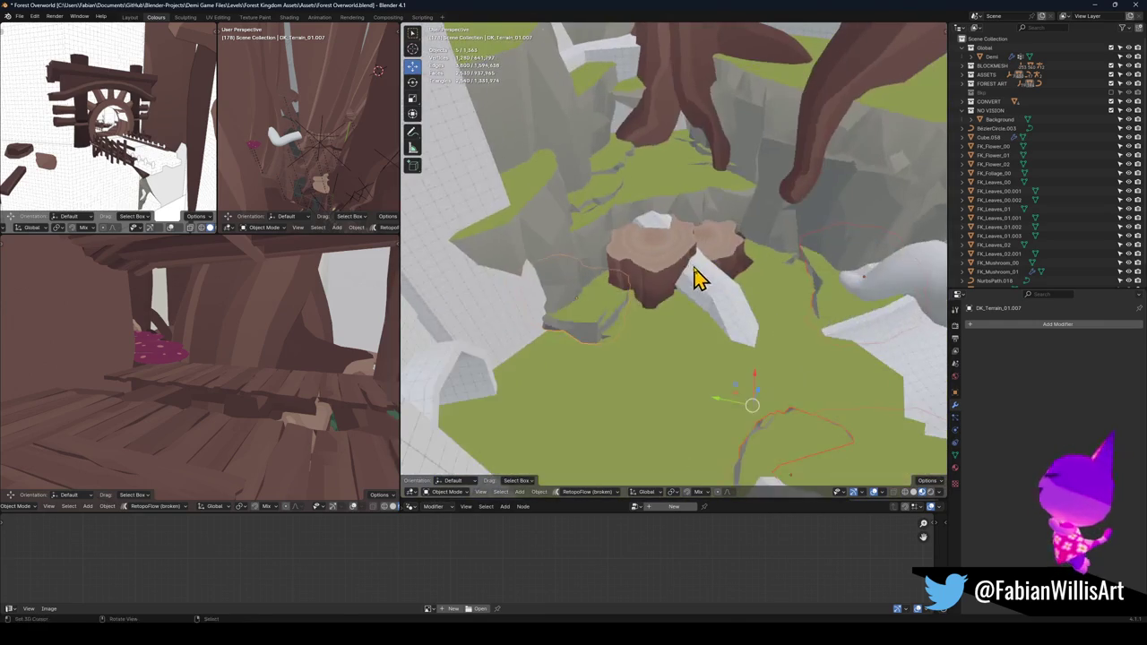
- Copy the five selected terrain objects with Copy Objects, then minimise Blender
mouse_move(735, 259)
mouse_down()
mouse_move(745, 287)
mouse_move(785, 240)
mouse_move(645, 289)
mouse_move(671, 253)
mouse_move(679, 269)
mouse_up()
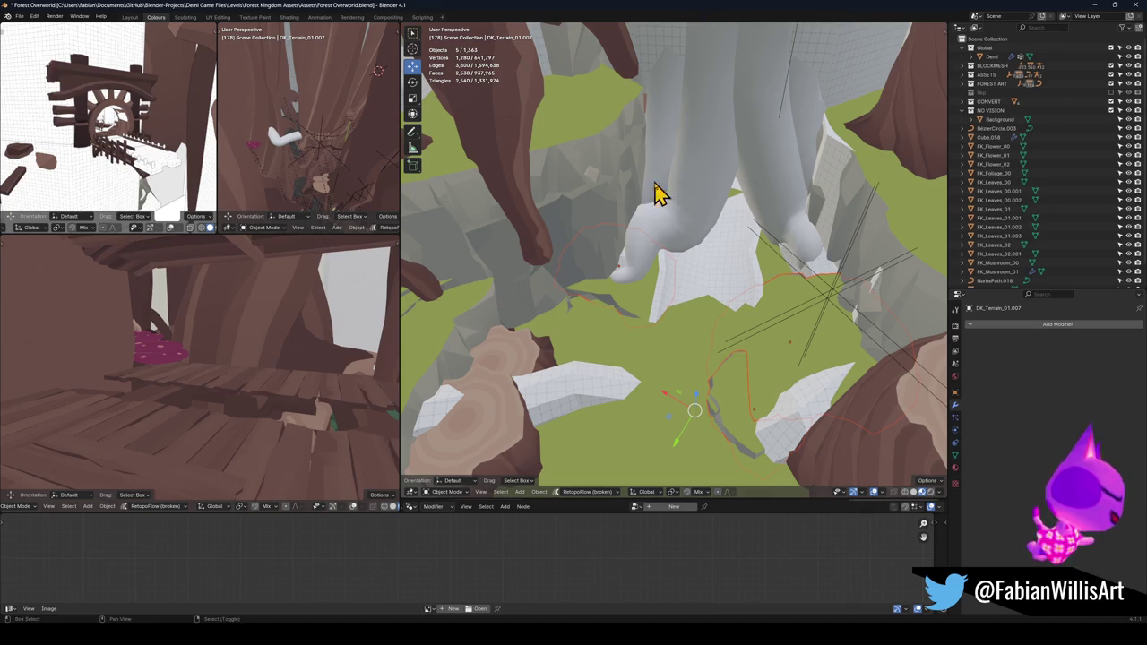
key(ctrl+c)
click(655, 199)
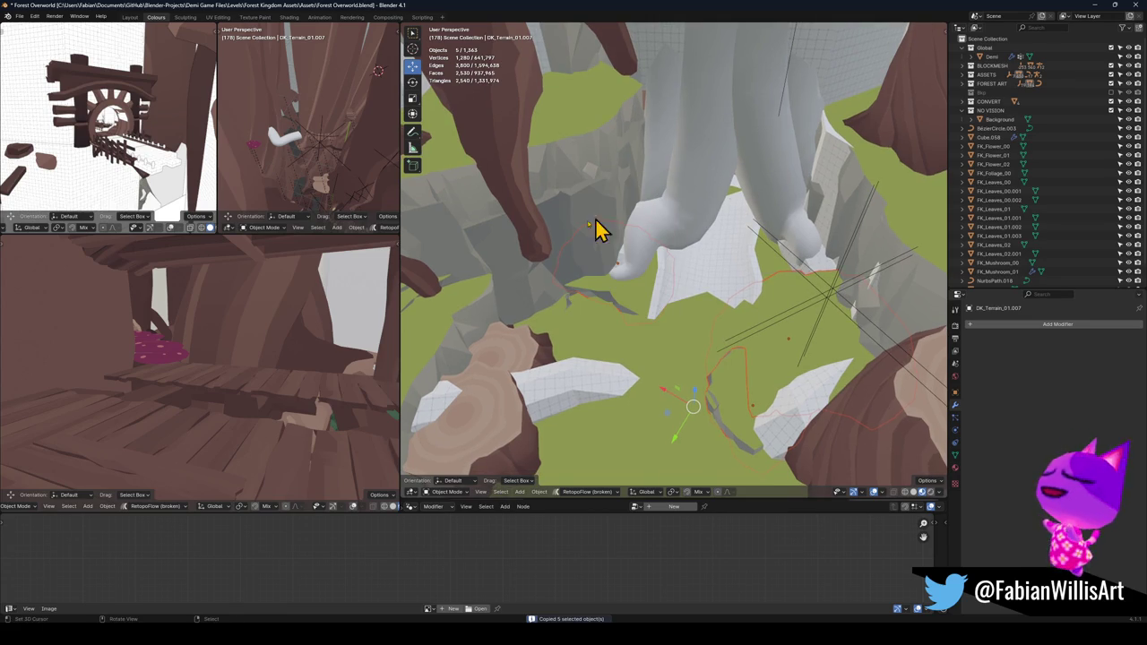
click(1097, 6)
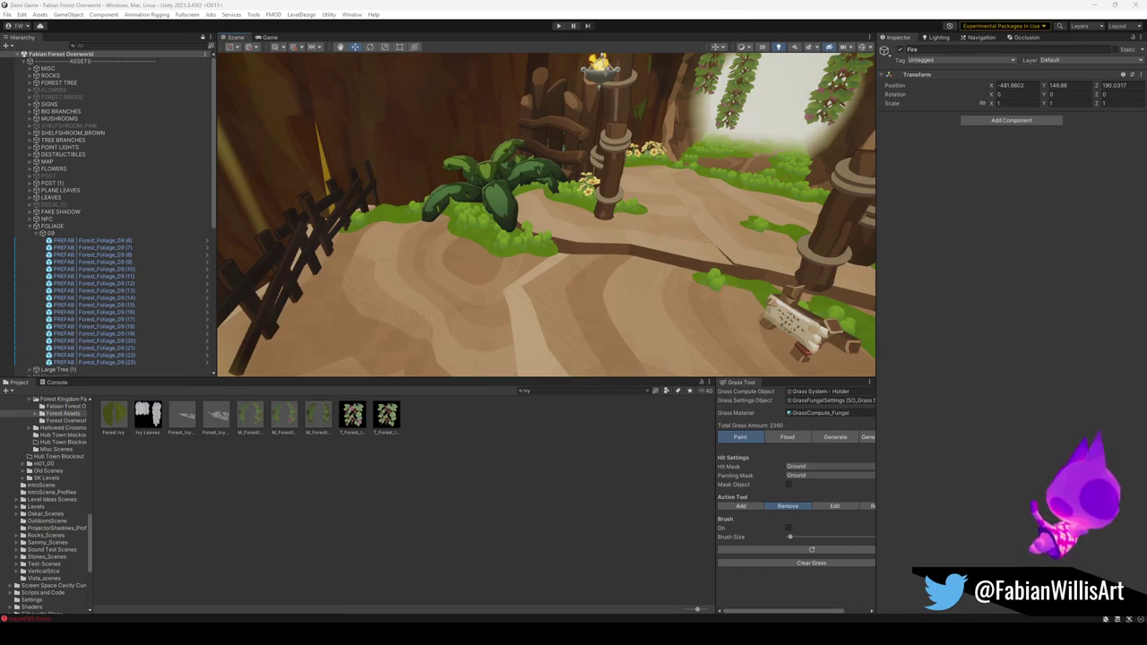
mouse_move(402, 606)
click(309, 594)
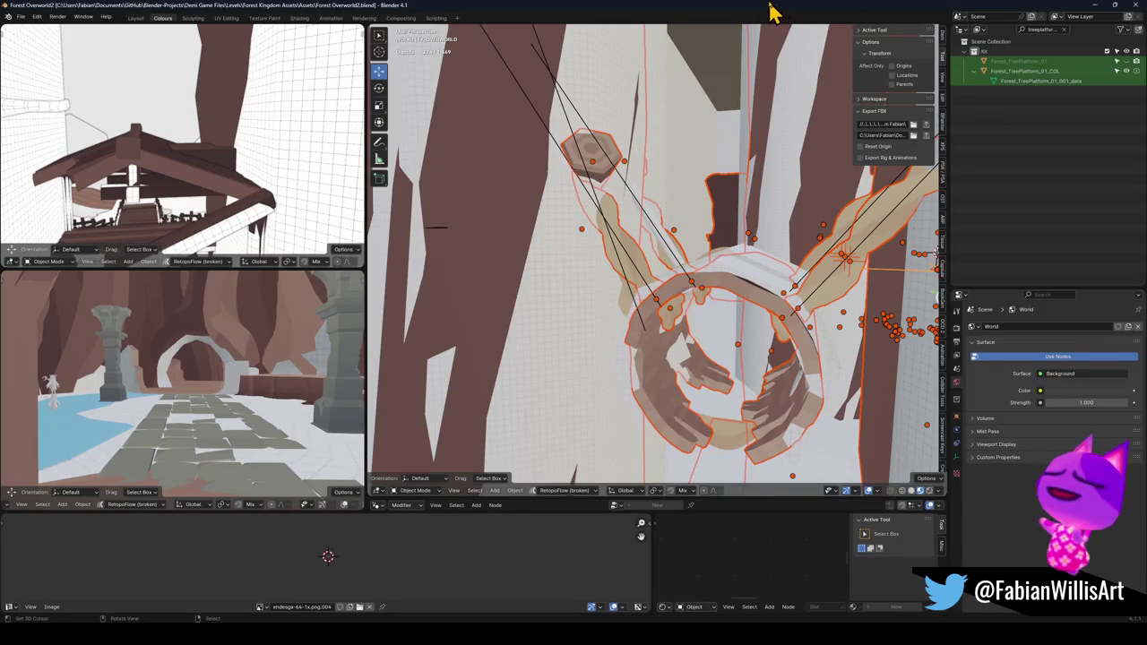
click(651, 205)
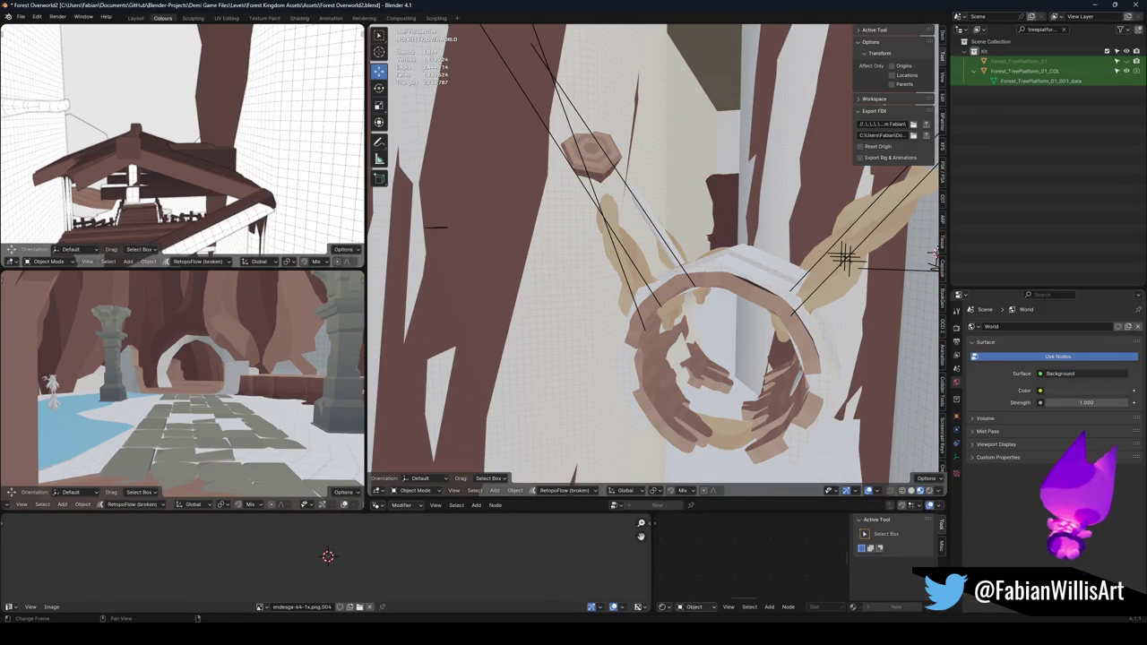
mouse_move(555, 632)
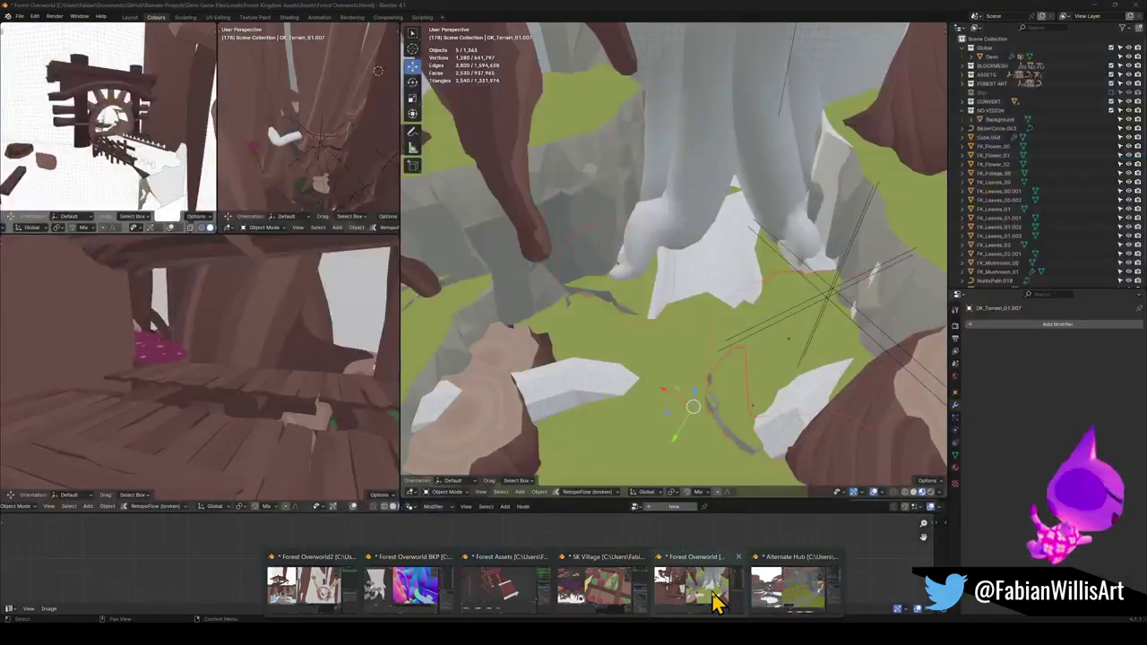
click(714, 603)
- Clear the five objects' parents keeping their transforms, and copy them again
key(alt+p)
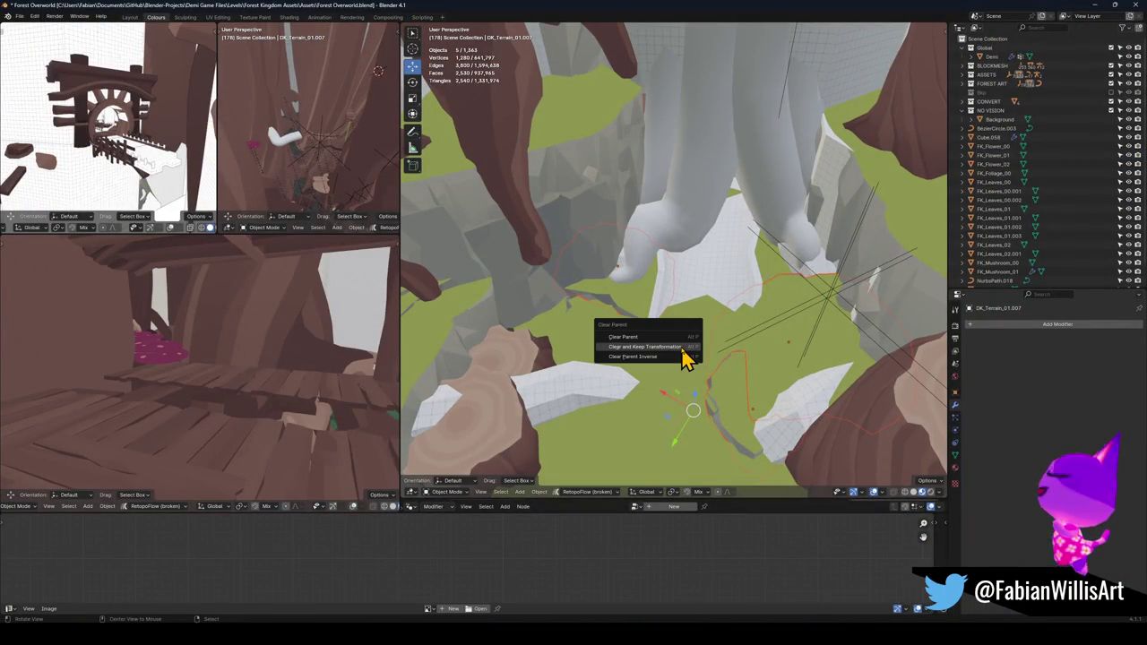
click(683, 358)
key(ctrl+c)
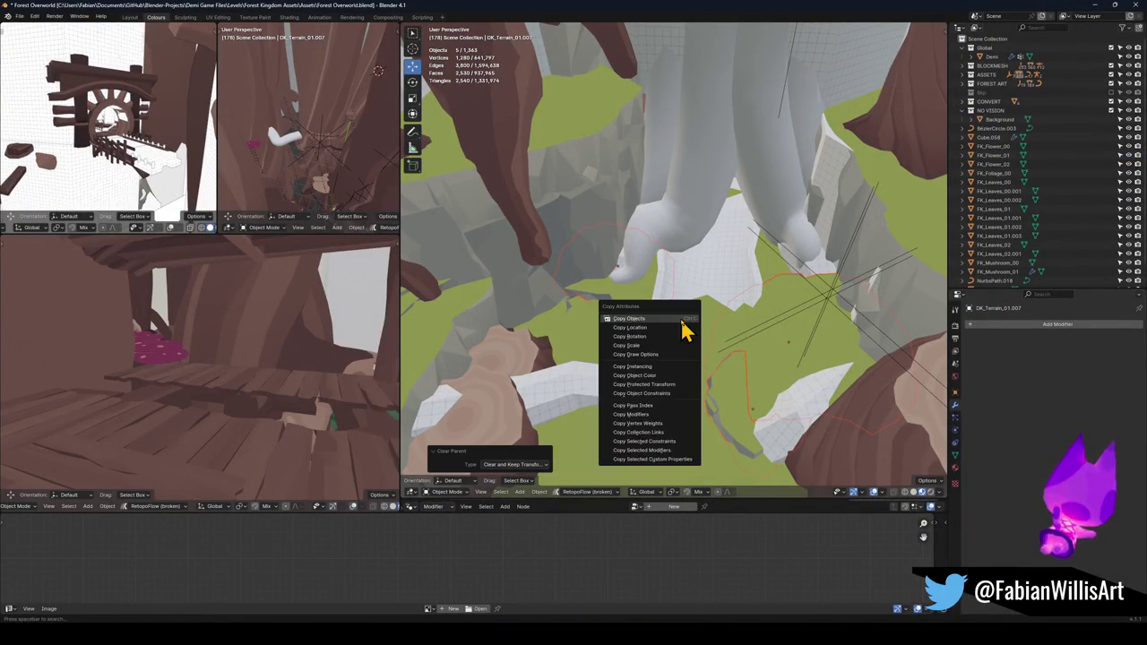
click(681, 330)
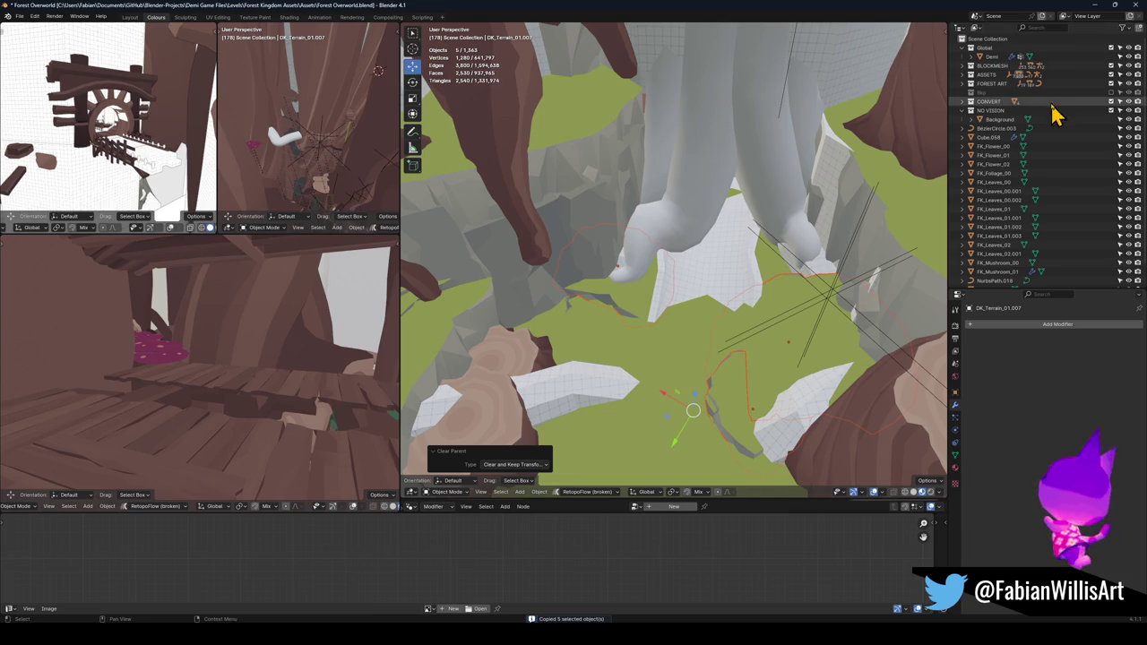
- Toggle the Sky collection, delete the five selected objects, and include Sky again
click(1111, 92)
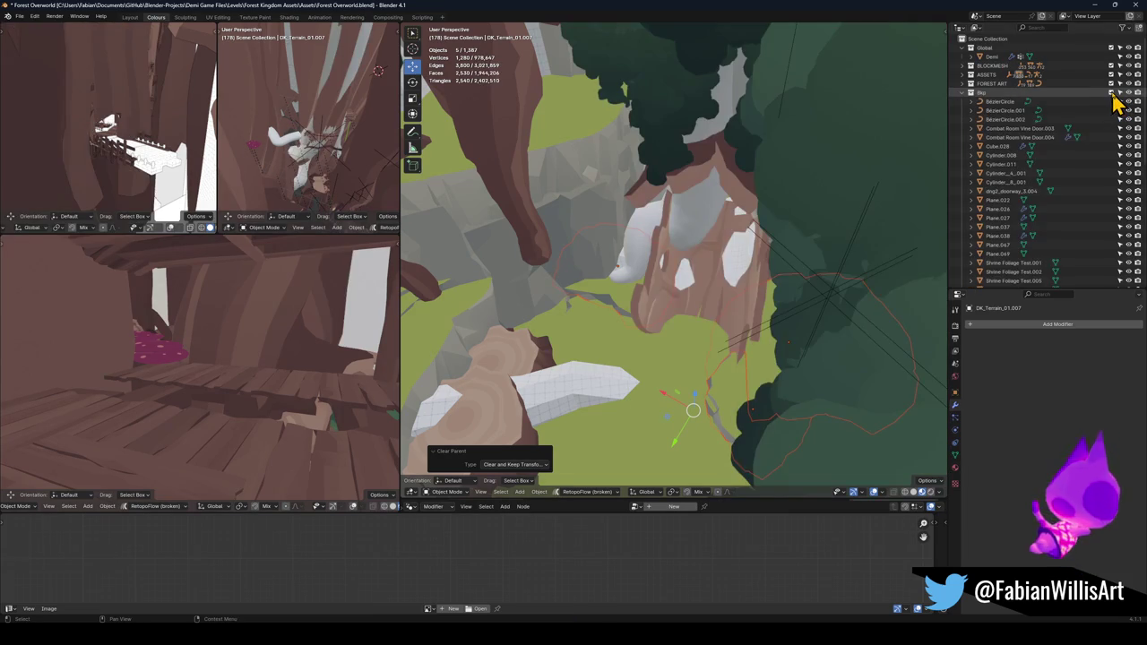
click(1112, 93)
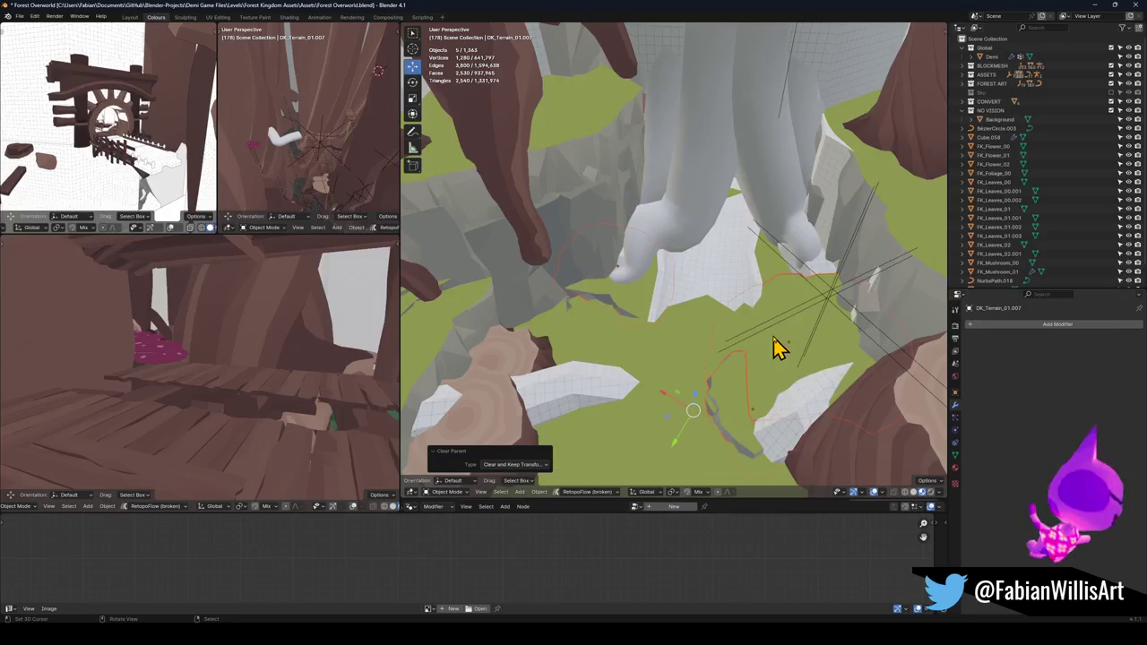
key(Delete)
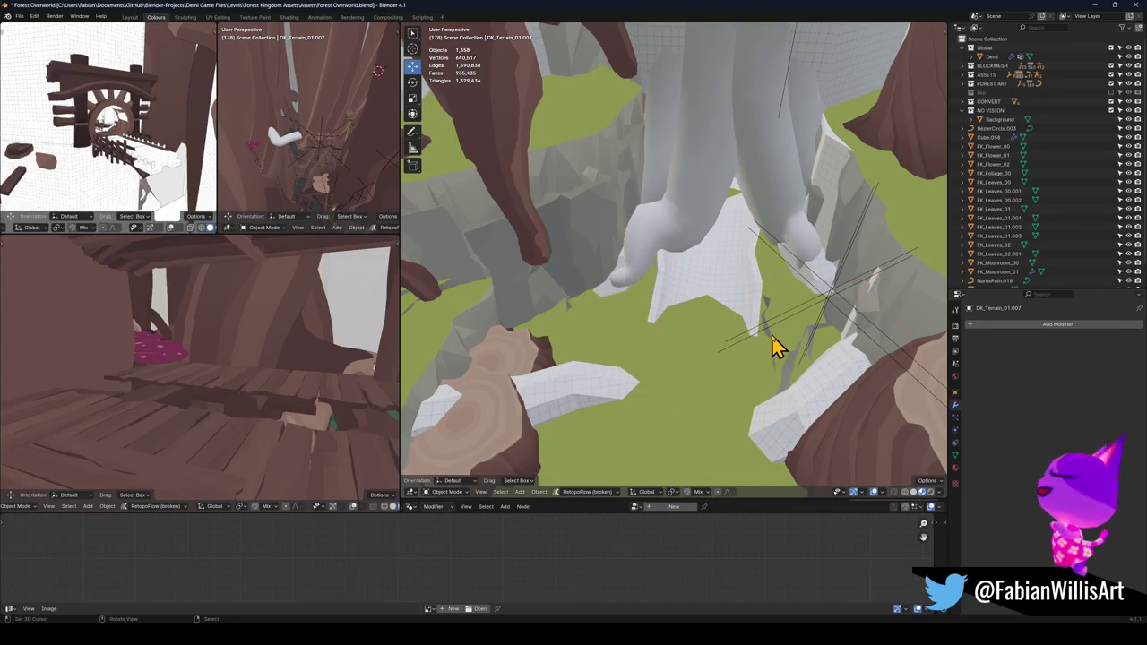
click(1111, 92)
scroll(699, 299, up, 5)
scroll(714, 259, down, 5)
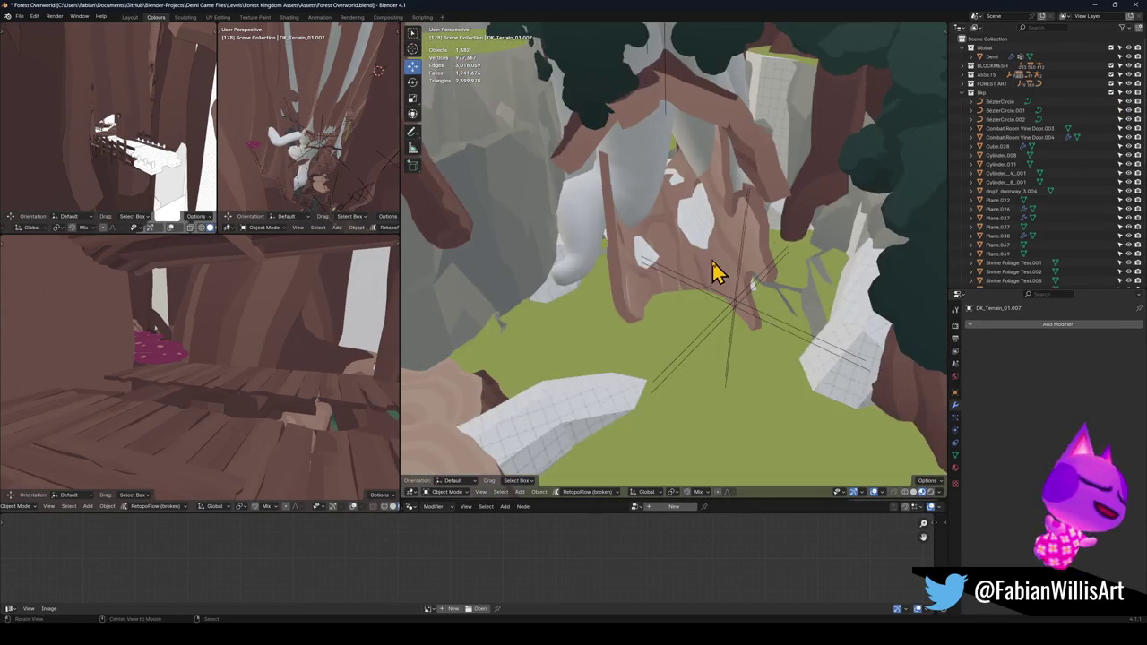
scroll(714, 275, up, 4)
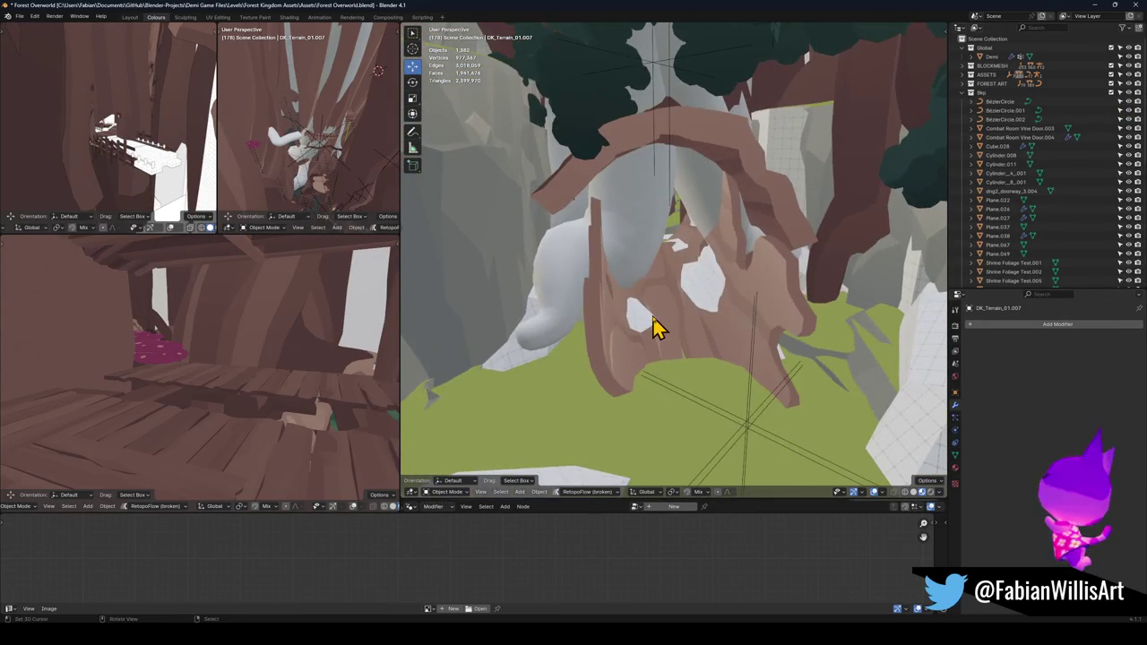
- Clear the root arch piece's parent while keeping its transformation
click(610, 357)
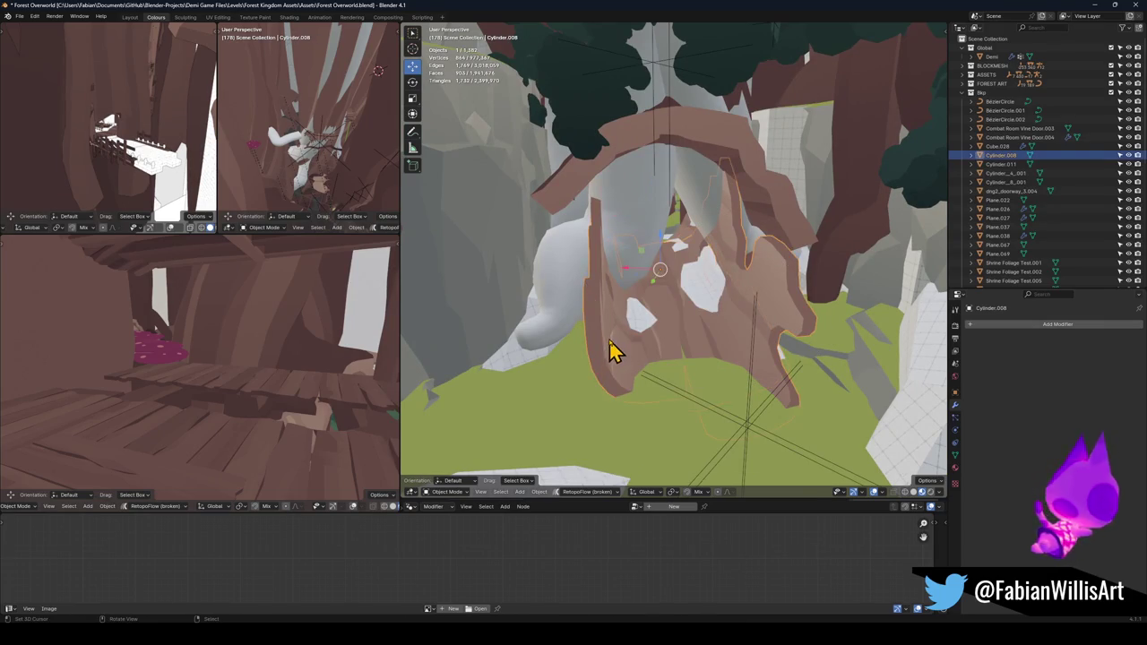
key(ctrl+c)
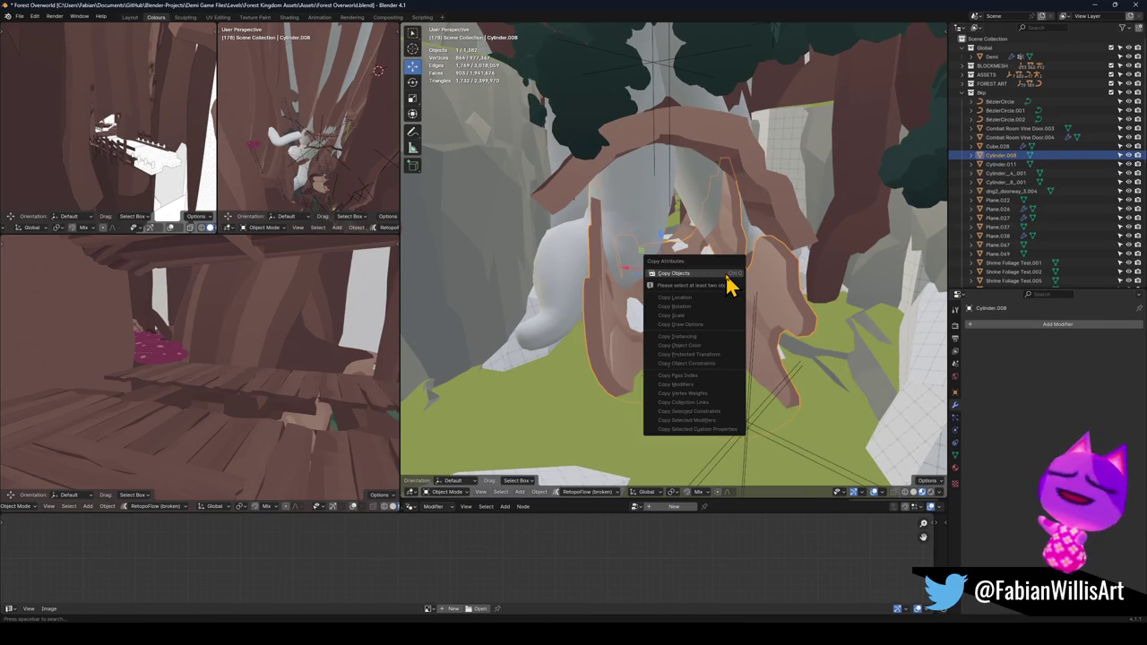
key(Escape)
key(alt+p)
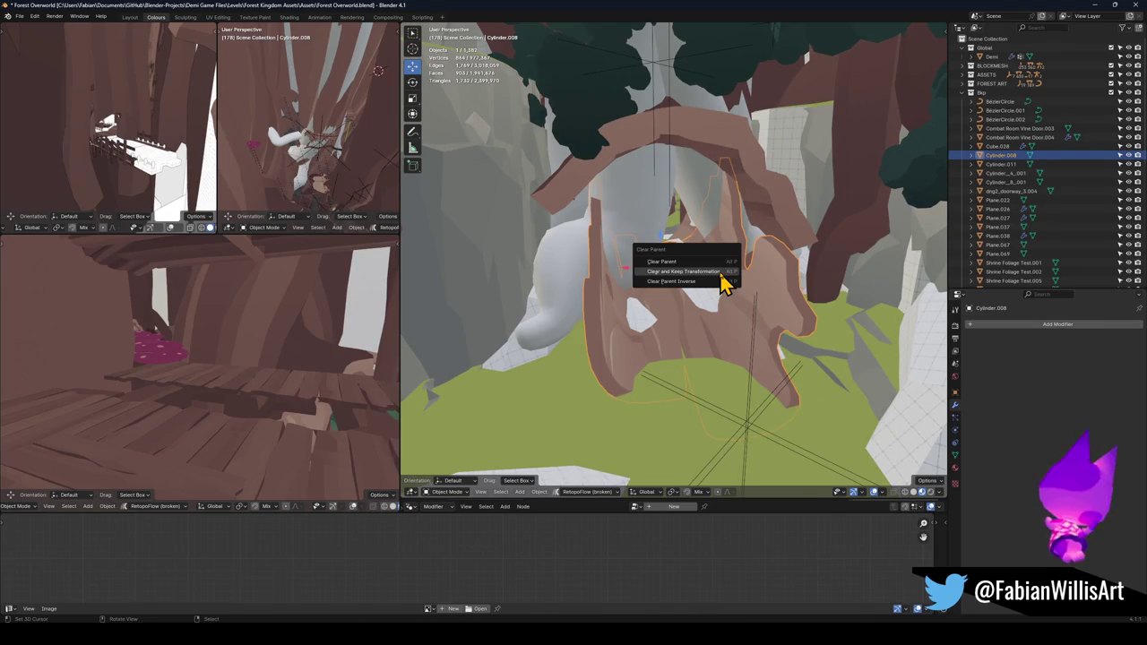
click(721, 274)
- Fly down to the ground, delete the stray white rocks, then restore them with Alt+H
key(shift+grave)
key(w)
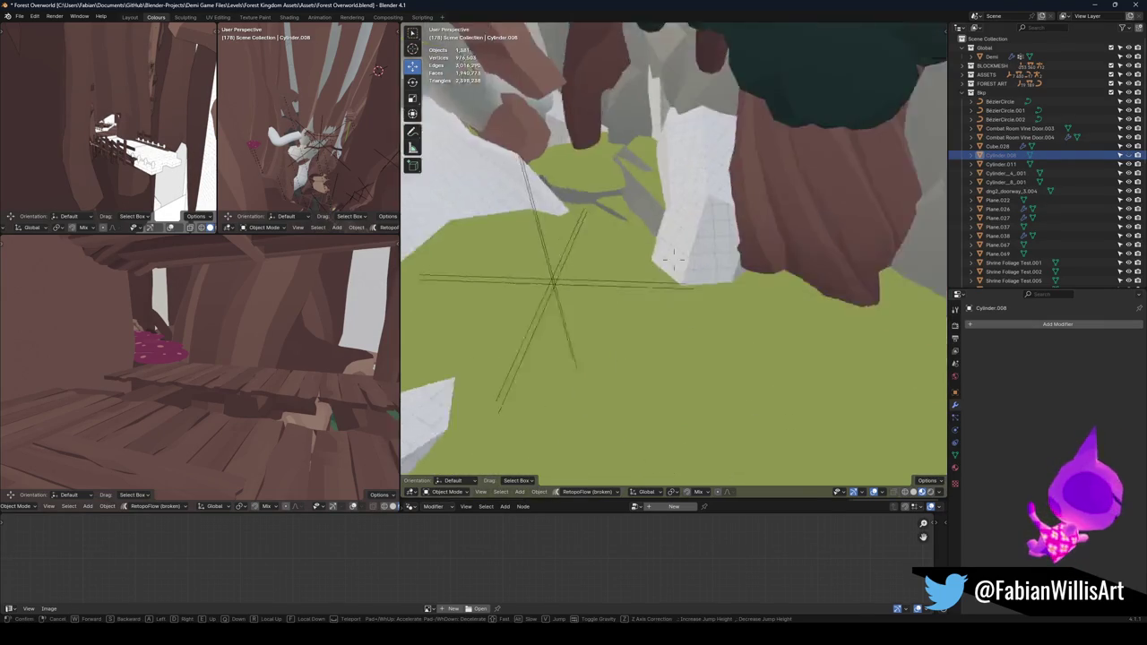
mouse_move(674, 260)
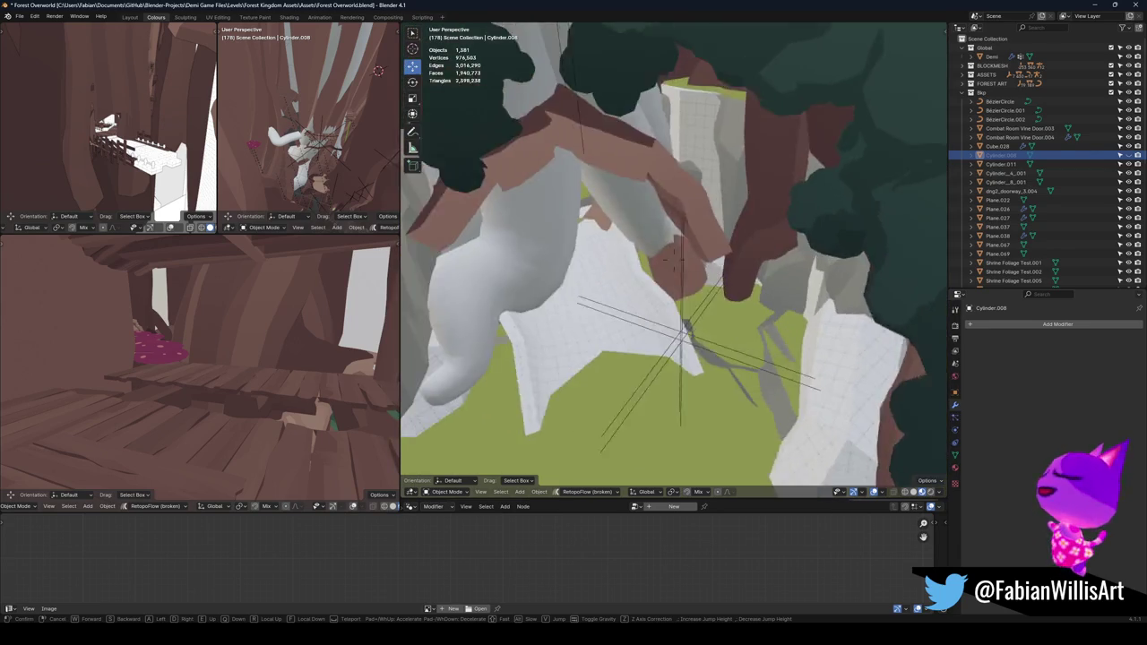
click(743, 285)
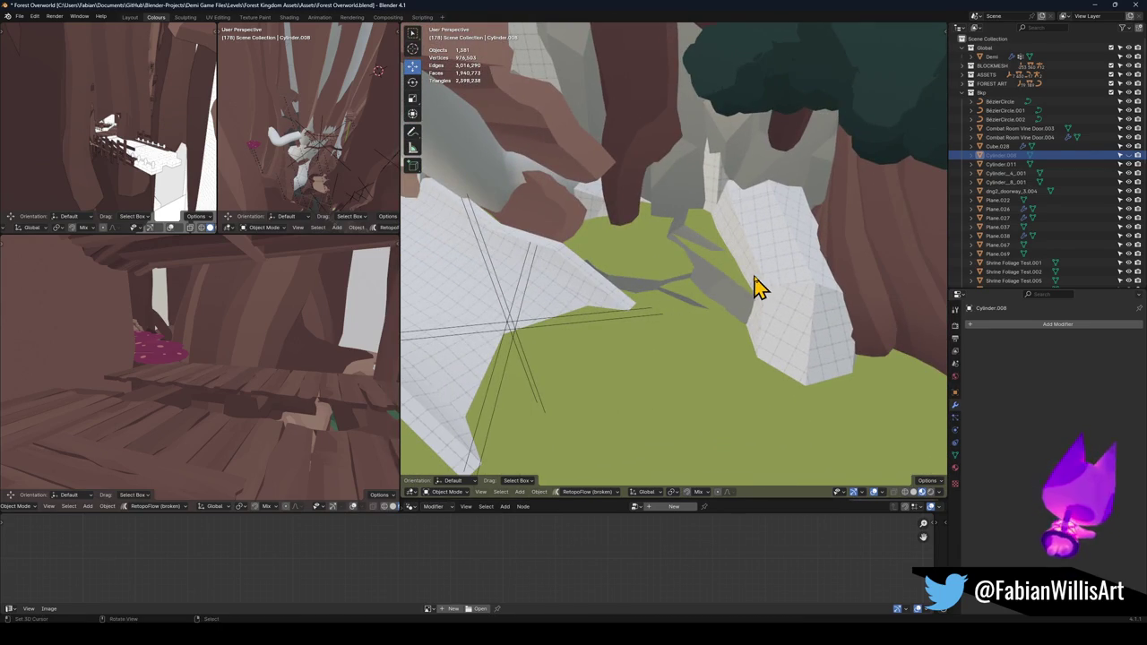
click(768, 285)
key(Delete)
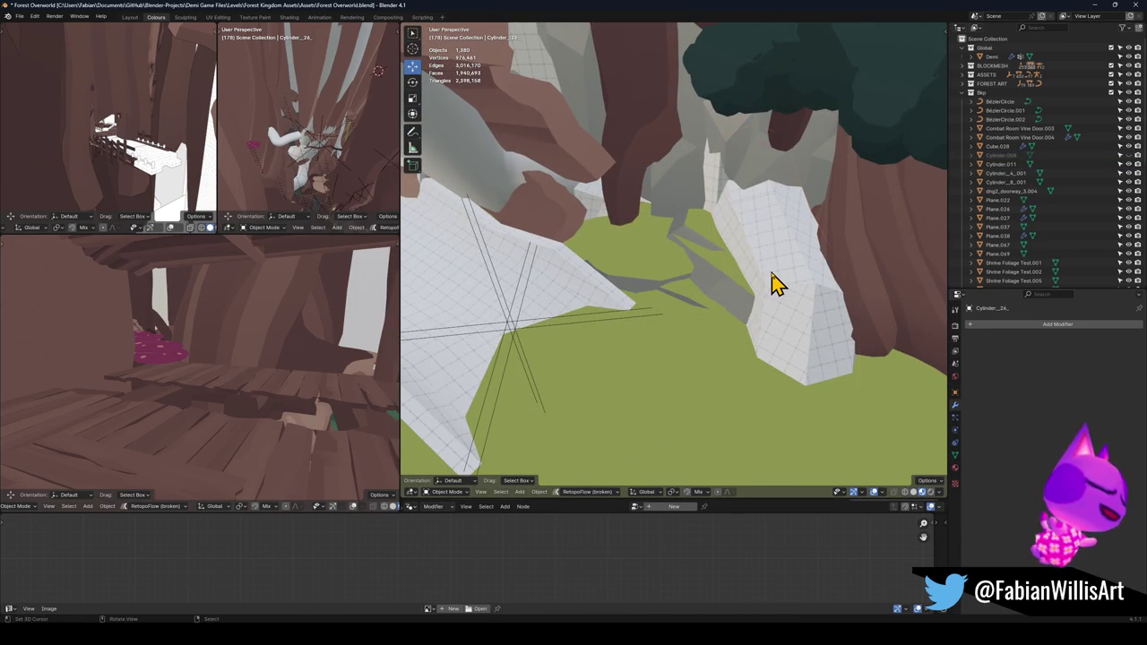
click(776, 283)
key(Delete)
key(alt+h)
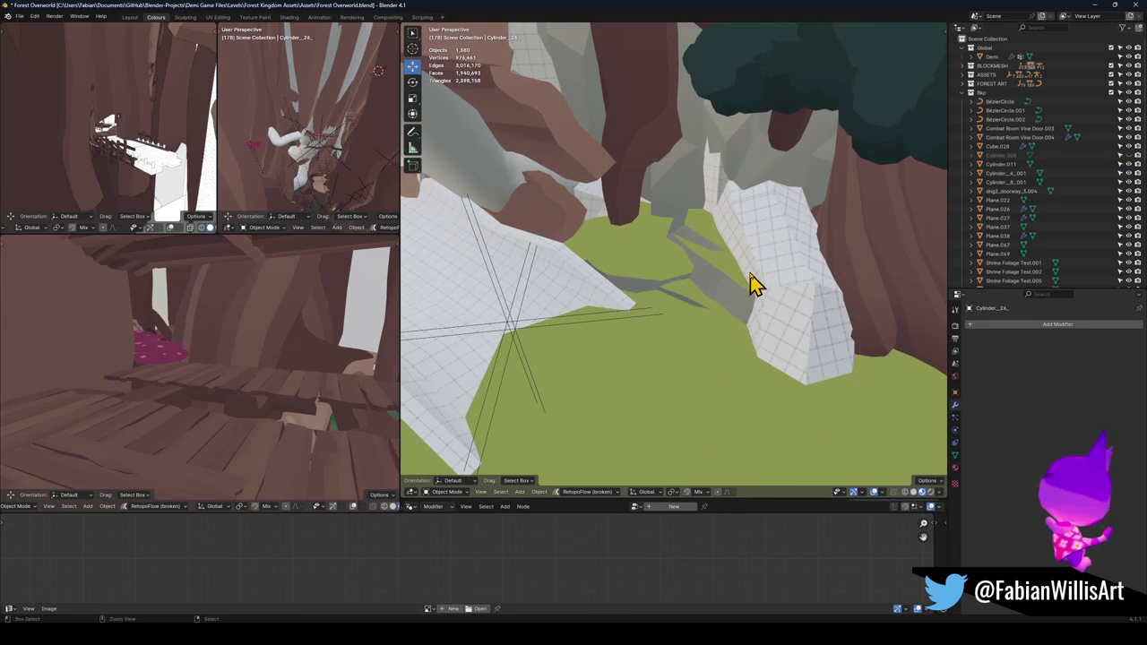
- Hide terrain piece DK_Terrain_01.010, then select the tree stump and deselect it again
click(661, 264)
key(h)
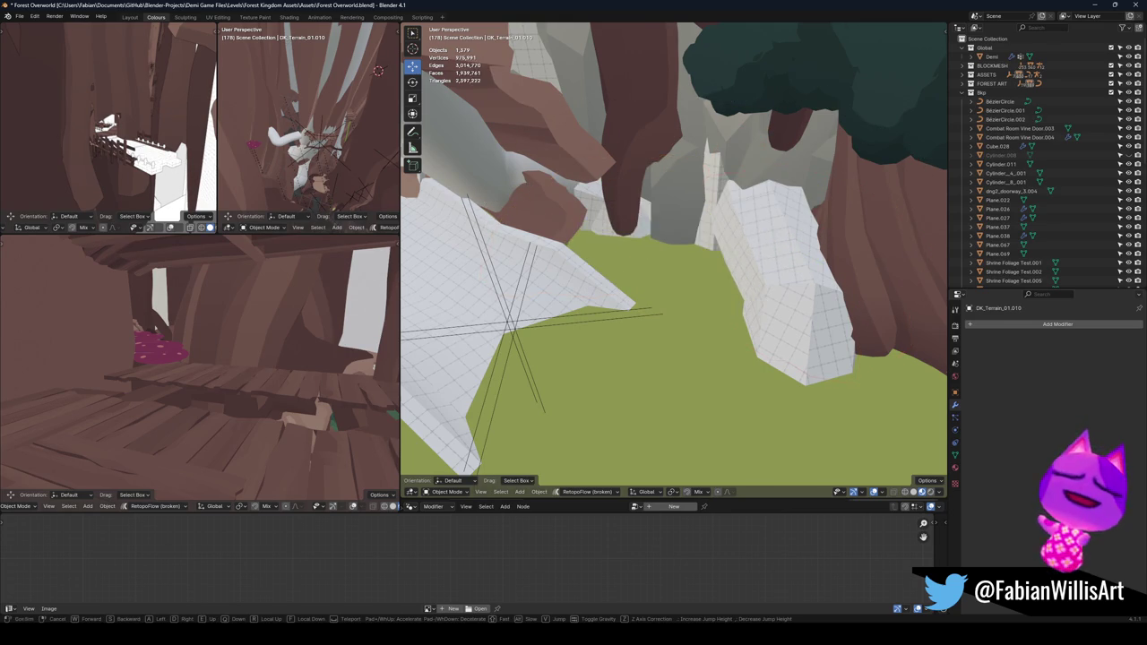
key(shift+grave)
click(661, 320)
click(667, 314)
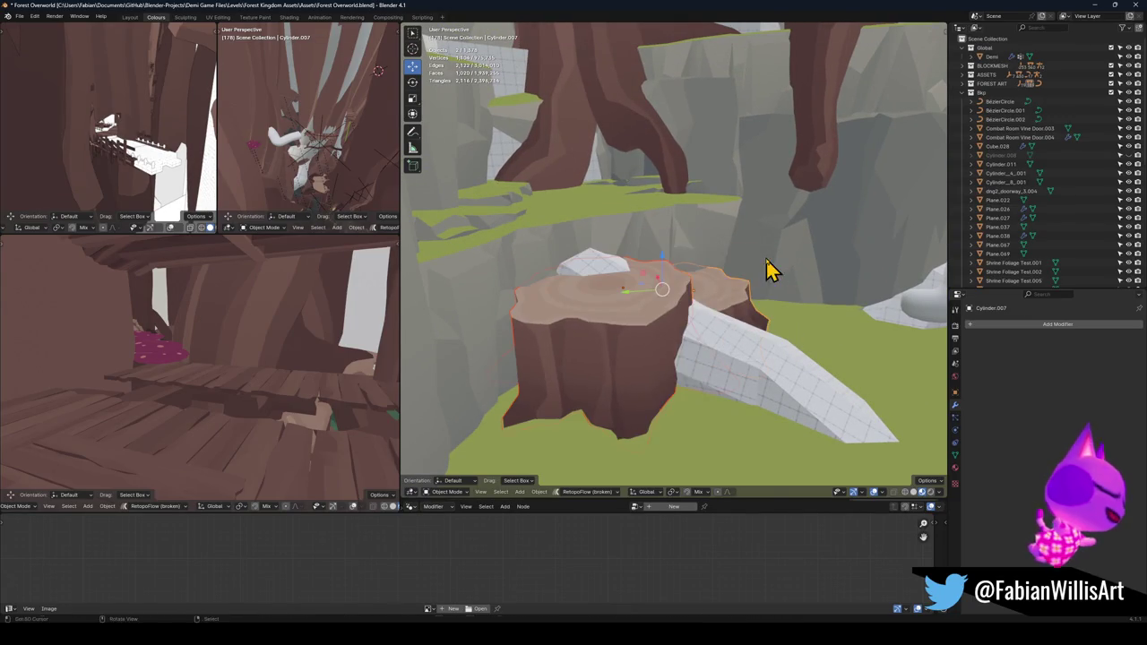
key(ctrl+c)
click(715, 266)
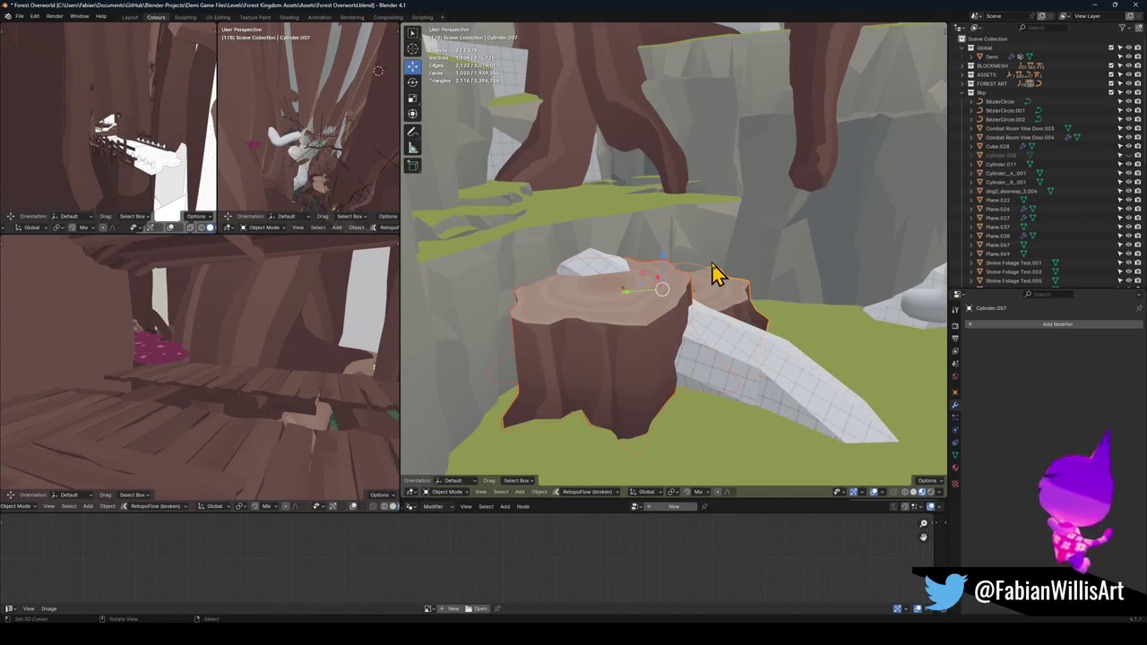
key(alt+a)
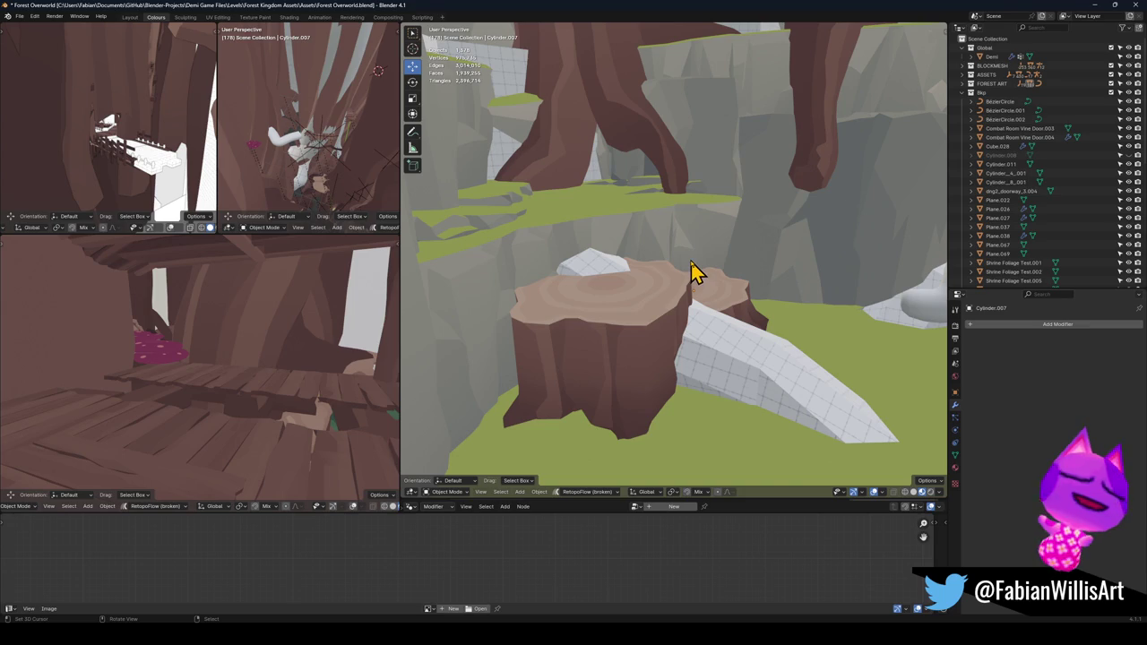
- Reveal the nine gate pieces, clear their parents keeping transforms, and copy them
key(alt+h)
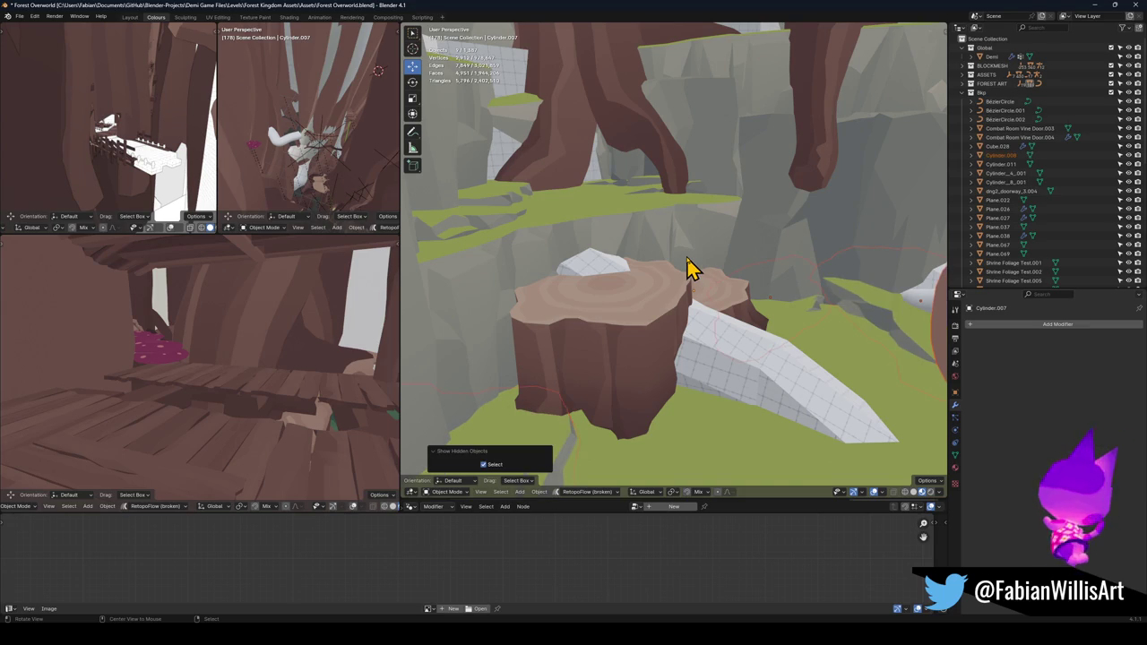
key(KP_Decimal)
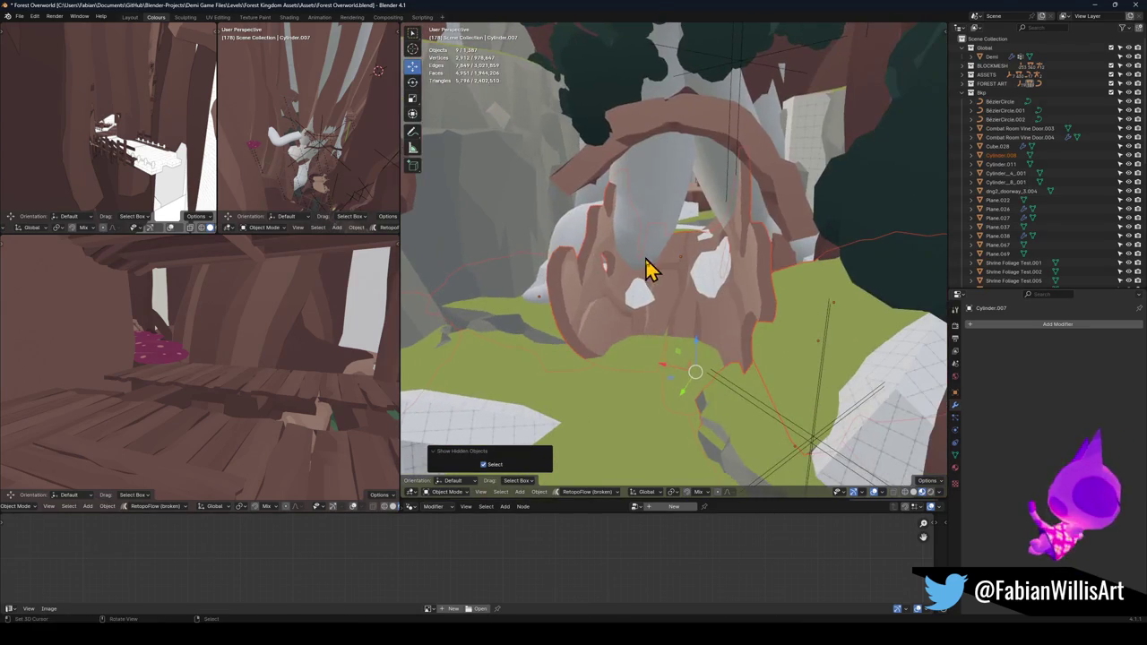
key(alt+p)
click(648, 273)
right_click(645, 277)
click(648, 277)
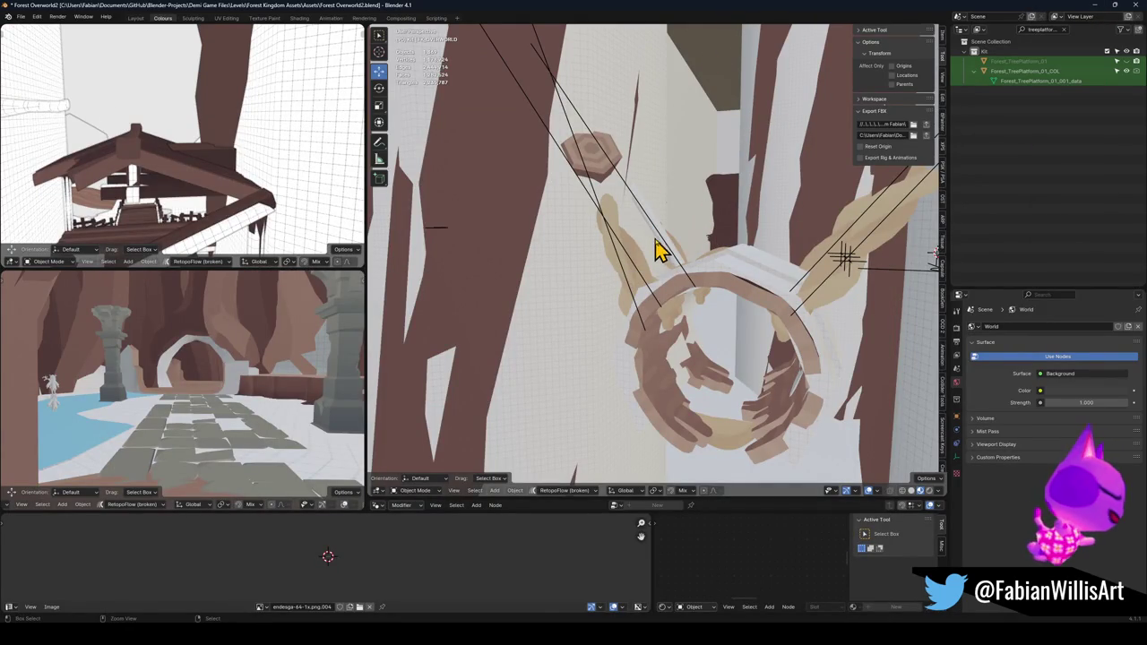
- Paste the nine gate pieces and parent them to the plain-axes empty, keeping transforms
key(ctrl+v)
key(KP_Decimal)
scroll(659, 253, down, 5)
mouse_move(635, 233)
mouse_down()
mouse_move(660, 271)
mouse_move(479, 274)
mouse_move(592, 240)
mouse_move(643, 266)
mouse_move(640, 231)
mouse_move(639, 251)
mouse_move(677, 242)
mouse_move(669, 225)
mouse_move(671, 248)
mouse_move(599, 256)
mouse_move(658, 271)
mouse_move(648, 256)
mouse_move(690, 256)
mouse_move(660, 283)
mouse_move(696, 299)
mouse_move(707, 284)
mouse_move(704, 274)
mouse_move(686, 287)
mouse_move(691, 259)
mouse_move(714, 266)
mouse_move(716, 287)
mouse_move(711, 297)
mouse_move(711, 266)
mouse_move(686, 317)
mouse_move(732, 317)
mouse_move(660, 317)
mouse_move(766, 305)
mouse_move(714, 361)
mouse_move(702, 347)
mouse_move(670, 374)
mouse_up()
click(620, 252)
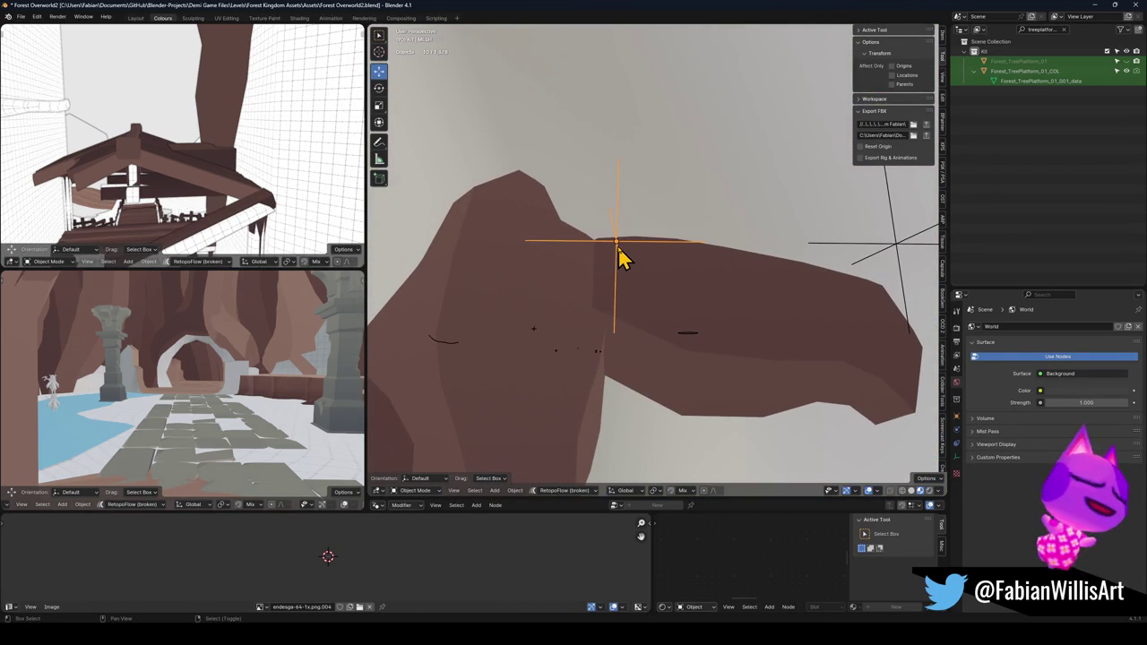
key(ctrl+p)
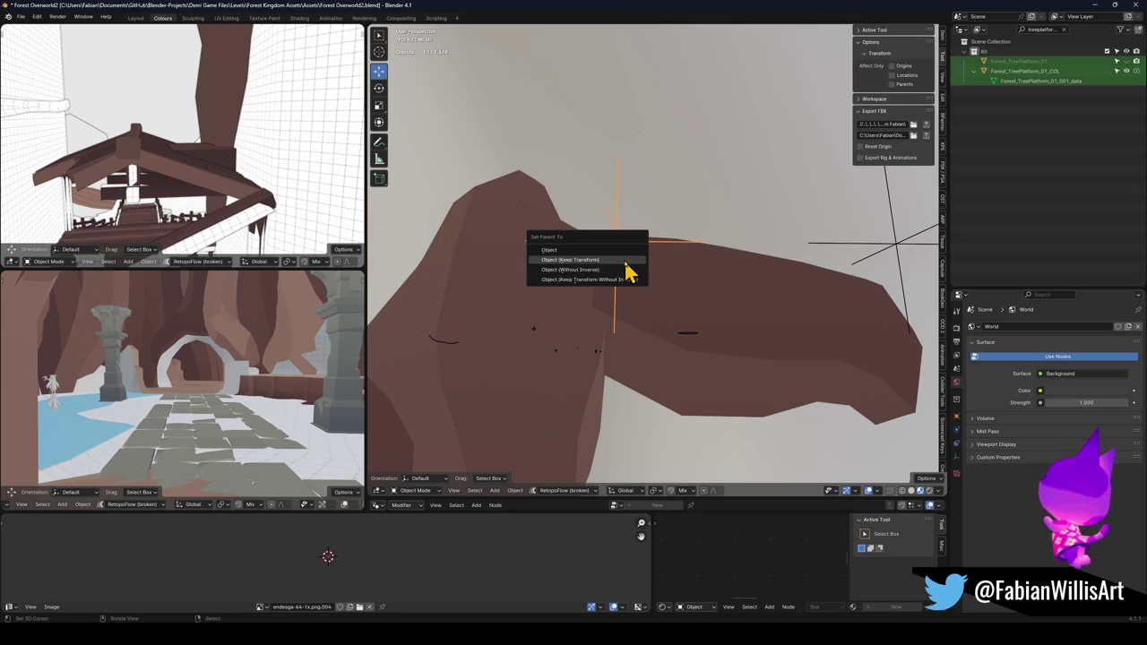
click(639, 267)
- Inspect the scene, clear the selection, and save Forest Overworld2.blend
key(KP_Decimal)
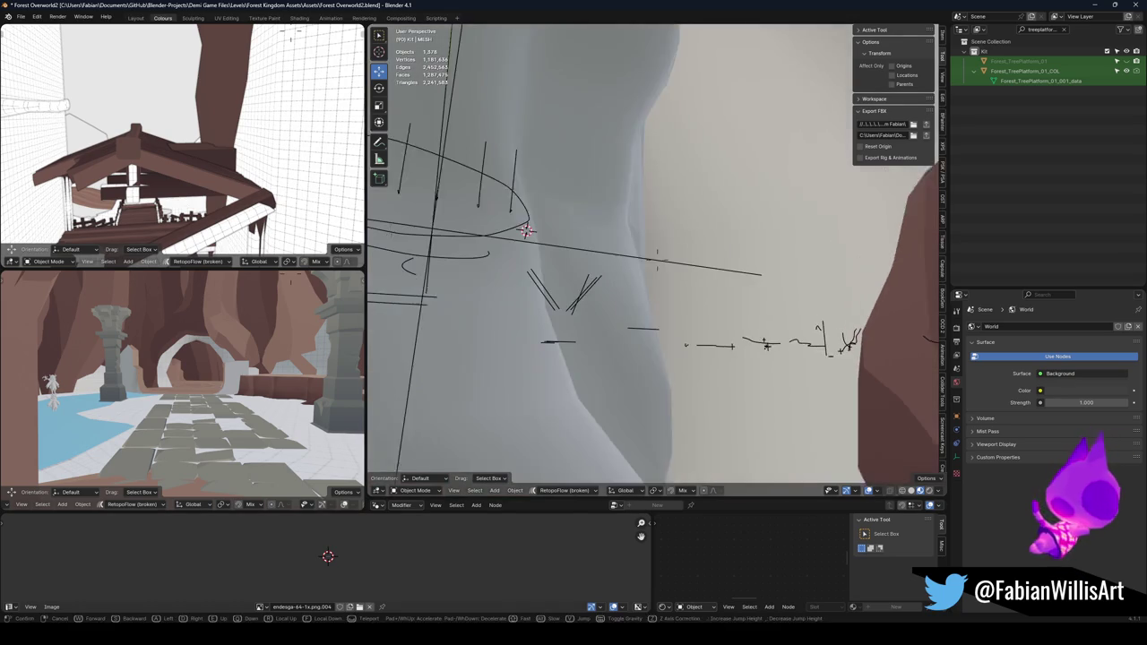
click(654, 266)
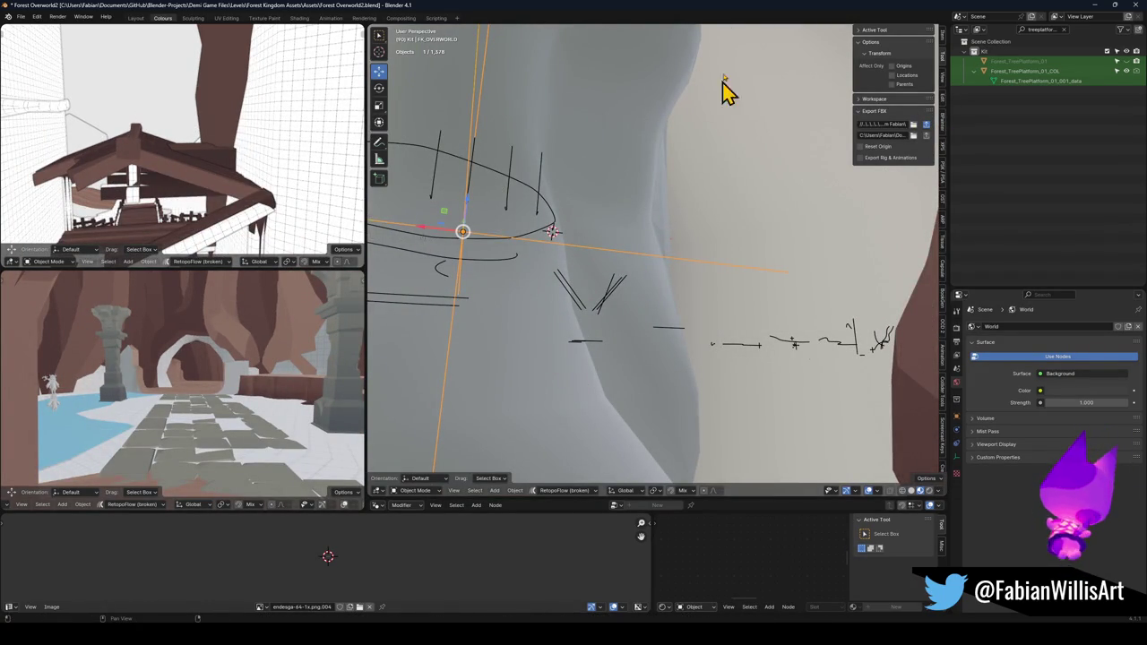
key(a)
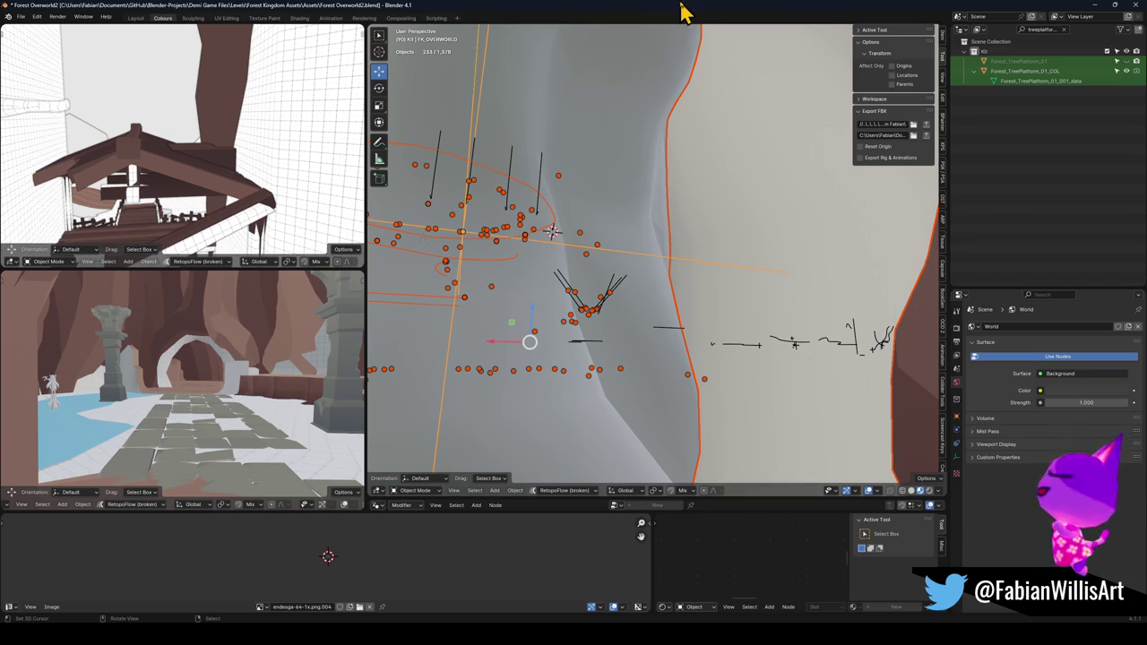
key(alt+a)
key(shift+grave)
click(656, 260)
key(ctrl+s)
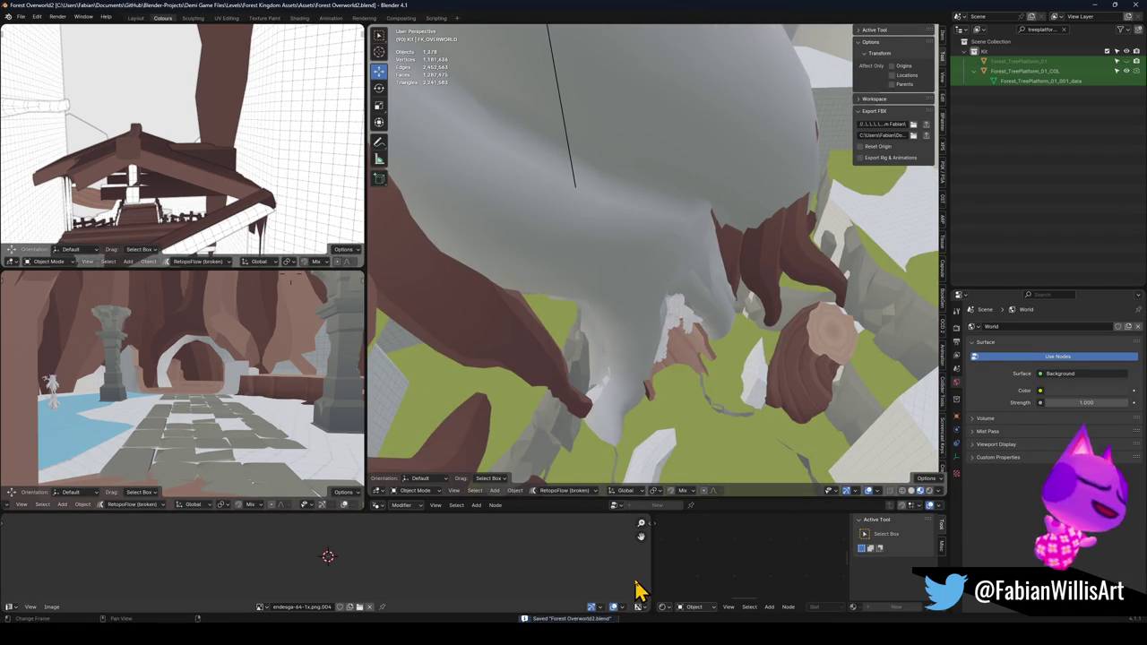
click(717, 619)
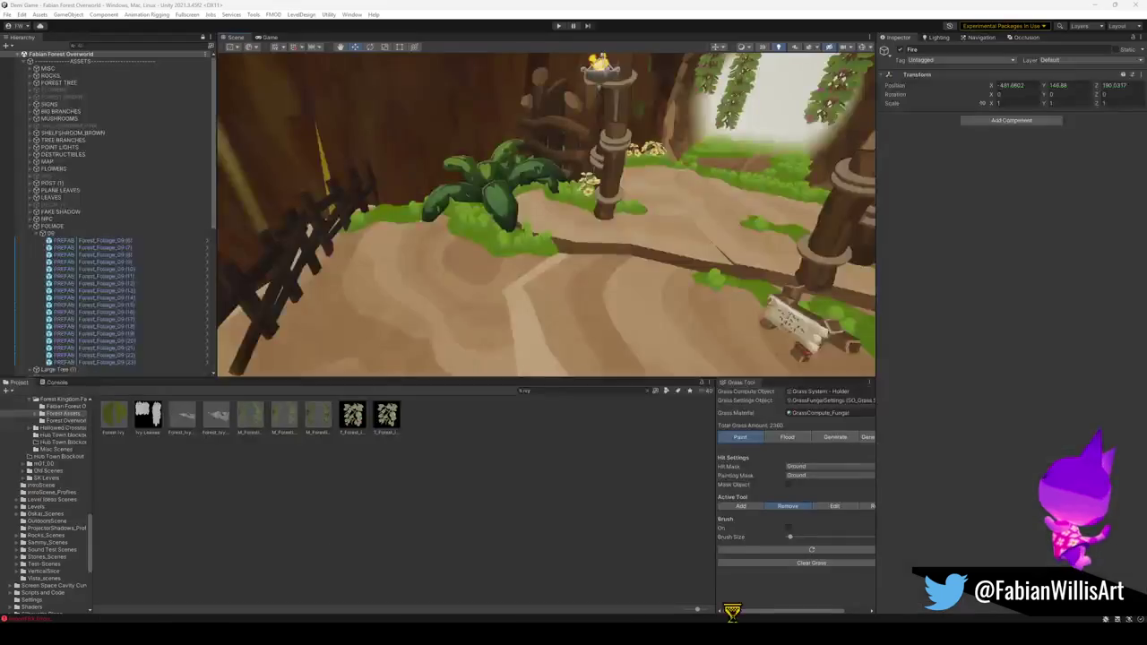
- Fly into the bright clearing and select the Floor.002 ground object
mouse_move(691, 231)
mouse_down()
mouse_move(729, 243)
mouse_move(442, 192)
mouse_move(402, 199)
mouse_move(622, 190)
mouse_move(391, 128)
mouse_up()
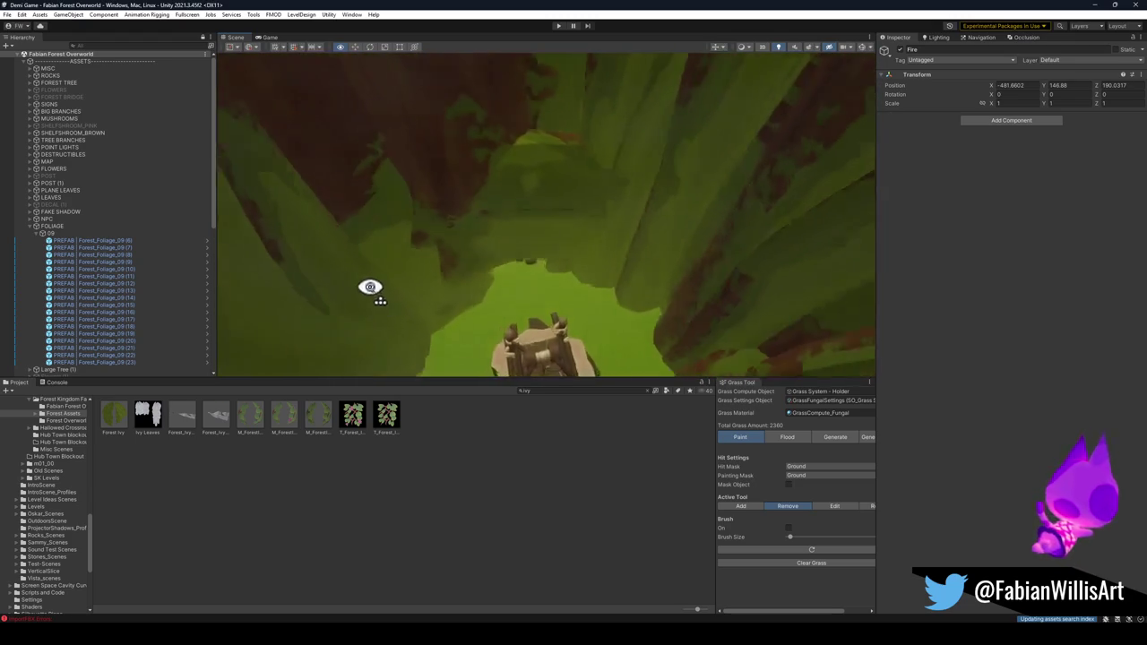
key(w)
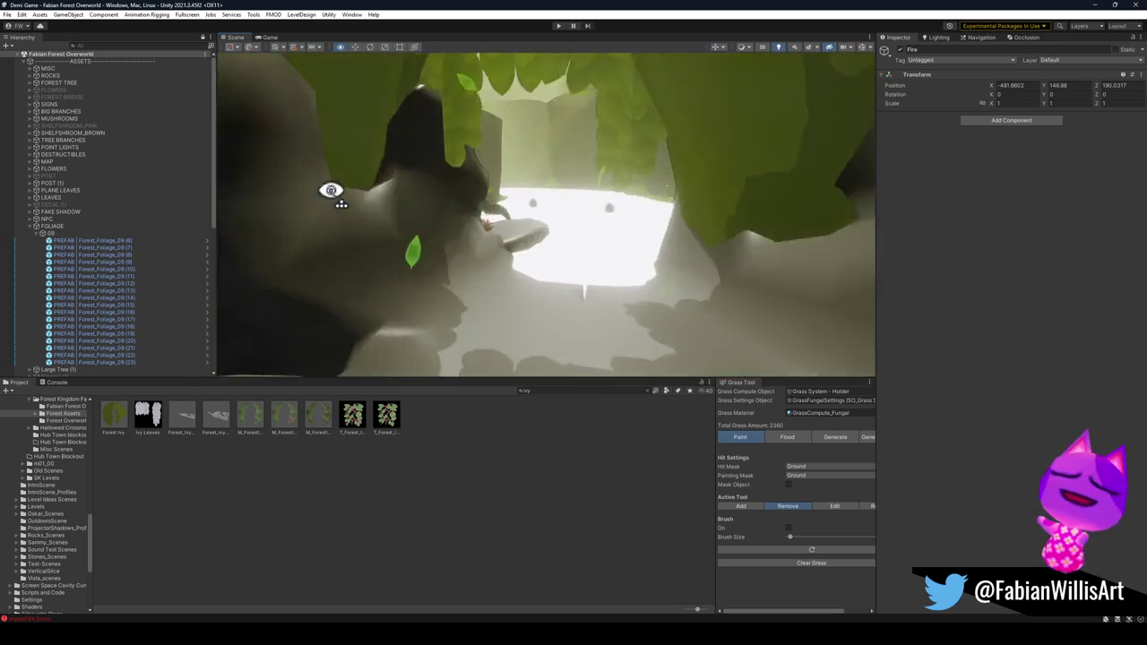
mouse_move(356, 197)
mouse_down()
mouse_move(653, 209)
mouse_move(543, 223)
mouse_move(560, 219)
mouse_move(512, 218)
mouse_move(615, 213)
mouse_move(506, 204)
mouse_up()
click(560, 219)
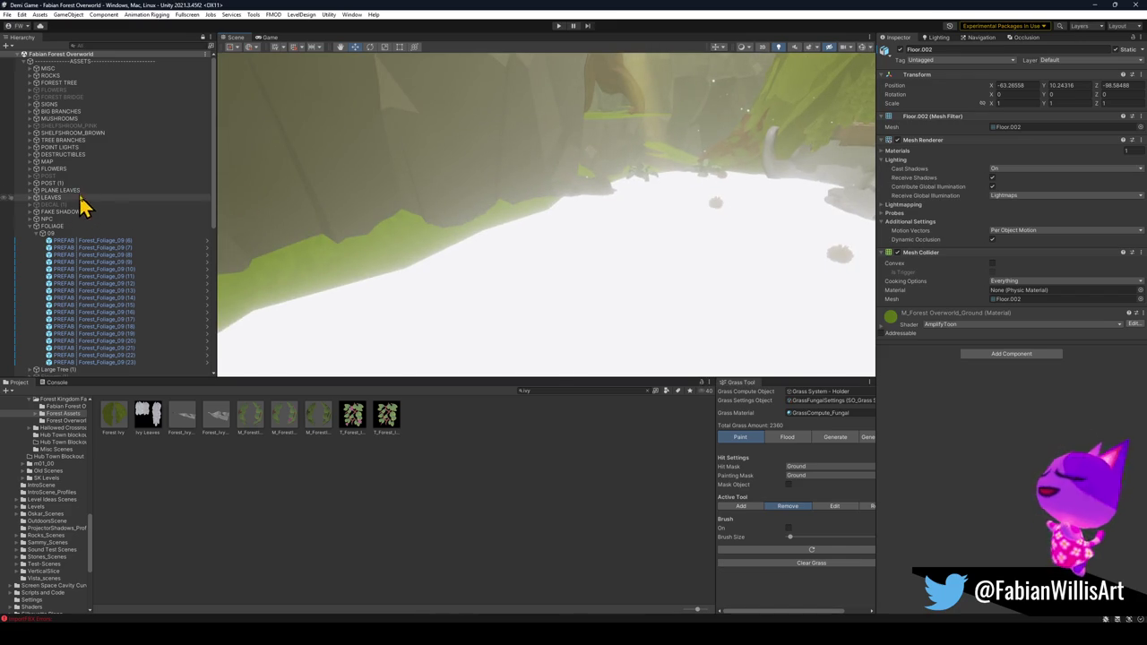
click(417, 213)
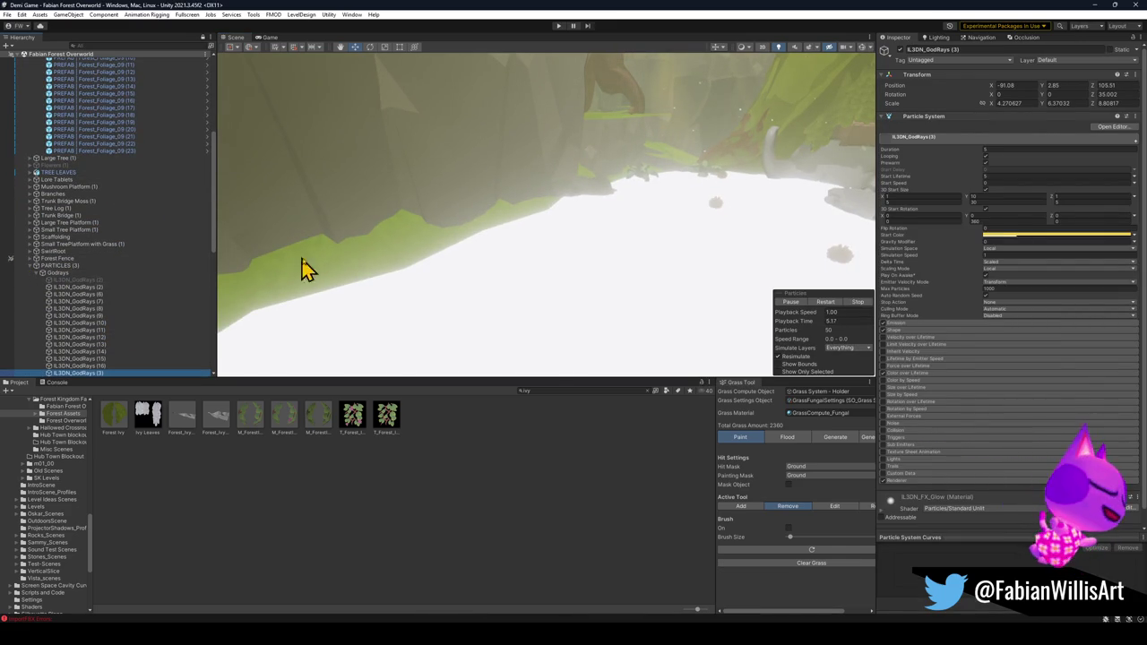
click(344, 284)
click(344, 267)
- Drag Floor.002's ground material onto DK_Terrain_03.003 and check the result
mouse_move(890, 316)
mouse_down()
mouse_move(643, 309)
mouse_move(353, 344)
mouse_move(379, 344)
mouse_move(359, 328)
mouse_up()
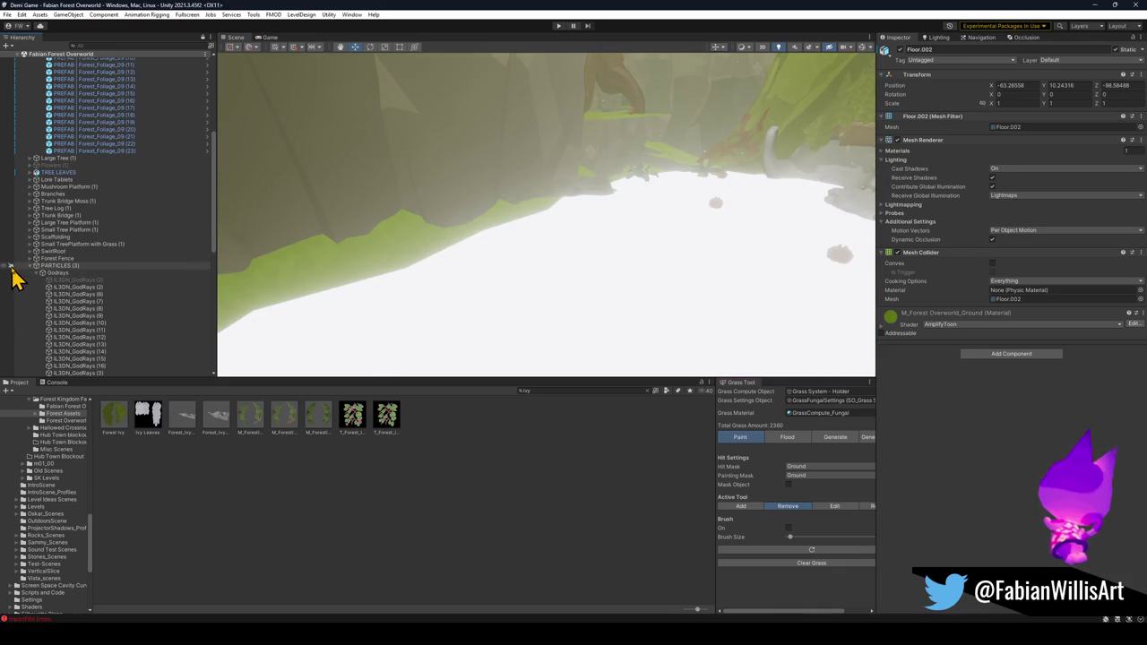
click(328, 295)
click(339, 280)
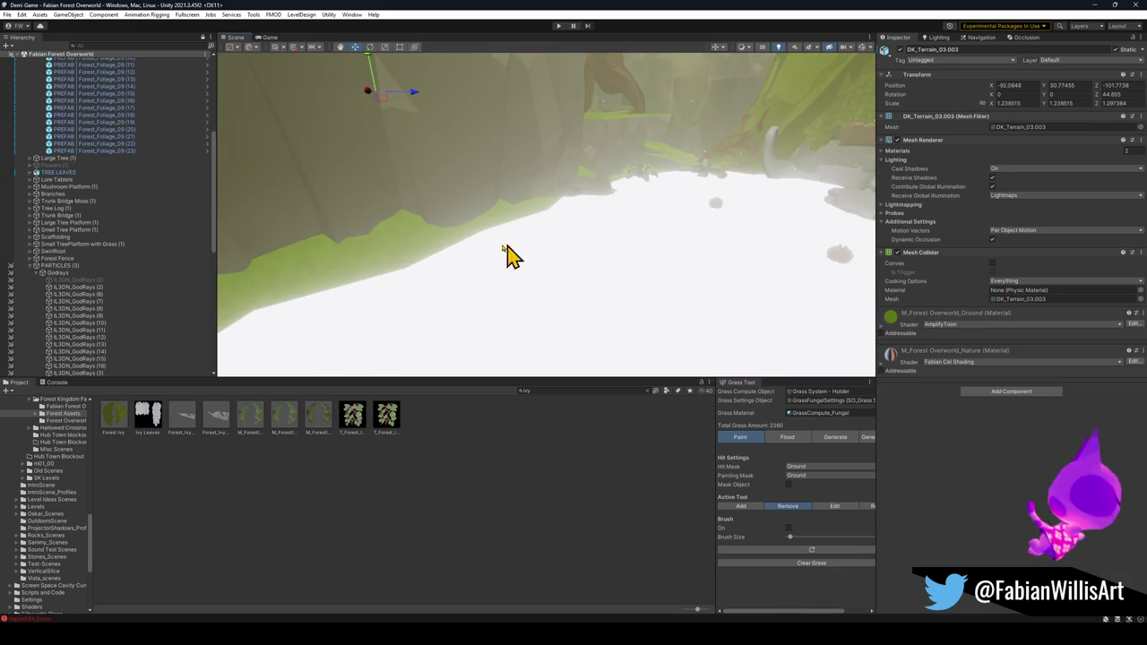
mouse_move(597, 308)
mouse_down()
mouse_move(607, 241)
mouse_move(574, 254)
mouse_move(633, 220)
mouse_move(655, 230)
mouse_move(627, 217)
mouse_move(584, 242)
mouse_move(545, 225)
mouse_move(561, 249)
mouse_move(671, 248)
mouse_move(580, 226)
mouse_move(749, 225)
mouse_move(725, 209)
mouse_move(409, 202)
mouse_move(421, 220)
mouse_up()
click(551, 231)
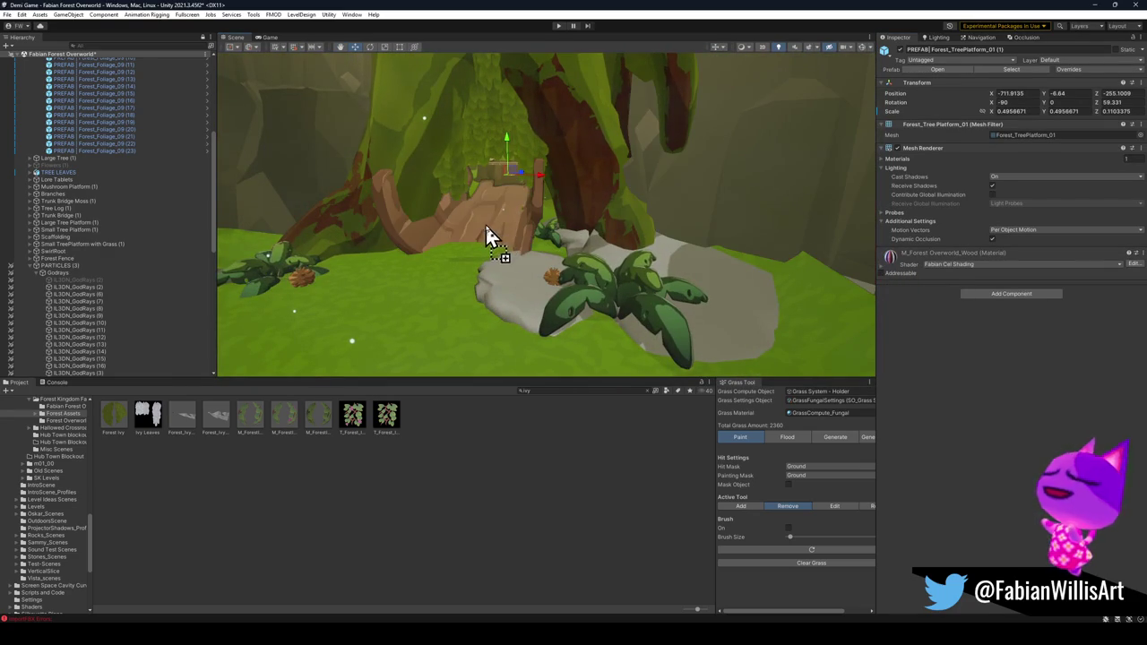
click(499, 532)
drag(545, 282, 537, 231)
click(541, 235)
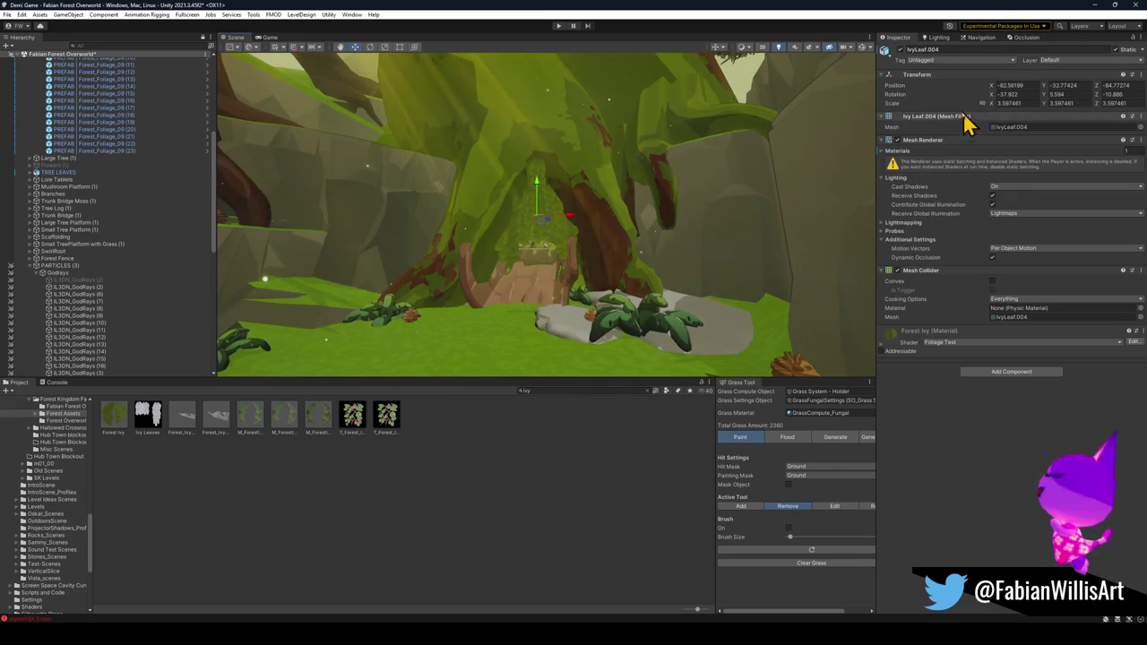
mouse_move(582, 206)
mouse_down()
mouse_move(597, 188)
mouse_move(574, 210)
mouse_move(573, 180)
mouse_move(639, 153)
mouse_up()
click(575, 209)
click(584, 205)
click(628, 169)
click(627, 169)
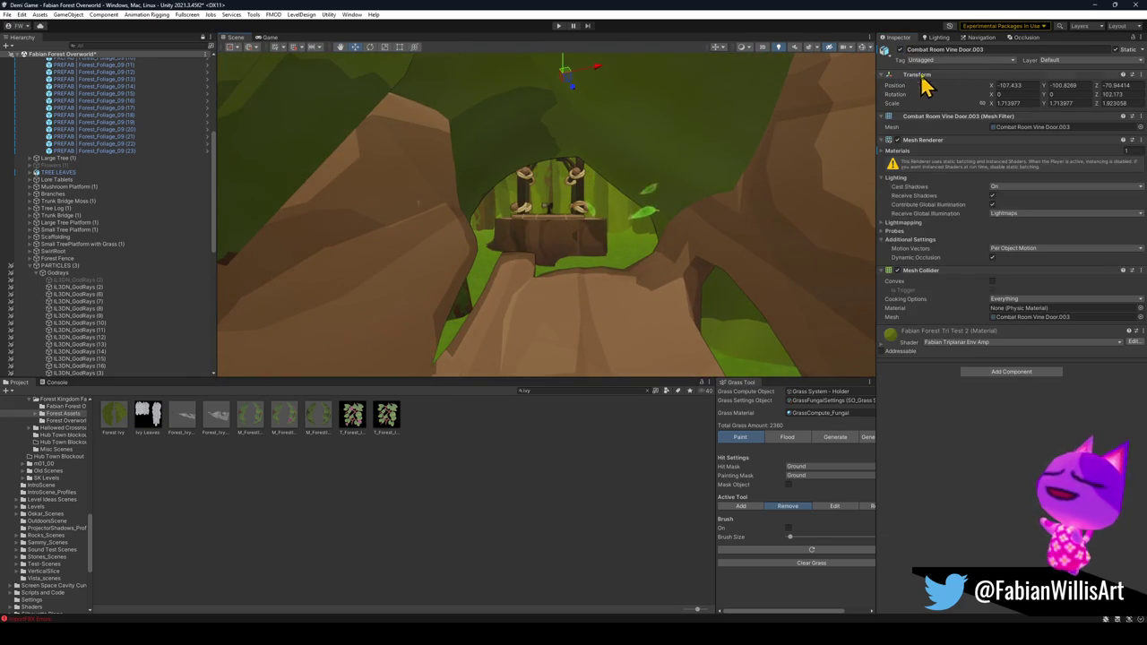
key(f)
click(612, 190)
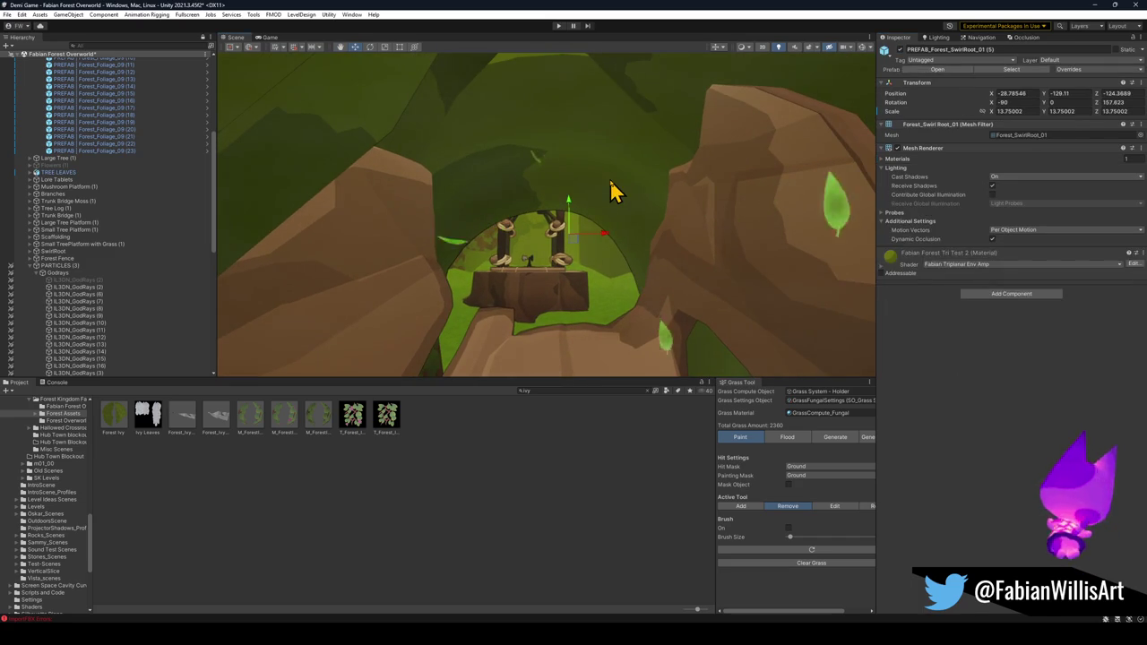
click(900, 50)
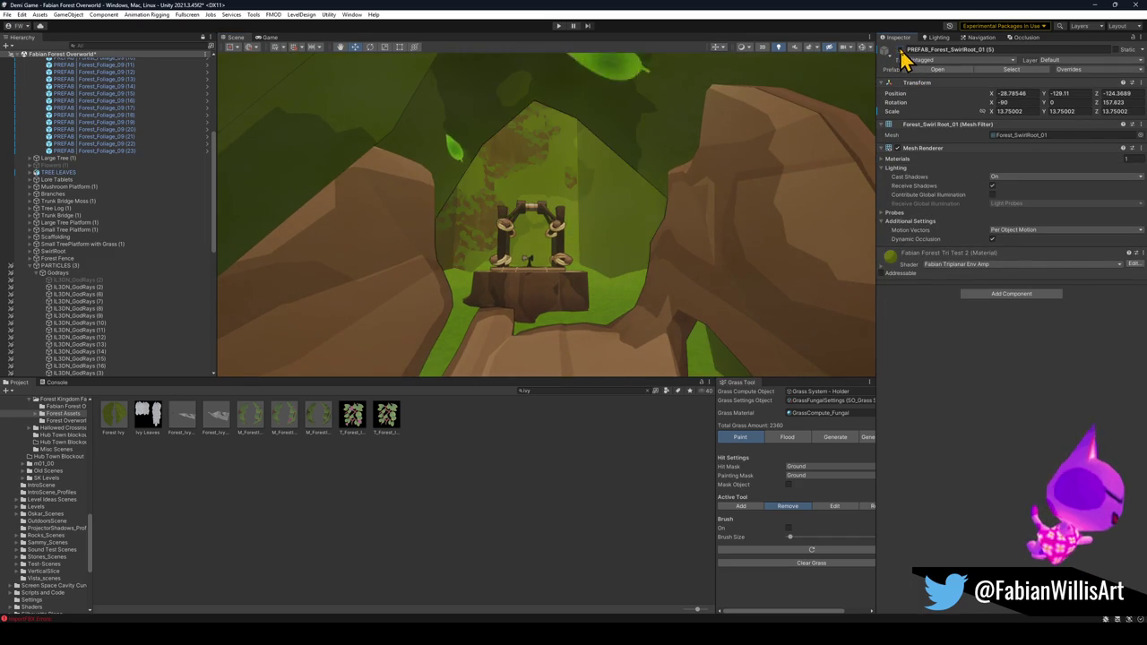
key(ctrl+z)
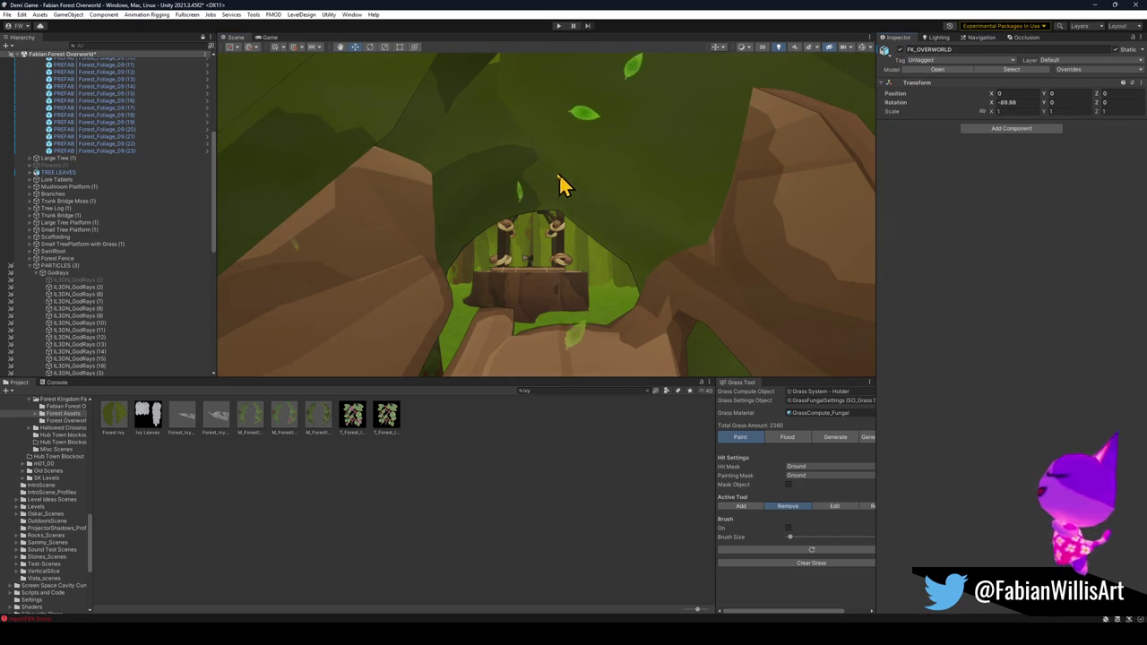
scroll(628, 175, up, 10)
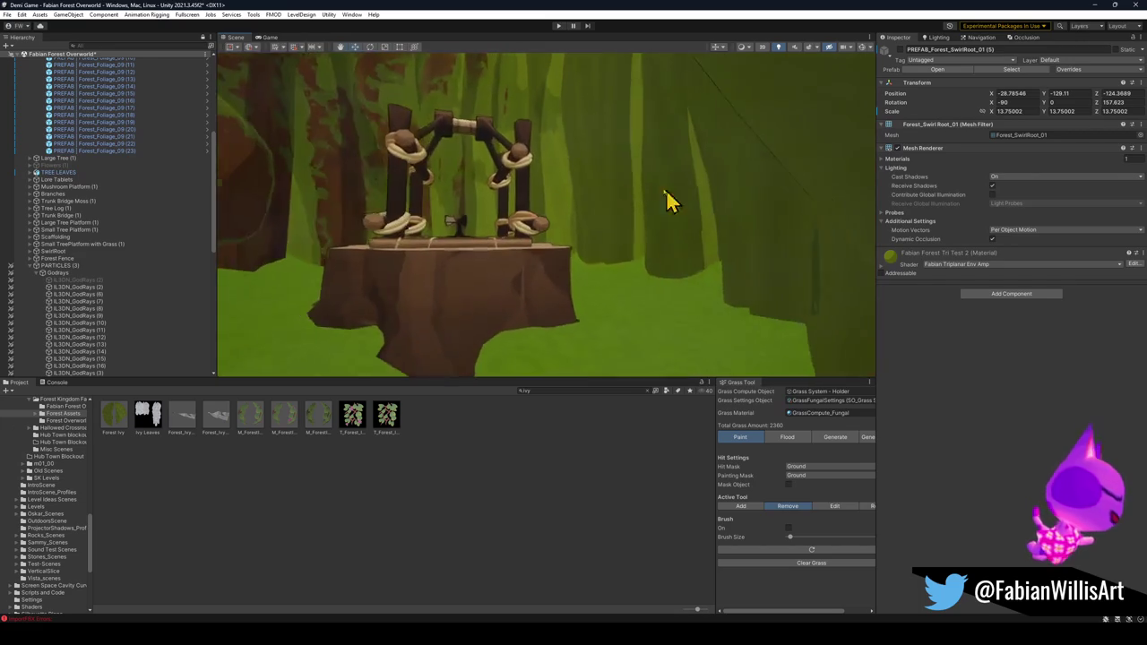
mouse_move(666, 189)
mouse_down()
mouse_move(758, 199)
mouse_move(671, 202)
mouse_move(719, 210)
mouse_move(658, 281)
mouse_move(705, 258)
mouse_move(654, 236)
mouse_move(666, 241)
mouse_move(499, 225)
mouse_move(511, 225)
mouse_move(440, 259)
mouse_move(702, 246)
mouse_move(696, 263)
mouse_move(799, 266)
mouse_move(813, 287)
mouse_move(696, 271)
mouse_up()
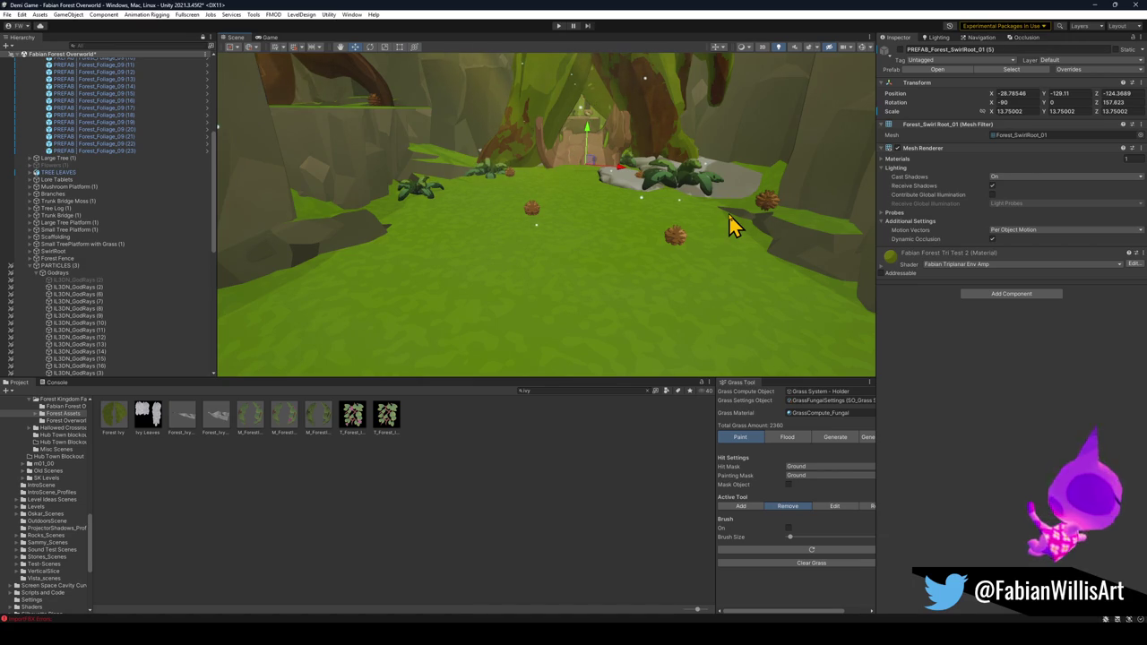
- Fly the Scene view toward the tree and rock, then minimise Unity
mouse_move(575, 202)
mouse_down()
mouse_move(538, 179)
mouse_move(507, 131)
mouse_move(537, 167)
mouse_move(499, 143)
mouse_move(546, 86)
mouse_move(663, 184)
mouse_move(691, 187)
mouse_move(615, 146)
mouse_move(619, 232)
mouse_move(635, 239)
mouse_move(439, 248)
mouse_move(757, 274)
mouse_move(632, 292)
mouse_move(526, 288)
mouse_up()
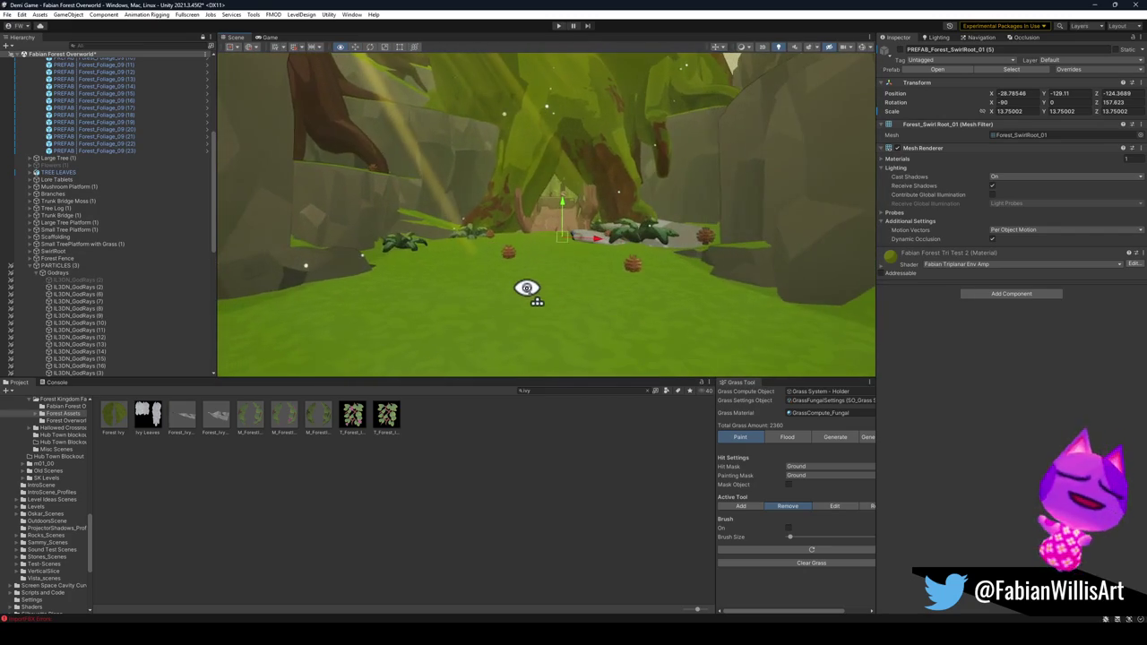
mouse_move(592, 235)
mouse_down()
mouse_move(617, 218)
mouse_move(649, 236)
mouse_up()
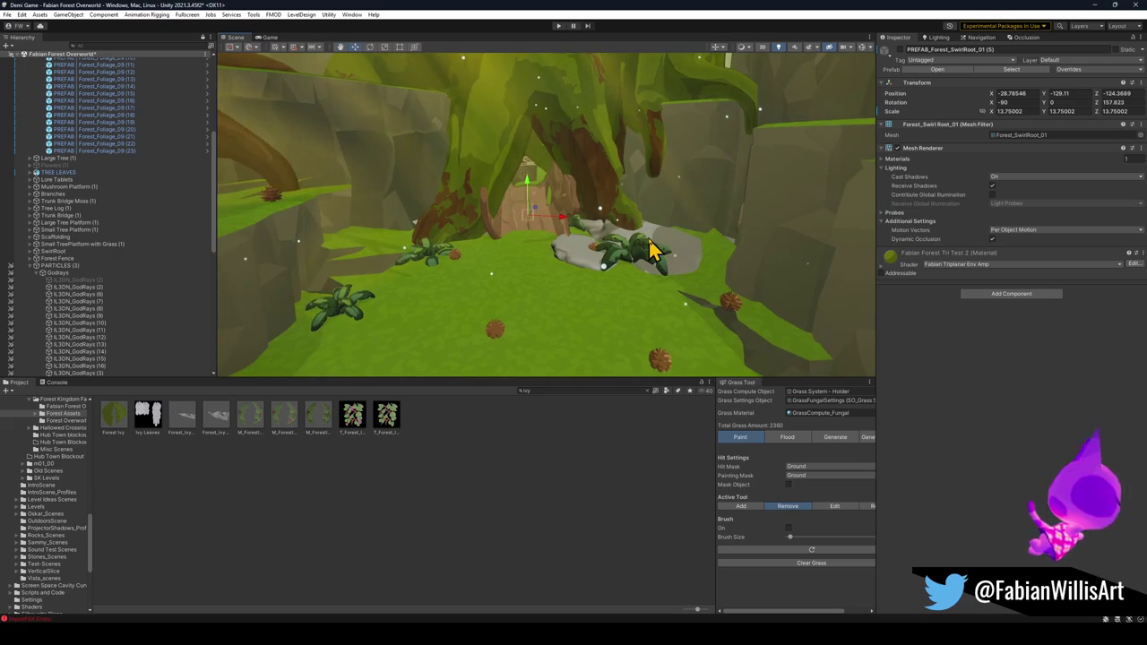
click(1097, 6)
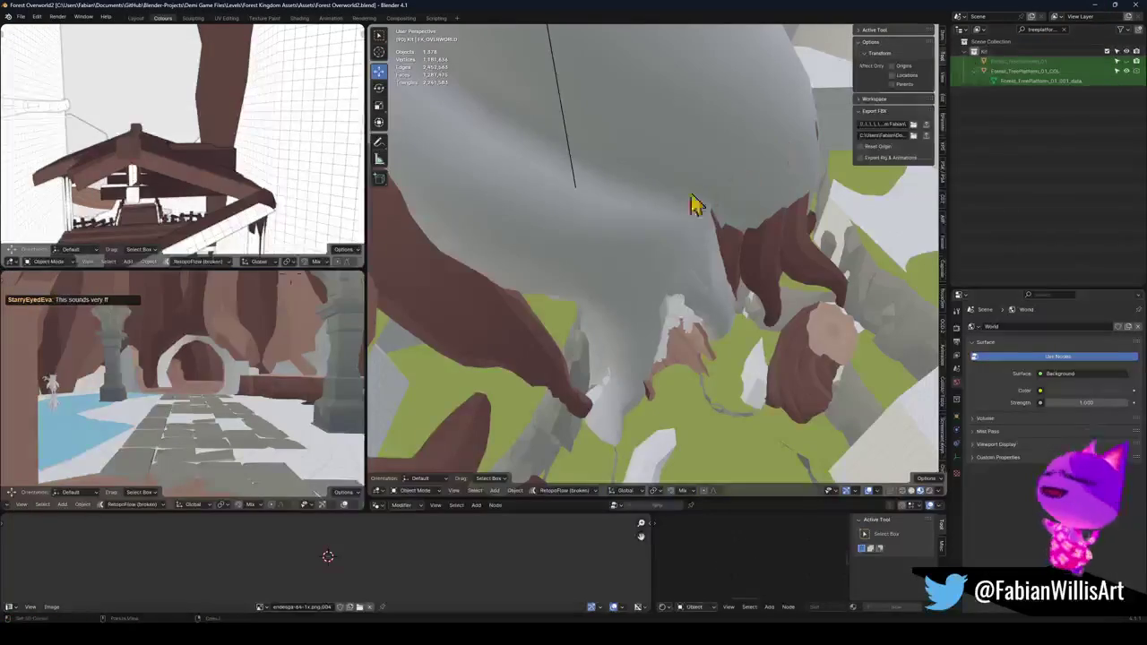
- Clear the outliner name filter to list every Forest Overworld2 collection and reveal all hidden objects
mouse_move(755, 274)
mouse_down()
mouse_move(743, 187)
mouse_move(711, 274)
mouse_move(720, 281)
mouse_move(750, 225)
mouse_move(717, 265)
mouse_up()
key(a)
key(alt+a)
drag(794, 200, 731, 233)
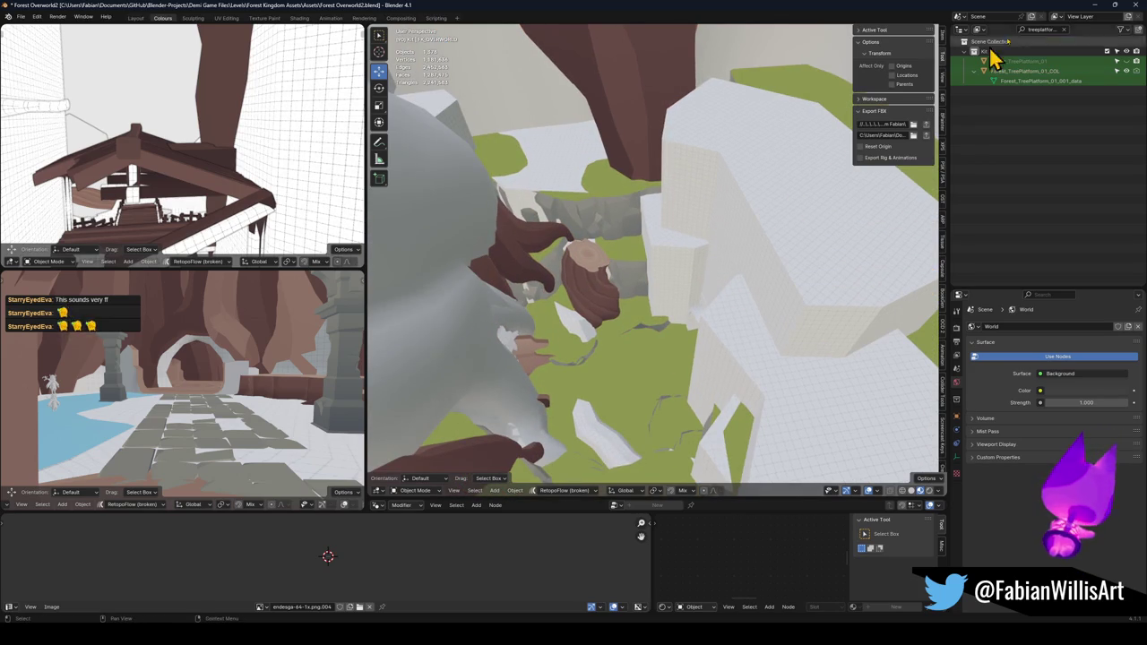
click(1065, 30)
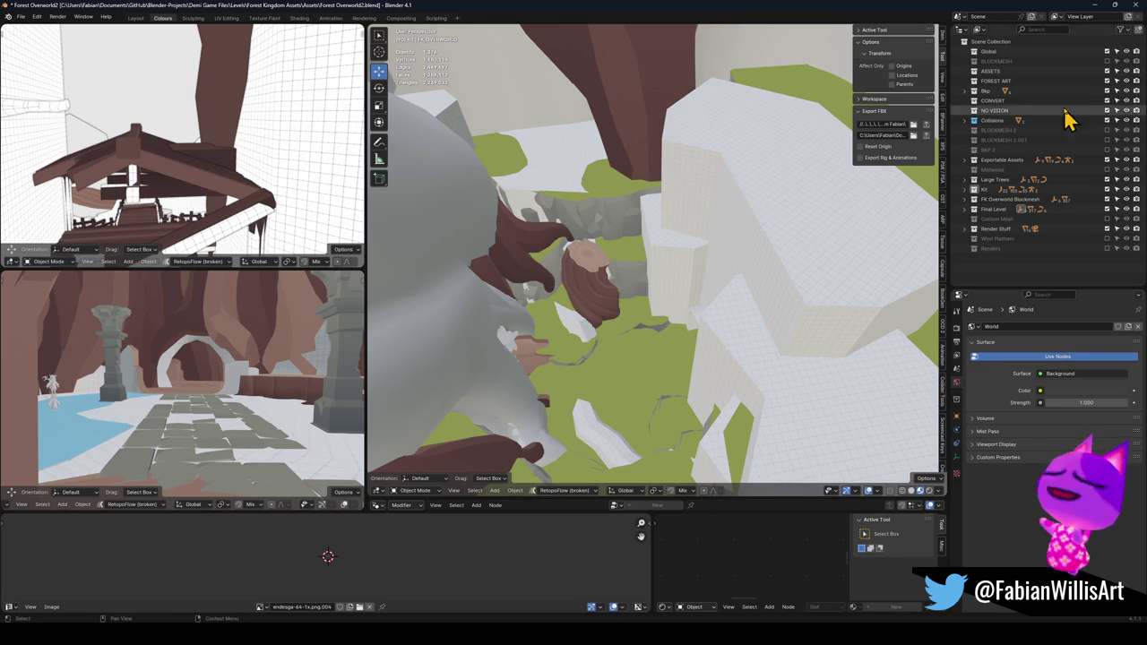
key(alt+h)
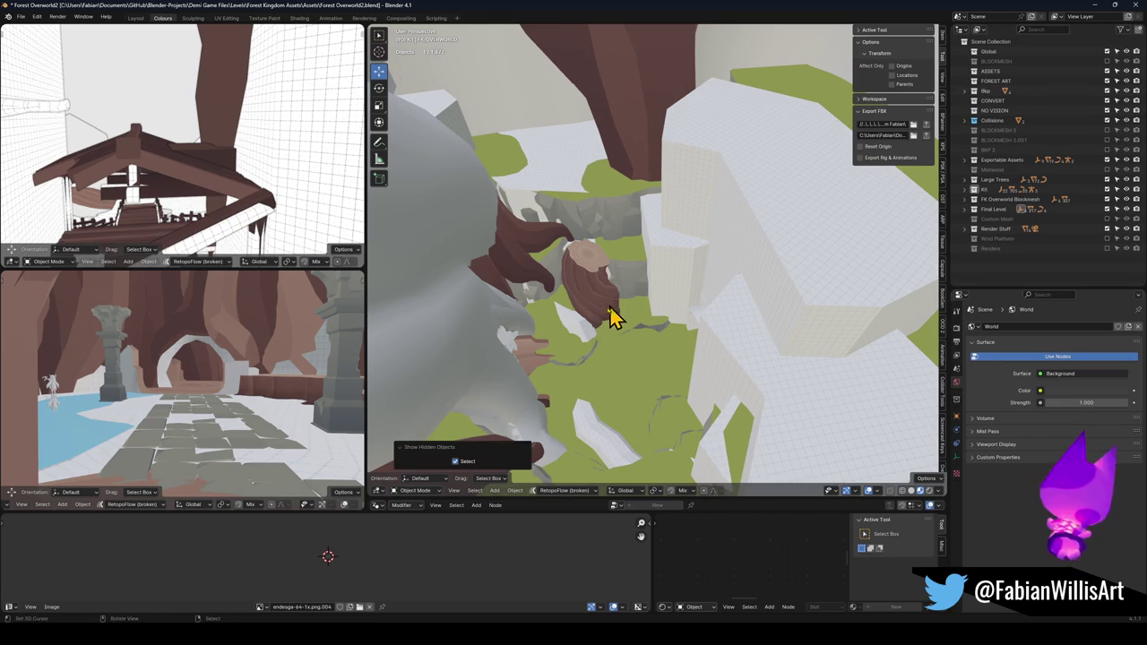
mouse_move(554, 641)
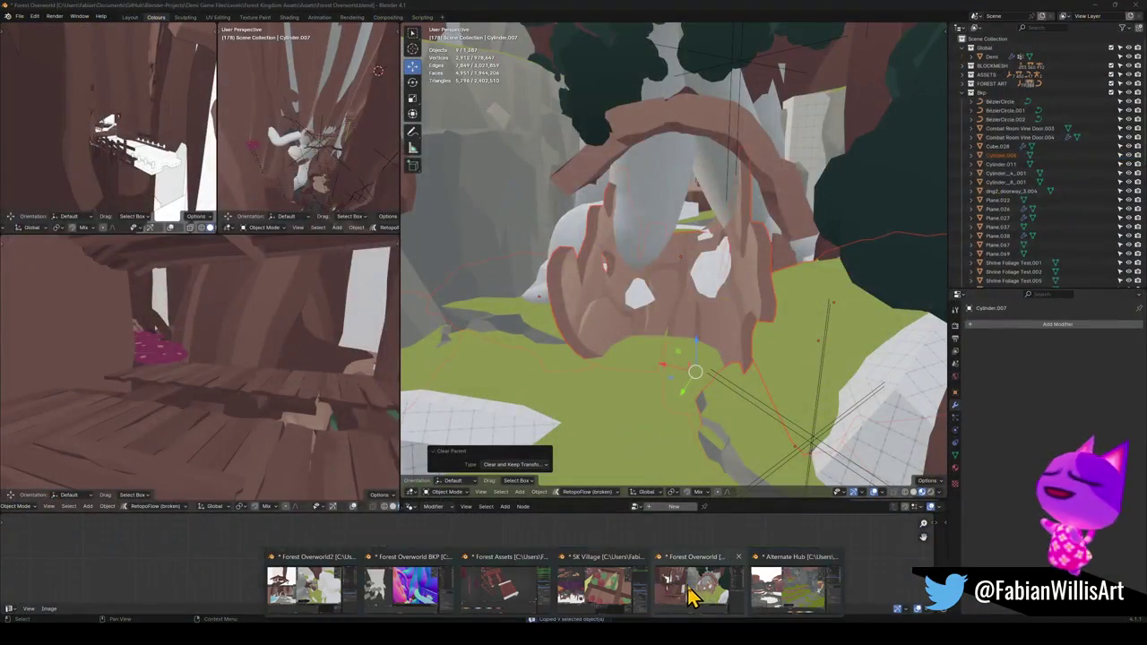
- In the Forest Overworld file, hide tree foliage Plane.037 and Shrine Foliage Test.001 around the root arch
click(691, 595)
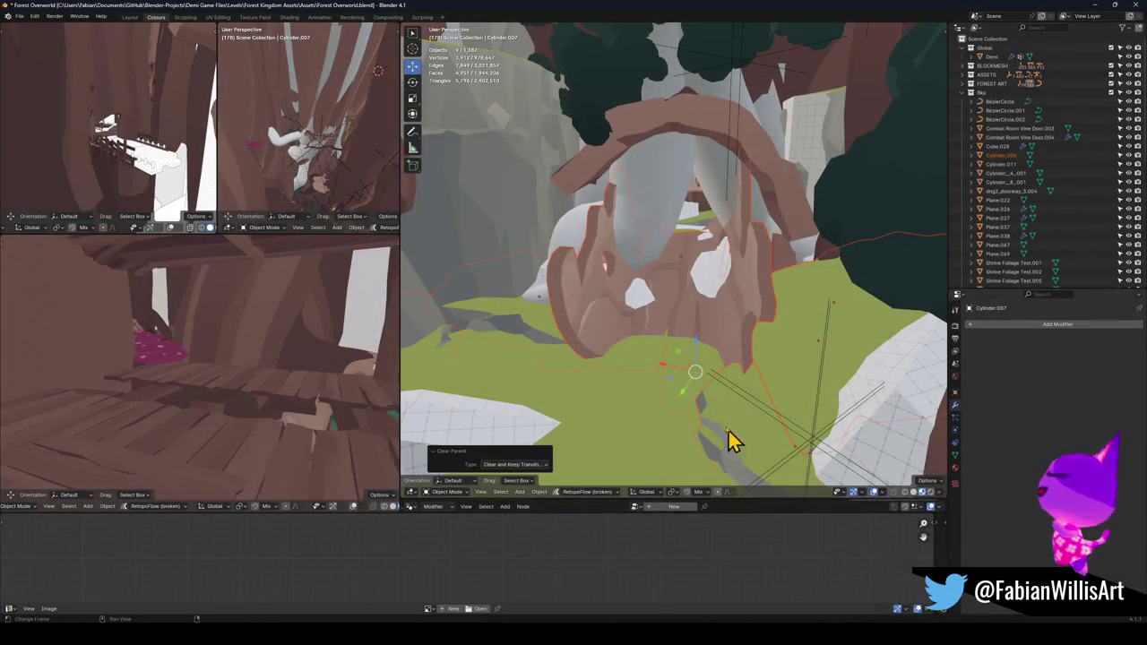
mouse_move(676, 285)
mouse_down()
mouse_move(760, 313)
mouse_move(615, 325)
mouse_move(670, 280)
mouse_move(735, 319)
mouse_move(719, 364)
mouse_move(717, 312)
mouse_move(717, 325)
mouse_up()
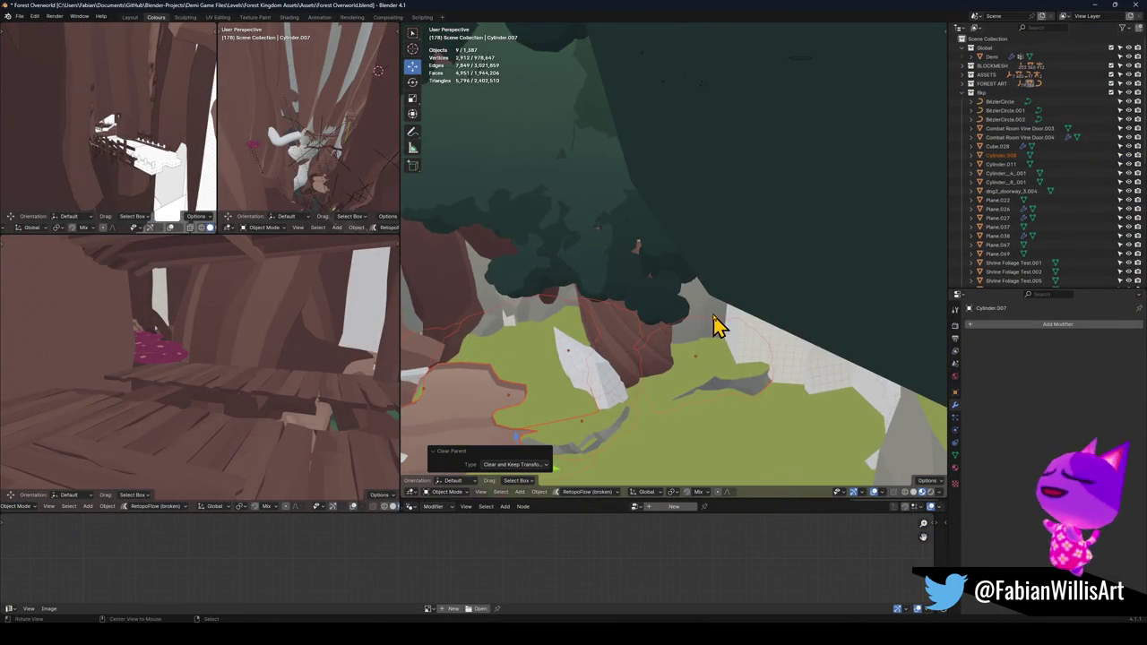
click(600, 248)
scroll(681, 241, up, 10)
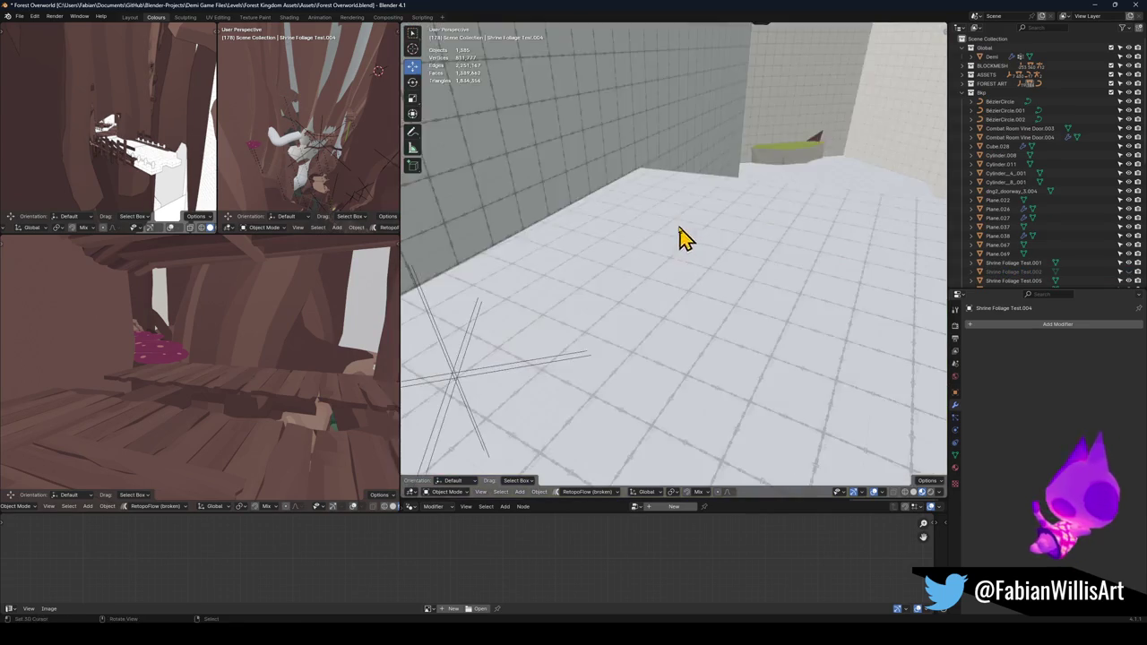
scroll(681, 240, down, 10)
scroll(618, 206, down, 1)
click(494, 249)
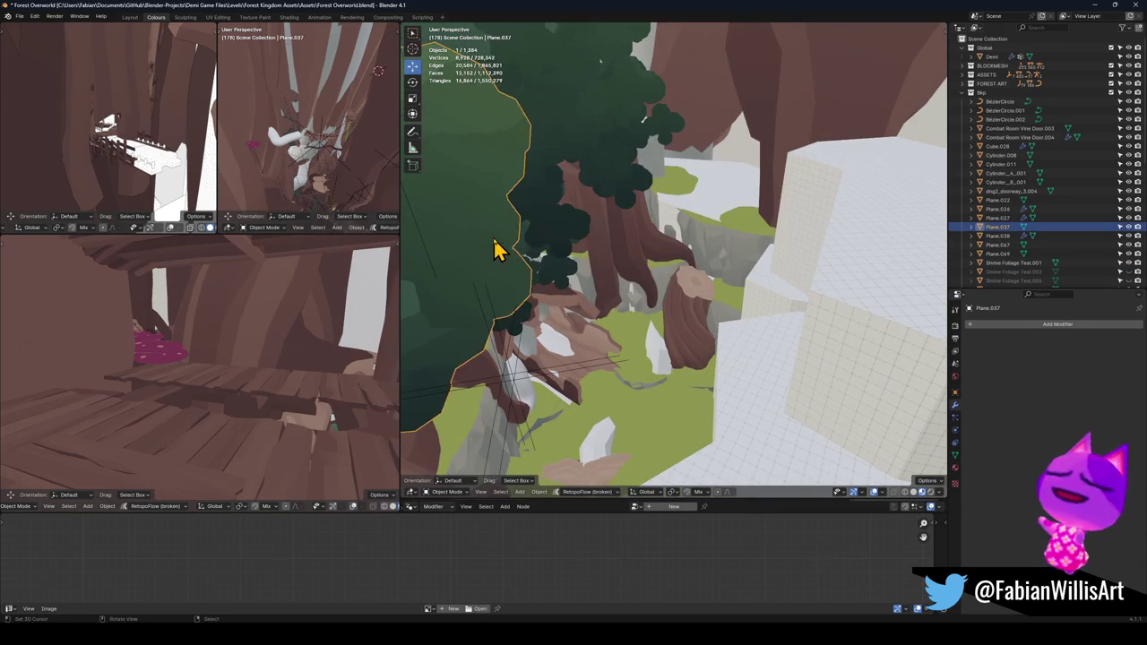
key(h)
click(528, 249)
key(h)
click(704, 276)
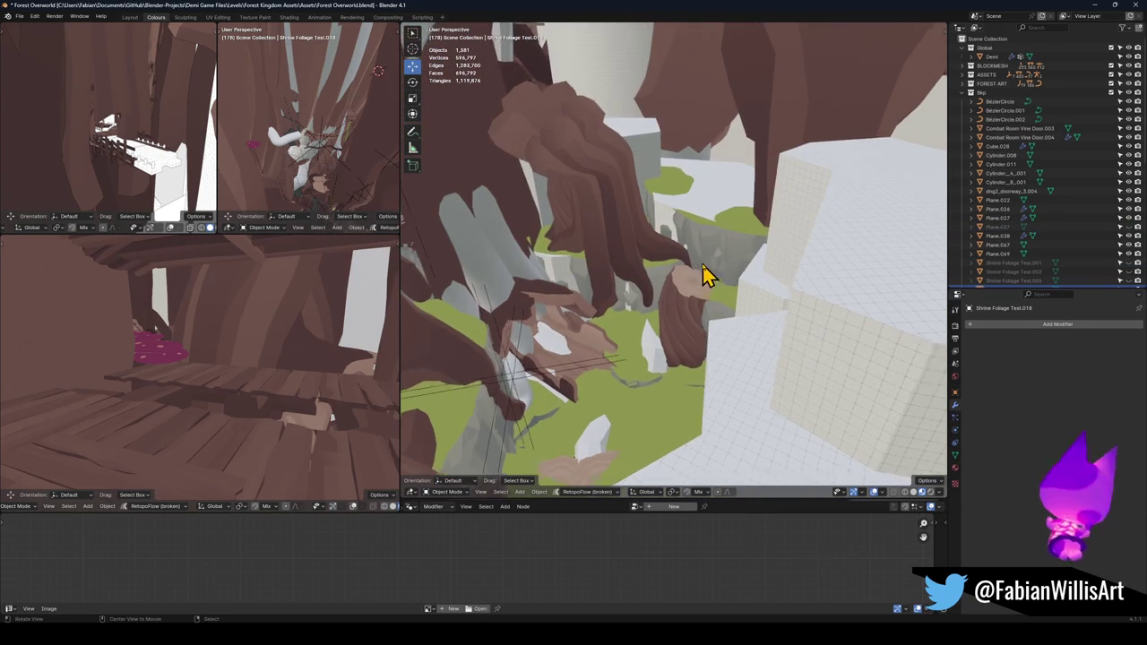
- Collapse Bkp, expand NO VISION, and exclude the BLOCKMESH collection from the scene
scroll(703, 276, up, 5)
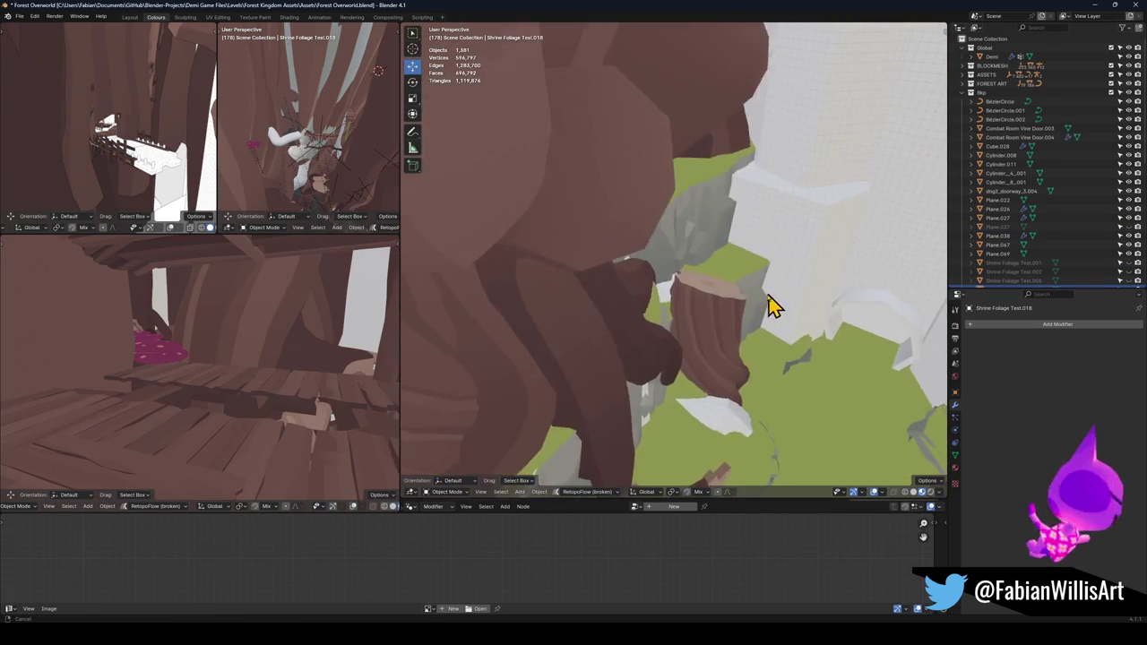
scroll(776, 303, up, 3)
click(962, 93)
click(964, 111)
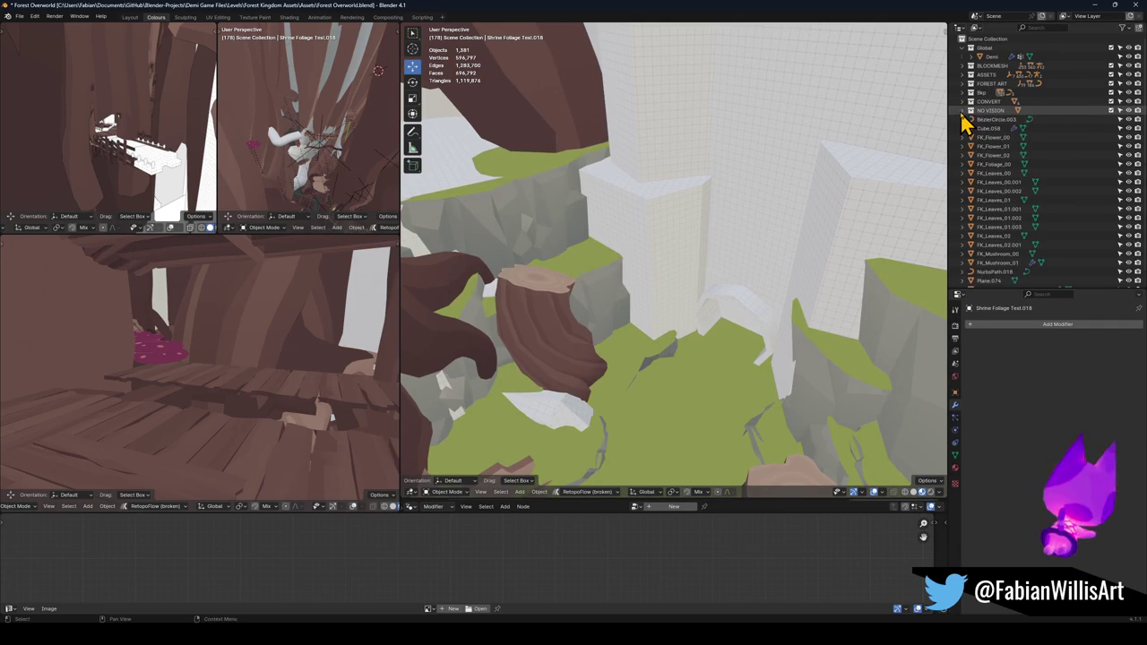
click(1111, 66)
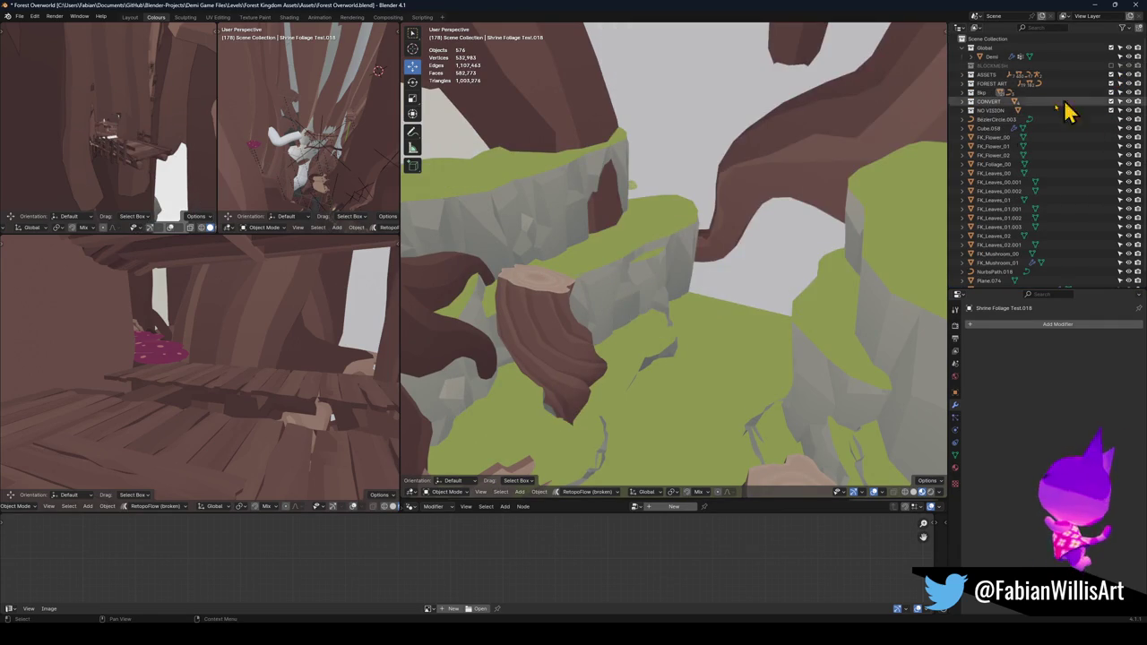
- Hide the white foliage pillars and select Tree Trunk Pathway.005
mouse_move(566, 235)
mouse_down()
mouse_move(637, 325)
mouse_move(750, 313)
mouse_move(724, 335)
mouse_move(737, 253)
mouse_move(673, 192)
mouse_move(707, 256)
mouse_move(690, 224)
mouse_move(691, 248)
mouse_move(676, 161)
mouse_move(676, 205)
mouse_move(702, 238)
mouse_move(696, 297)
mouse_move(686, 296)
mouse_move(689, 262)
mouse_up()
key(h)
click(690, 224)
click(690, 287)
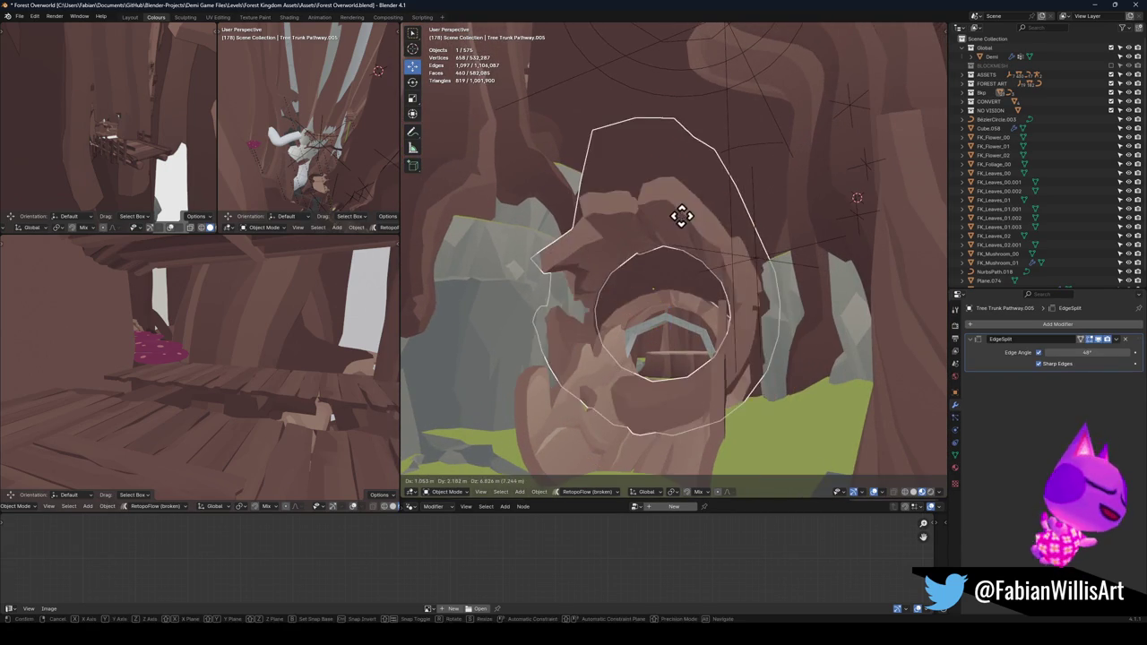
shift+click(683, 325)
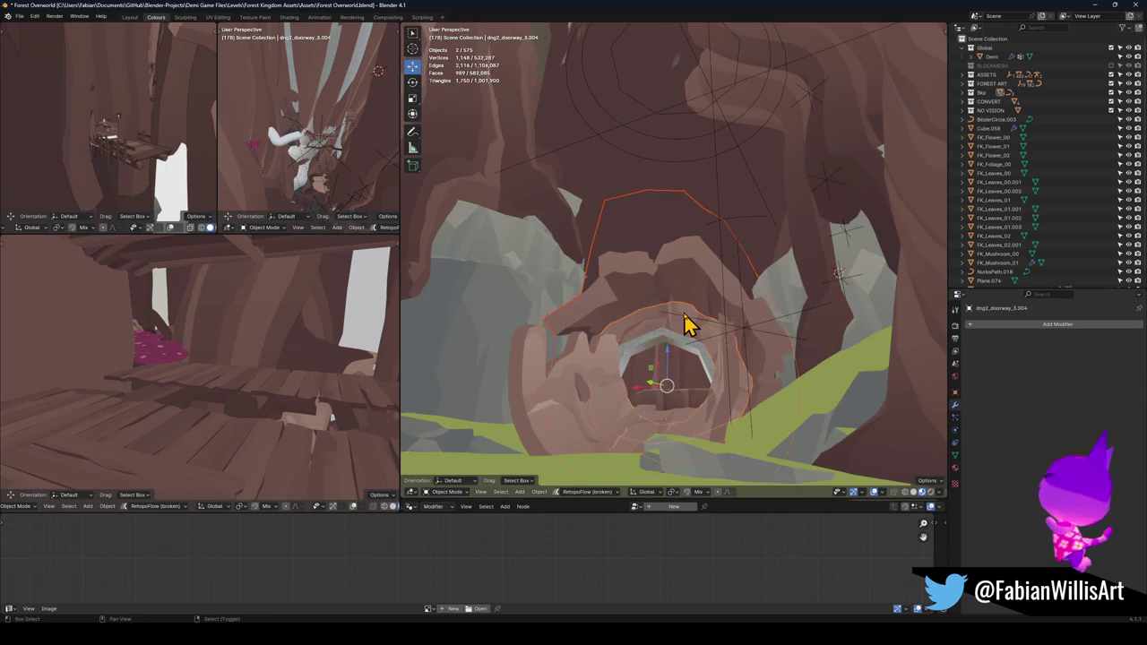
drag(644, 384, 653, 387)
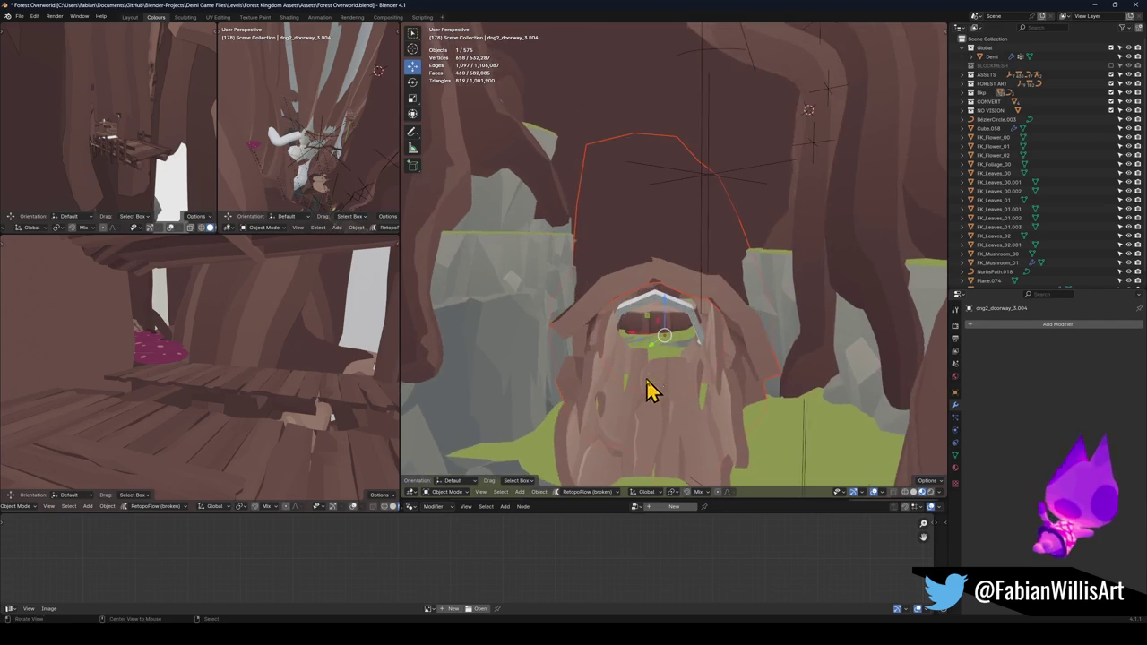
scroll(672, 372, up, 10)
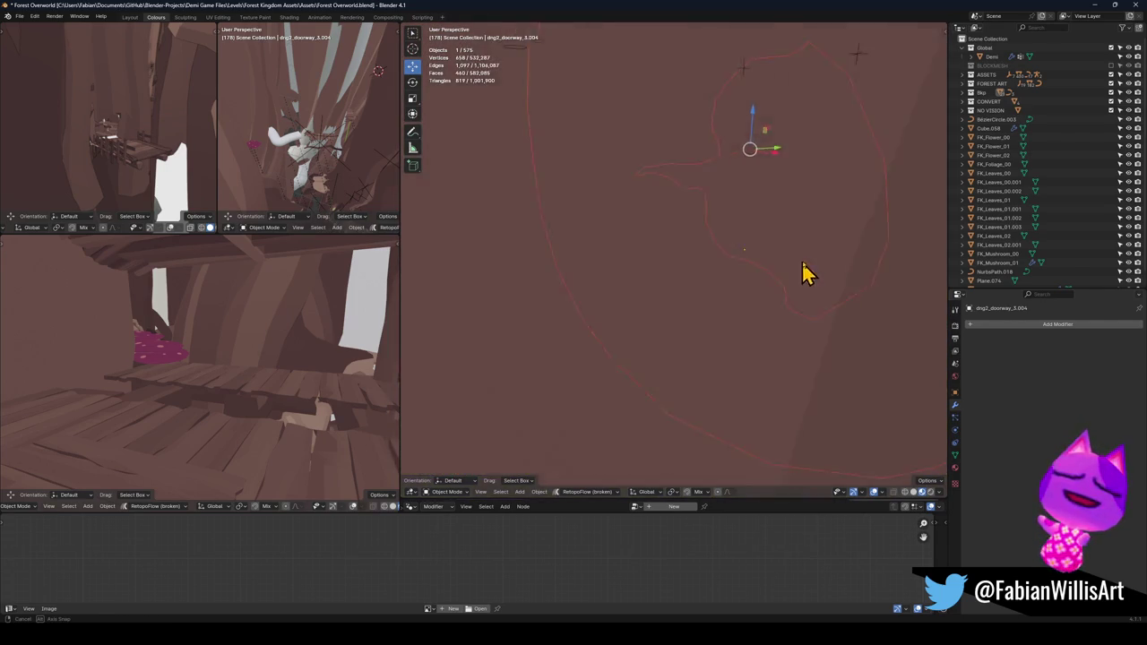
scroll(773, 266, up, 5)
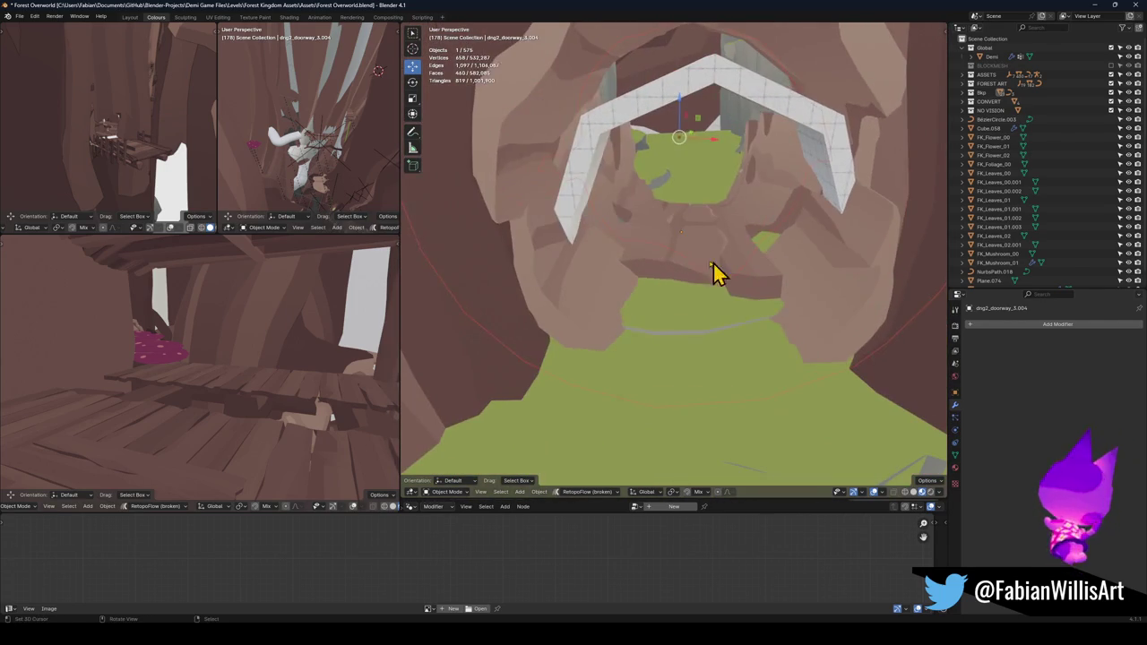
mouse_move(712, 246)
mouse_down()
mouse_move(668, 251)
mouse_move(811, 261)
mouse_move(765, 251)
mouse_move(701, 315)
mouse_move(681, 304)
mouse_move(696, 284)
mouse_move(697, 298)
mouse_up()
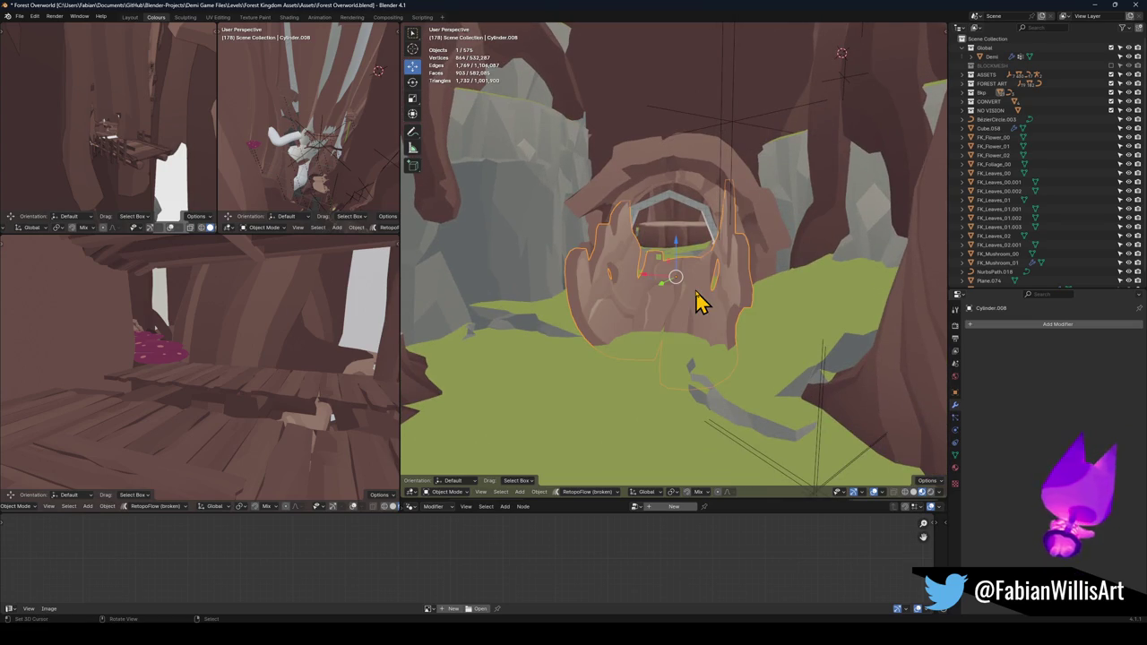
mouse_move(712, 282)
mouse_down()
mouse_move(683, 295)
mouse_move(679, 379)
mouse_move(693, 302)
mouse_move(709, 297)
mouse_move(686, 313)
mouse_move(673, 281)
mouse_move(623, 295)
mouse_up()
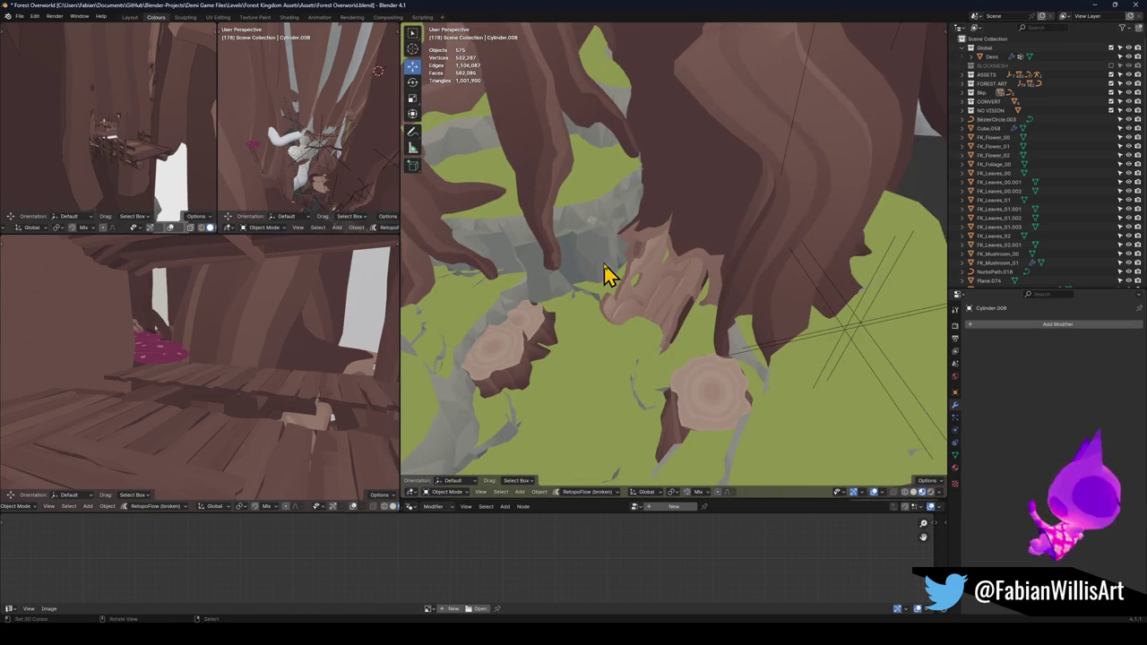
- Reveal hidden objects and delete the stray object near the gate
click(578, 228)
drag(586, 223, 627, 254)
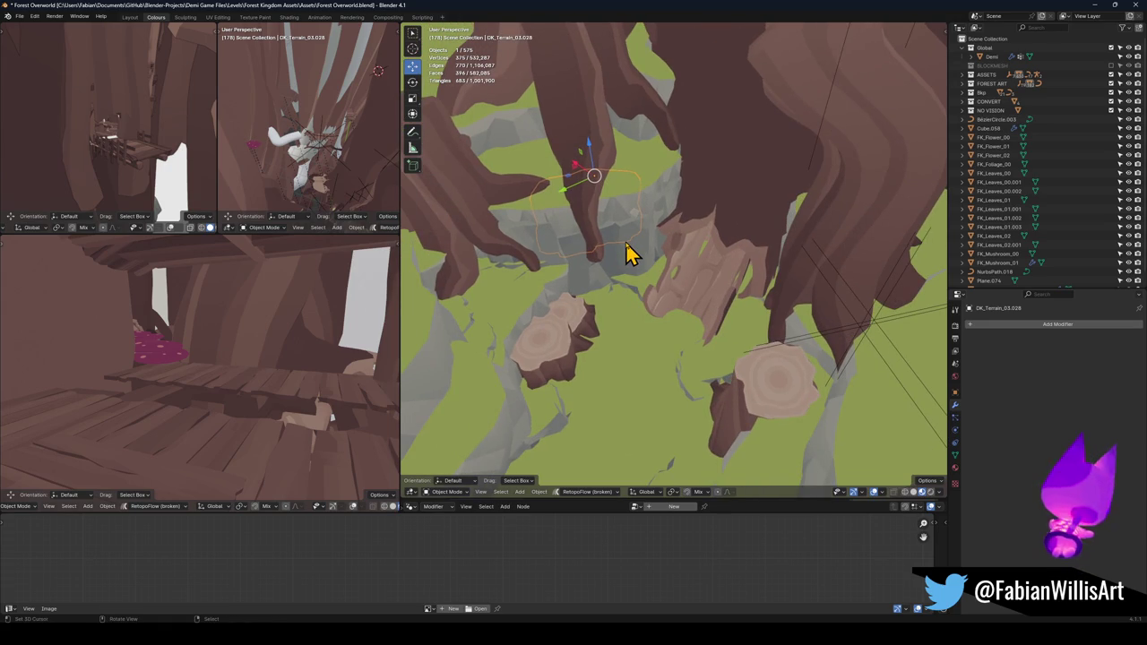
key(alt+h)
scroll(621, 273, down, 3)
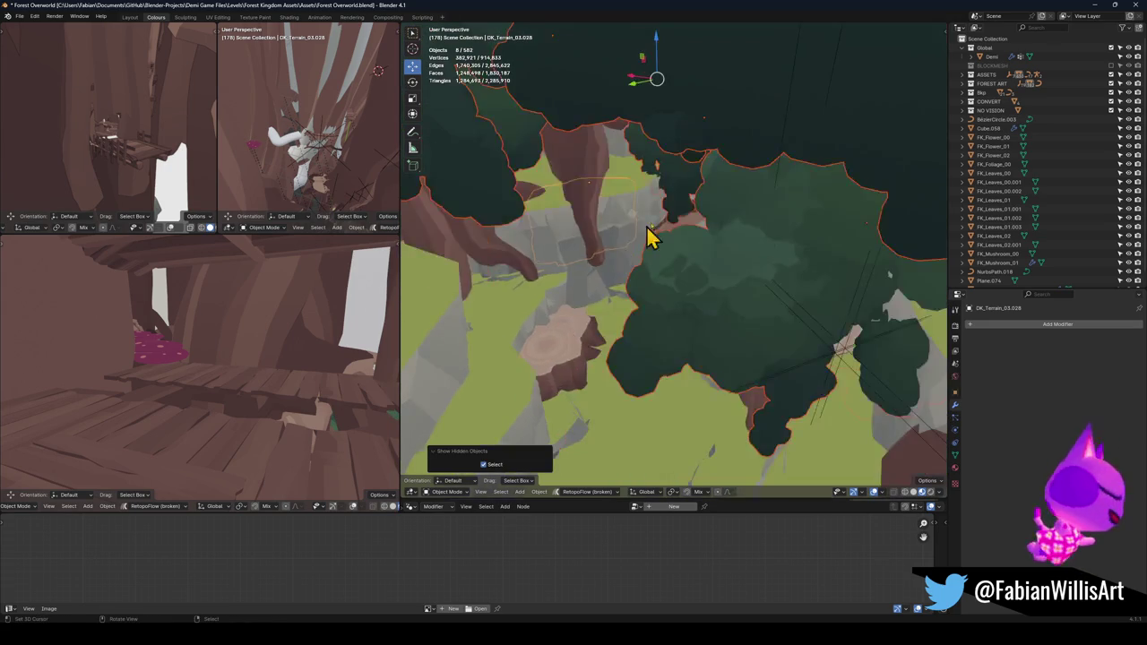
click(681, 243)
key(Delete)
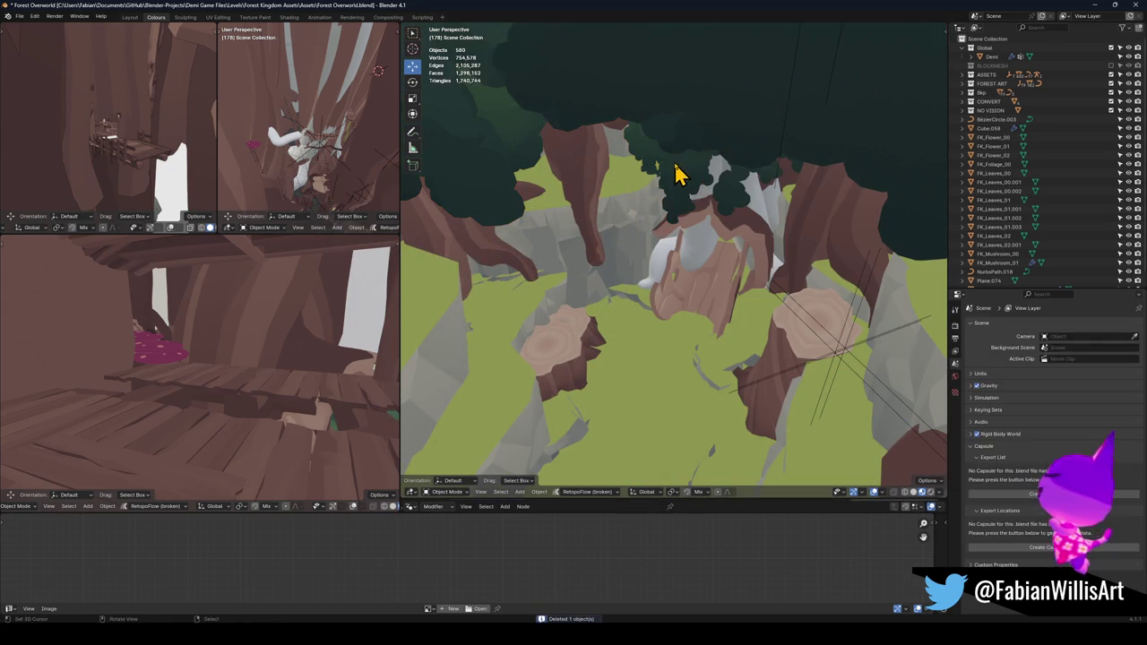
- Delete the canopy foliage pieces, the shrine foliage and the top piece above the gate
click(678, 174)
key(Delete)
click(686, 141)
key(Delete)
click(496, 158)
key(Delete)
click(619, 98)
key(Delete)
- Delete DK_Terrain_03.029 and the other terrain pieces clustered near the gate
click(631, 190)
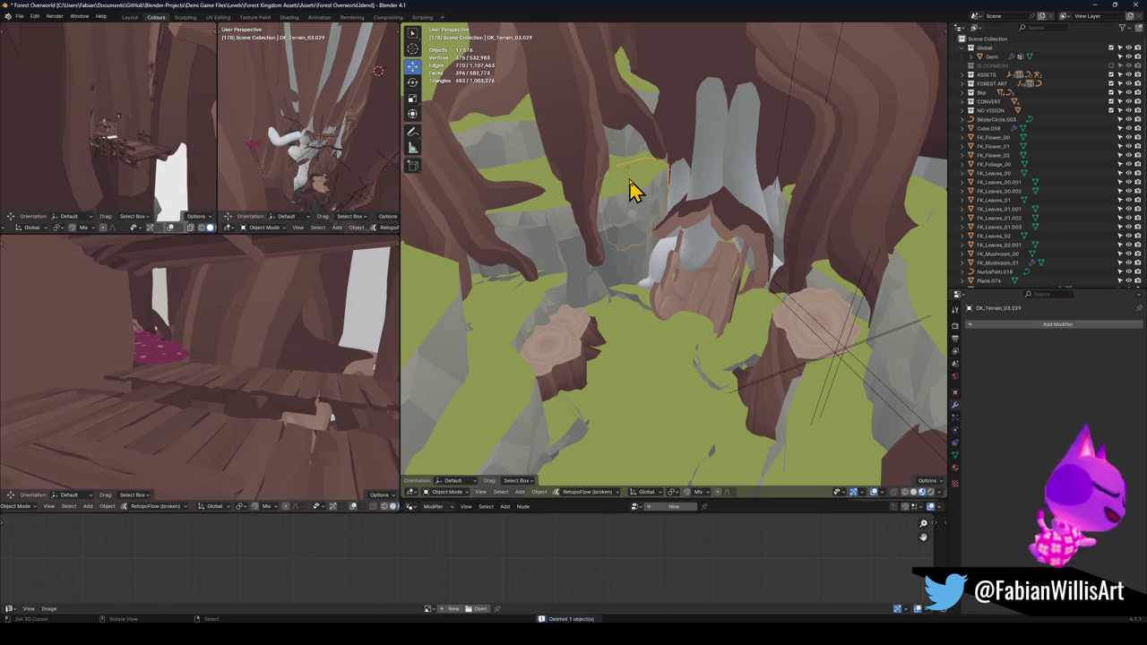
key(Delete)
click(635, 226)
key(Delete)
click(636, 224)
key(Delete)
click(633, 225)
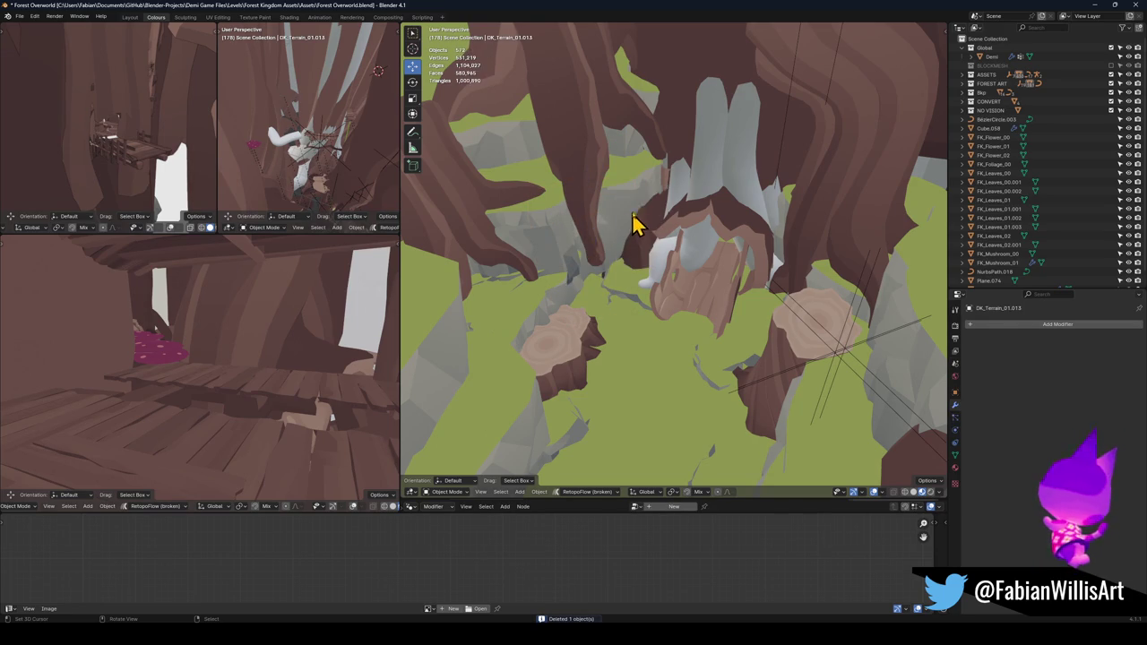
key(Delete)
click(627, 231)
key(Delete)
- Delete the tree stump and the surrounding terrain pieces
click(563, 422)
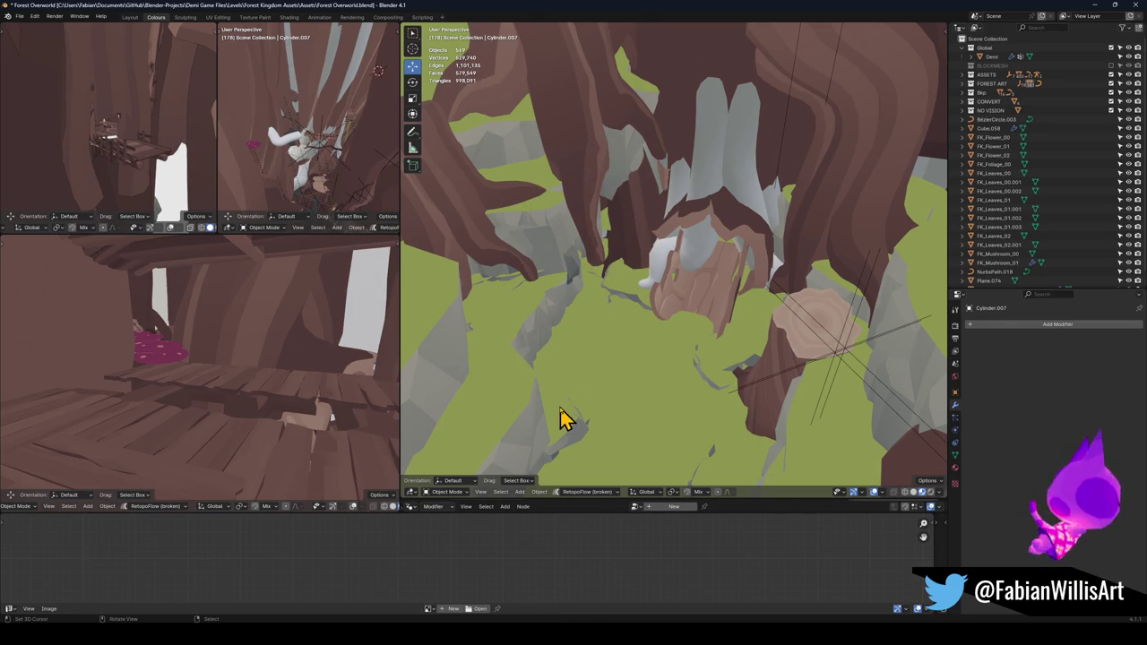
key(Delete)
click(624, 325)
key(Delete)
click(609, 307)
key(Delete)
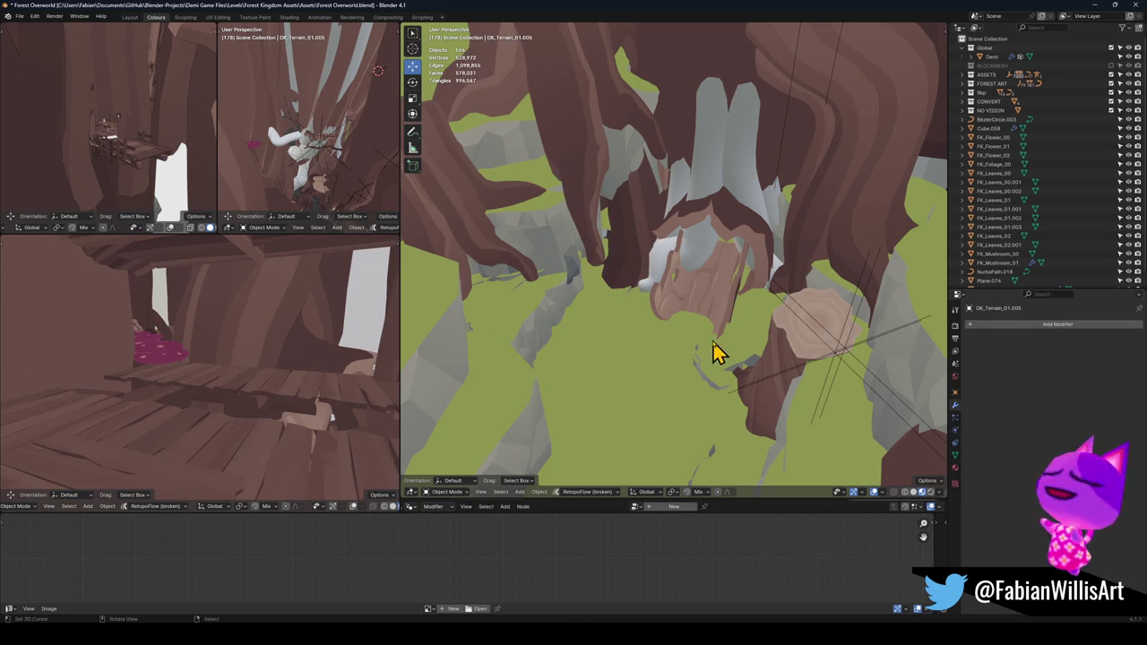
mouse_move(733, 408)
mouse_down()
mouse_move(633, 319)
mouse_move(726, 350)
mouse_up()
key(Delete)
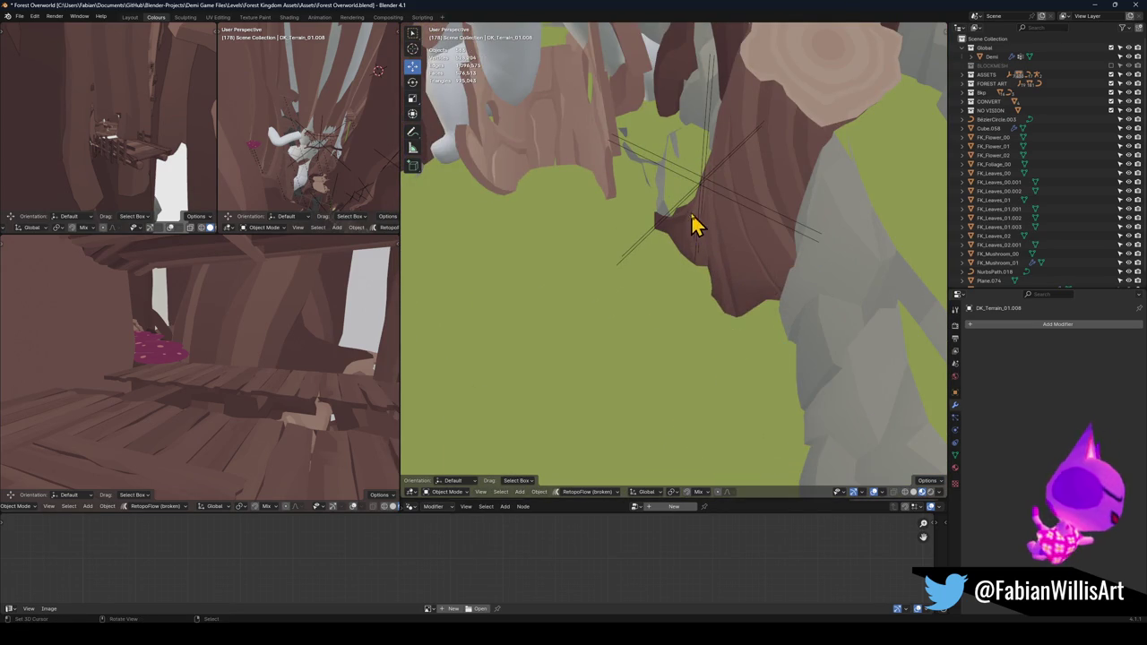
key(Delete)
key(Delete)
mouse_move(625, 212)
mouse_down()
mouse_move(671, 277)
mouse_move(691, 200)
mouse_move(654, 260)
mouse_up()
key(Delete)
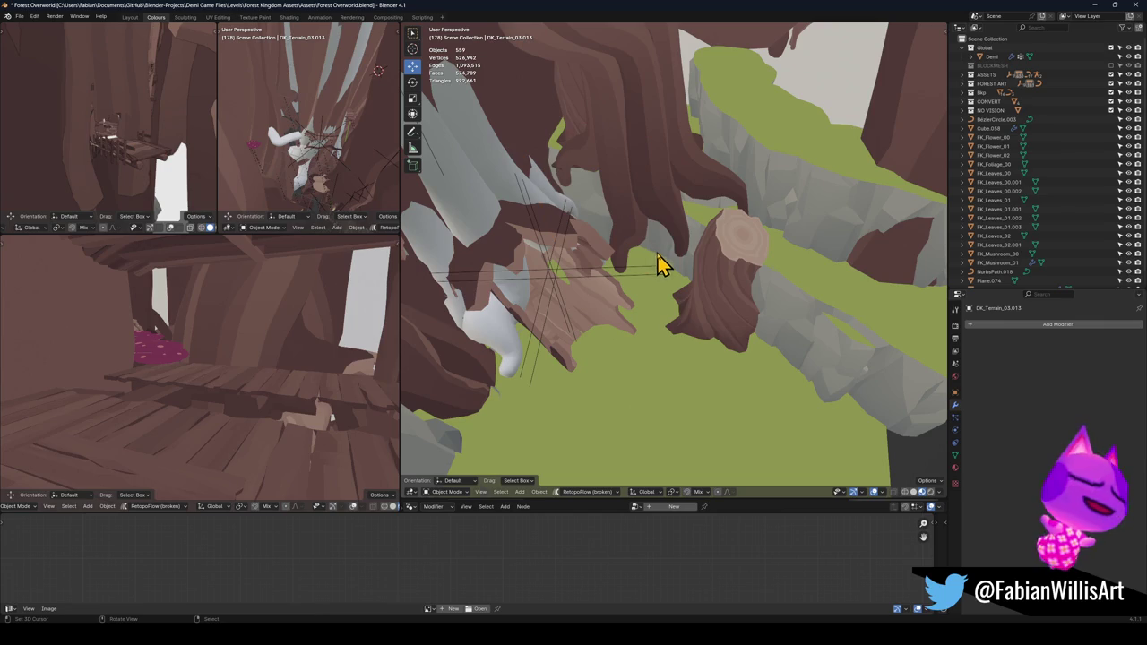
- Delete the dark hanging root and the nearby cliff and grey rock pieces
key(Delete)
click(690, 252)
key(Delete)
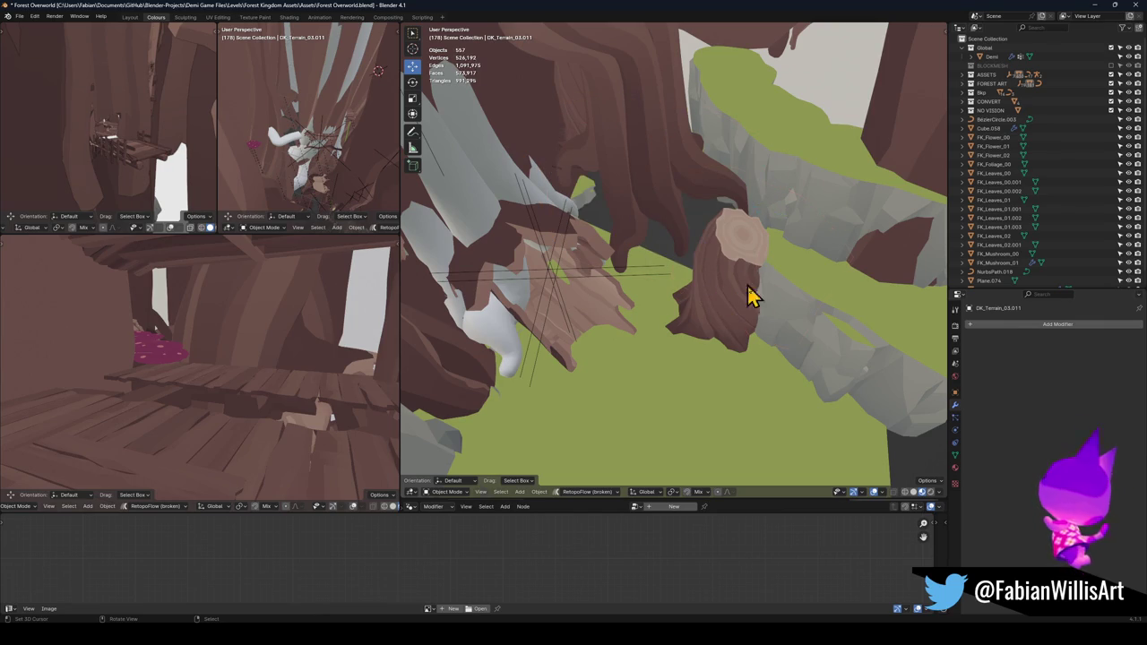
key(Delete)
click(794, 221)
key(Delete)
click(780, 224)
key(Delete)
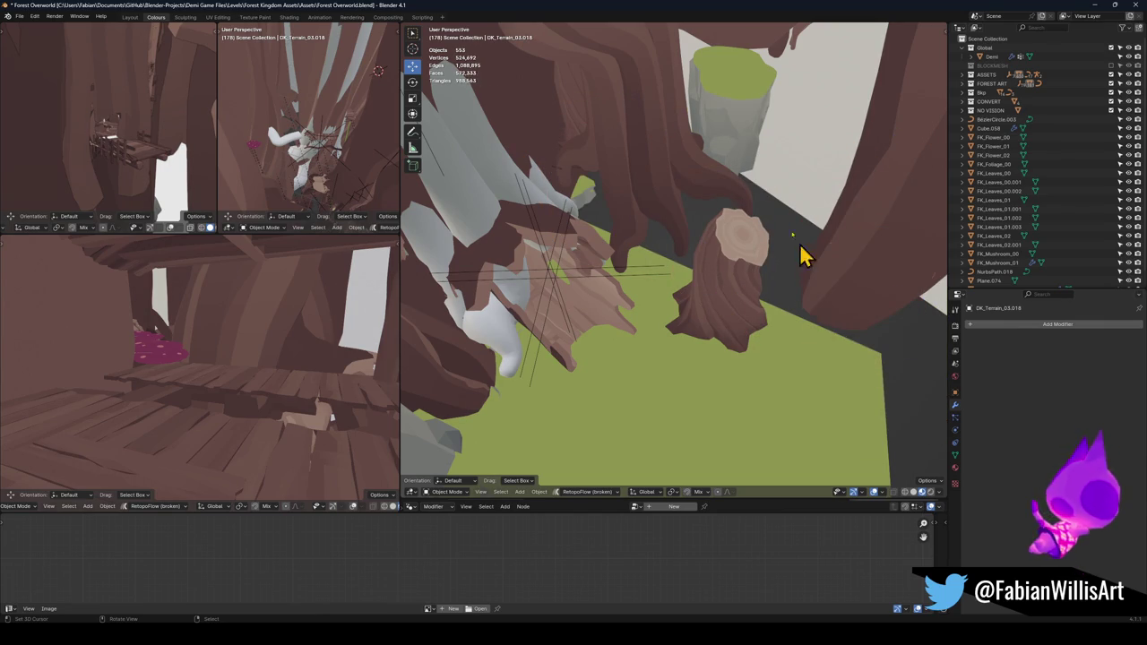
click(824, 299)
key(Delete)
- Delete the remaining cluster of rock pieces to the right of the gate
scroll(757, 183, up, 5)
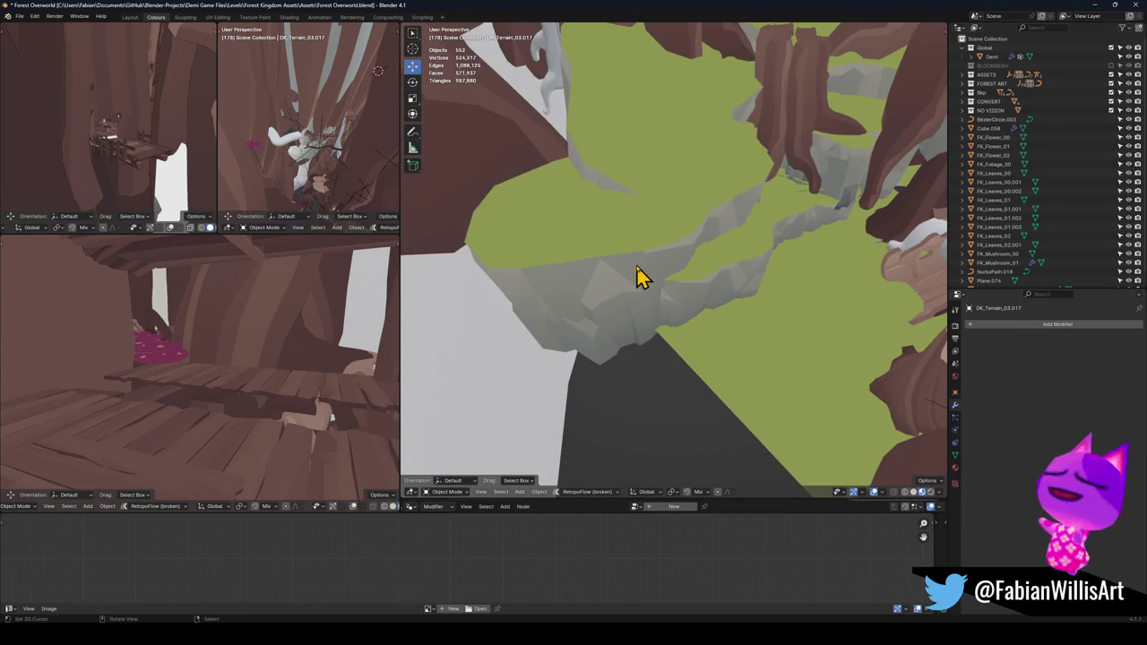
click(637, 277)
key(Delete)
click(730, 290)
key(Delete)
click(766, 231)
key(Delete)
click(757, 241)
key(Delete)
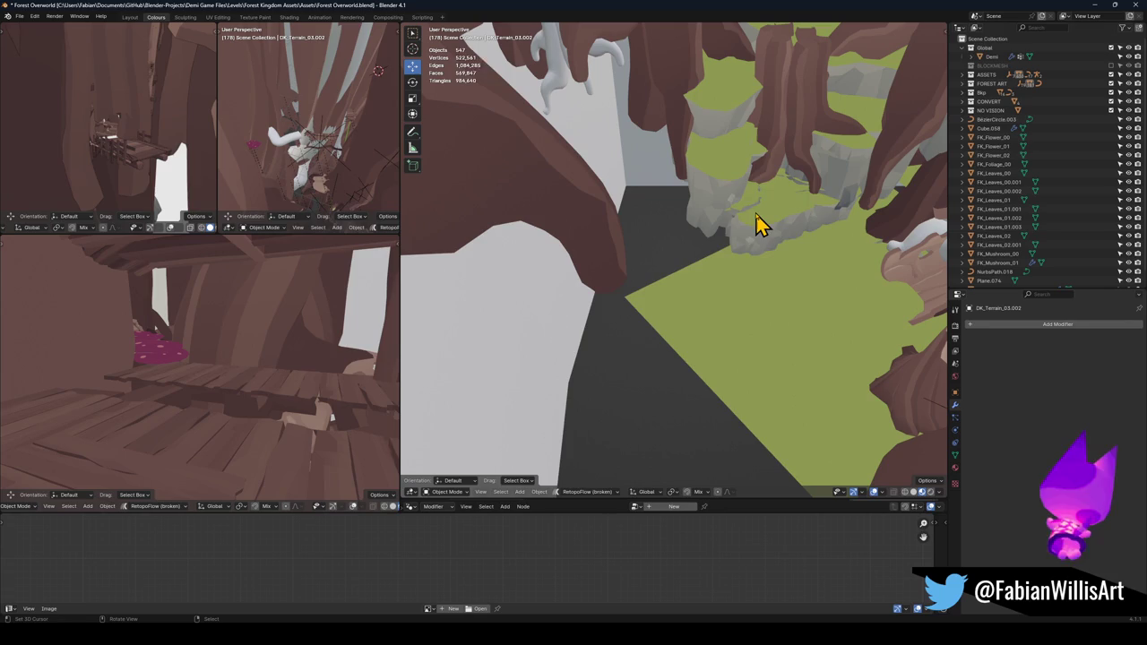
click(762, 221)
key(Delete)
click(799, 230)
key(Delete)
click(785, 204)
- Delete terrain piece DK_Terrain_01.004 and the cliff rocks behind the roots
key(Delete)
key(Delete)
scroll(786, 204, down, 3)
click(647, 271)
key(Delete)
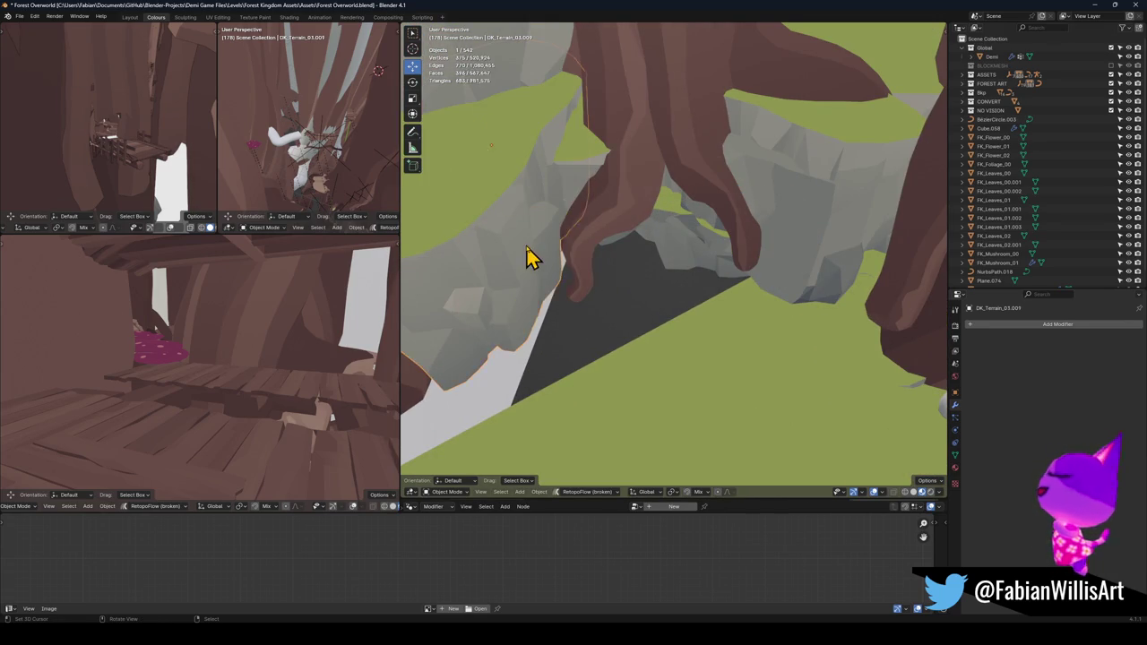
click(532, 256)
key(Delete)
click(676, 230)
key(Delete)
click(707, 250)
key(Delete)
key(Delete)
click(762, 246)
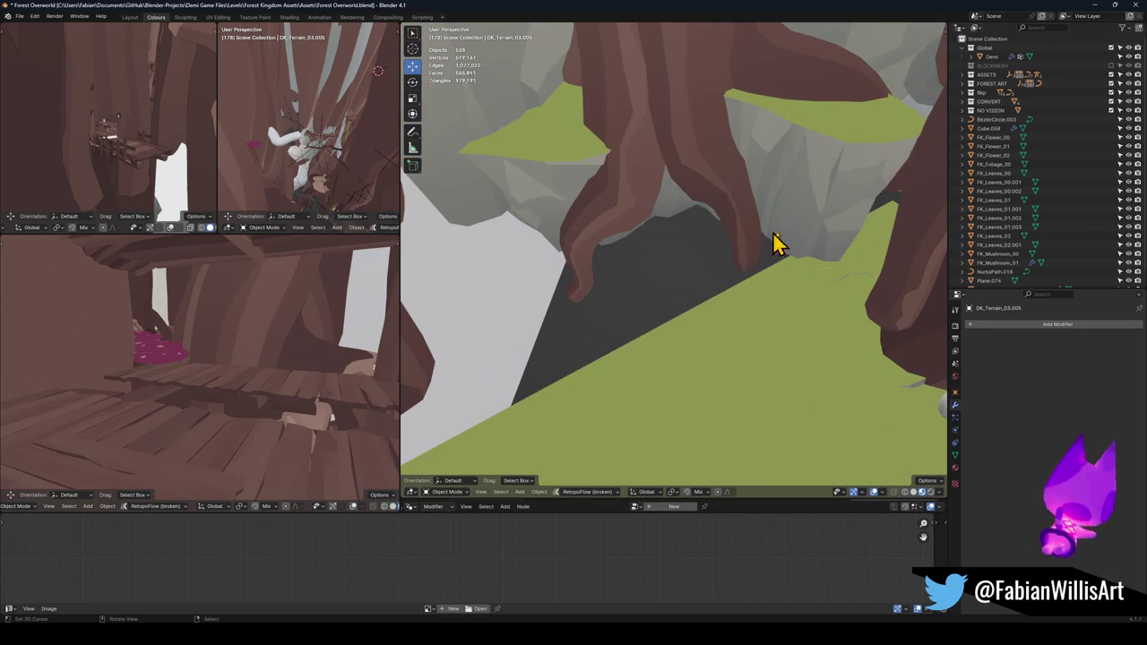
key(Delete)
click(678, 224)
- Delete the last rocks by the roots and reveal the hidden gate terrain pieces
key(Delete)
scroll(591, 188, up, 4)
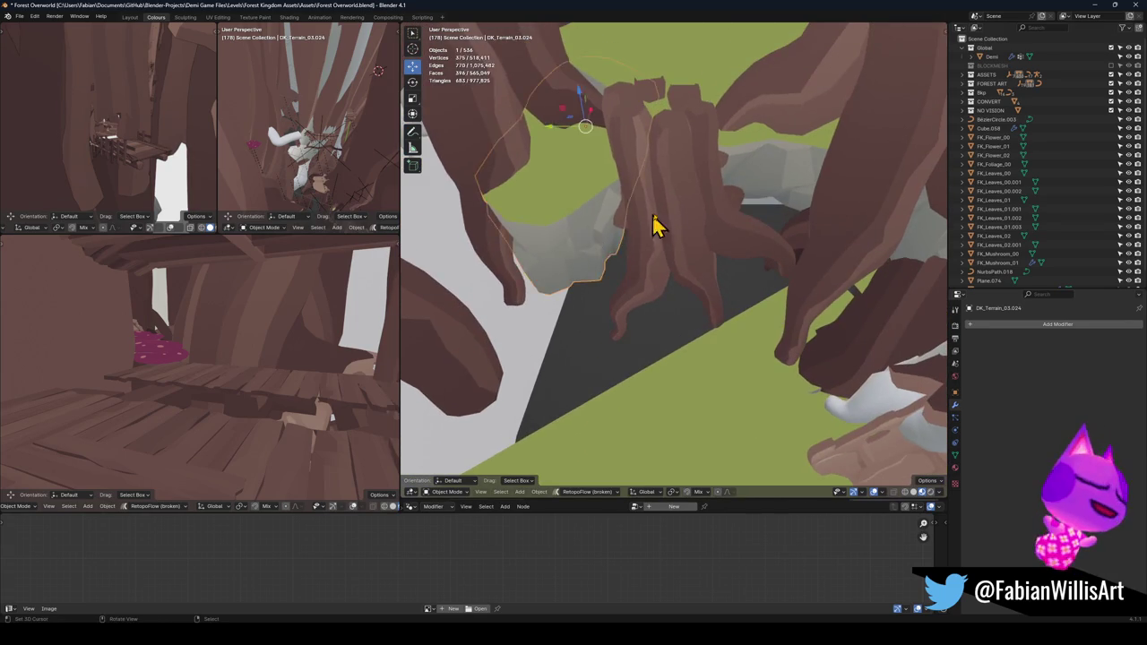
click(622, 230)
key(Delete)
click(763, 185)
key(Delete)
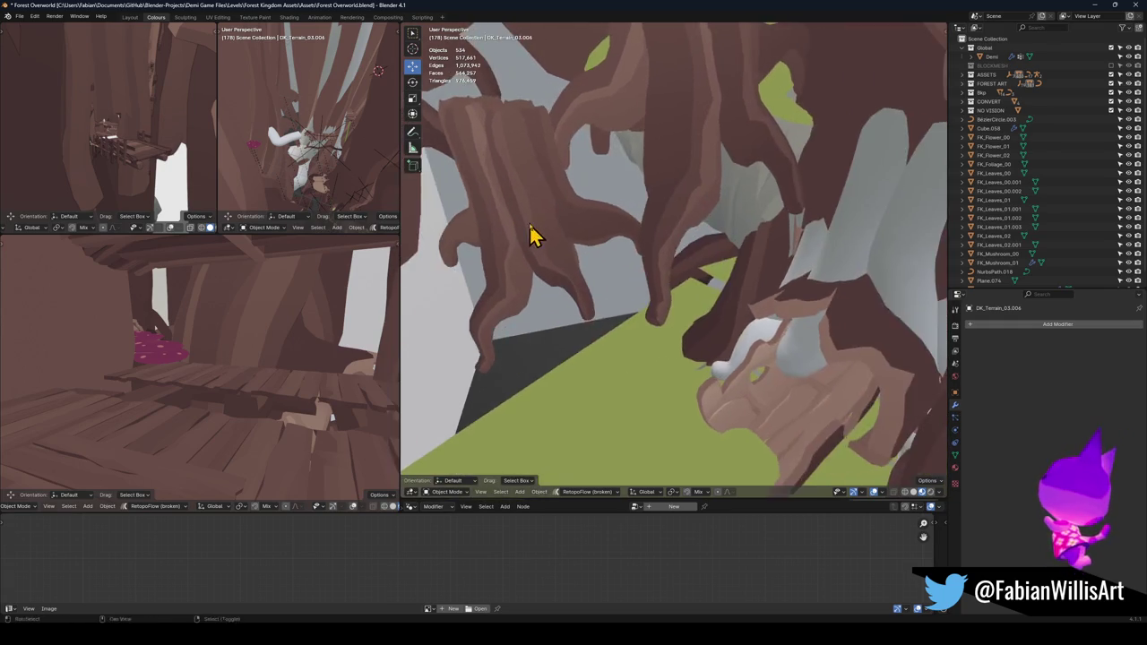
key(alt+h)
mouse_move(633, 228)
mouse_down()
mouse_move(607, 243)
mouse_move(639, 243)
mouse_move(651, 269)
mouse_up()
- Clear the gate pieces' parents keeping transforms, then paste the 42 pieces into Forest Overworld2
key(alt+p)
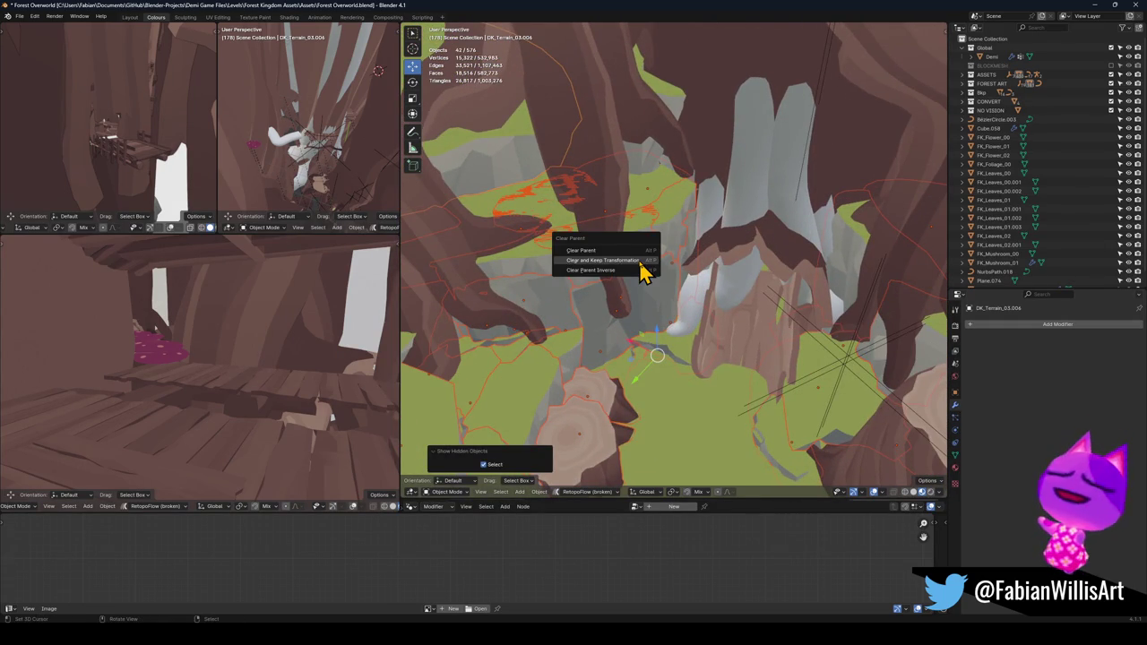
click(639, 260)
click(1099, 8)
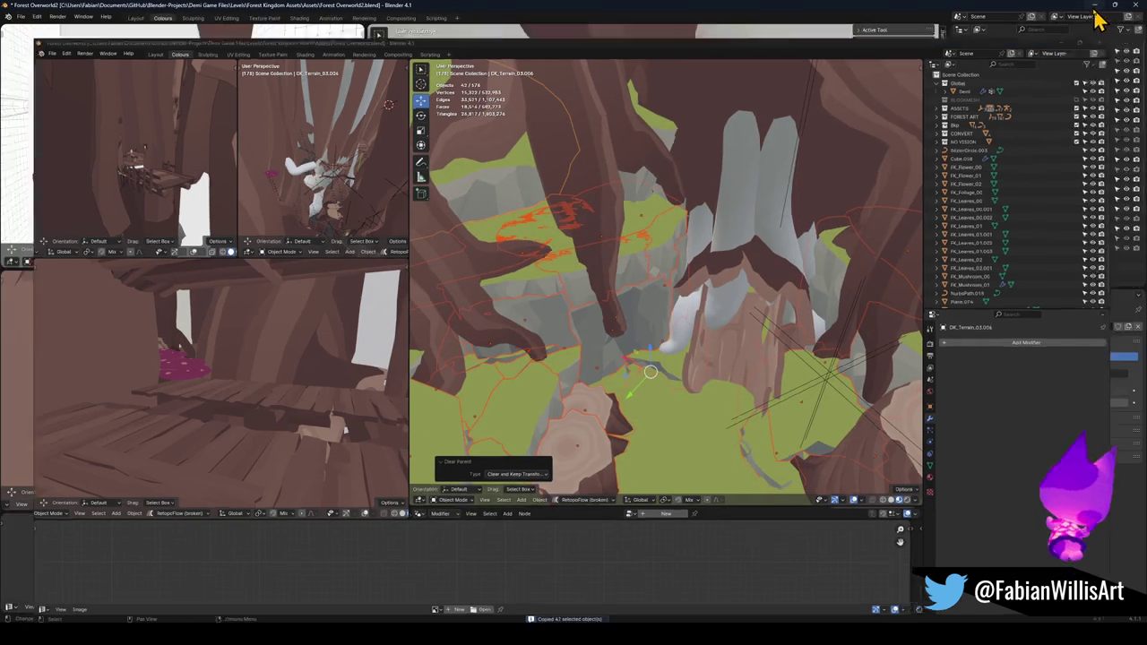
mouse_move(606, 347)
mouse_down()
mouse_move(613, 293)
mouse_move(630, 291)
mouse_move(607, 295)
mouse_move(678, 302)
mouse_move(601, 287)
mouse_move(606, 255)
mouse_move(630, 239)
mouse_move(624, 267)
mouse_move(630, 243)
mouse_move(558, 233)
mouse_up()
key(ctrl+v)
key(Delete)
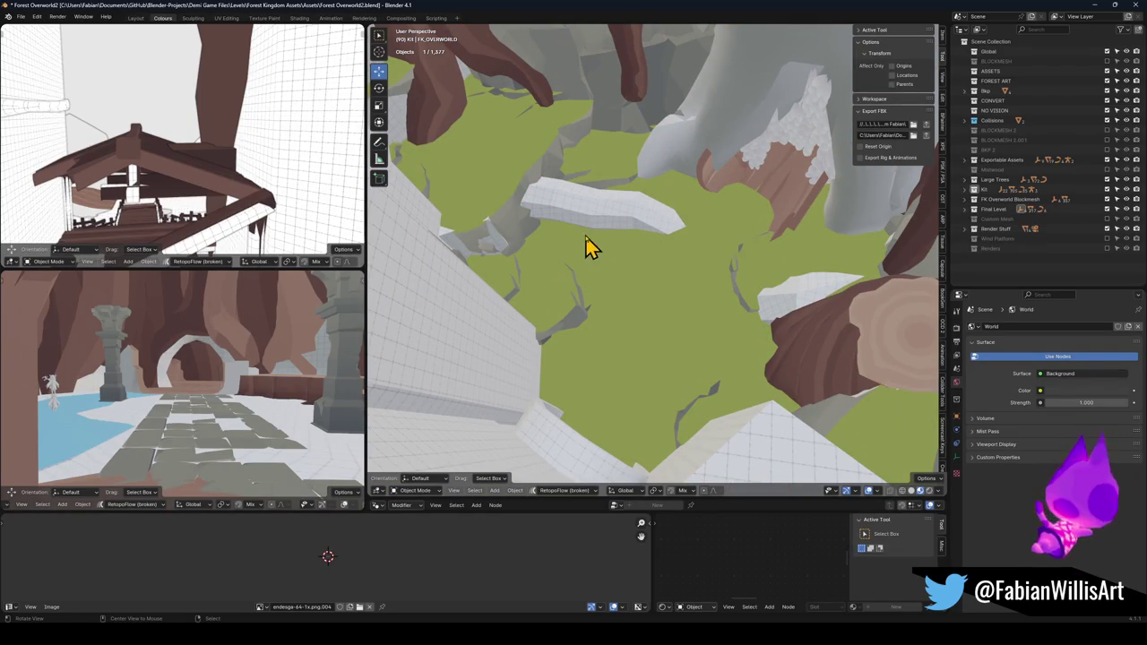
- Paste and undo the 42 terrain pieces again, then frame the selected ivy leaf object
drag(587, 246, 896, 159)
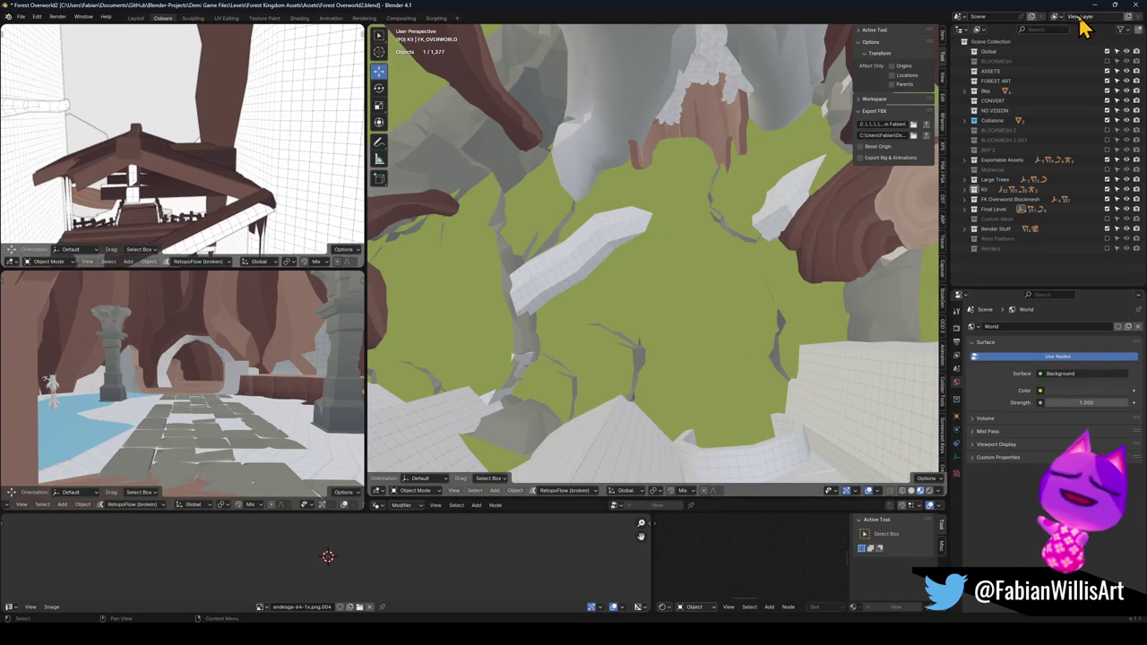
key(ctrl+v)
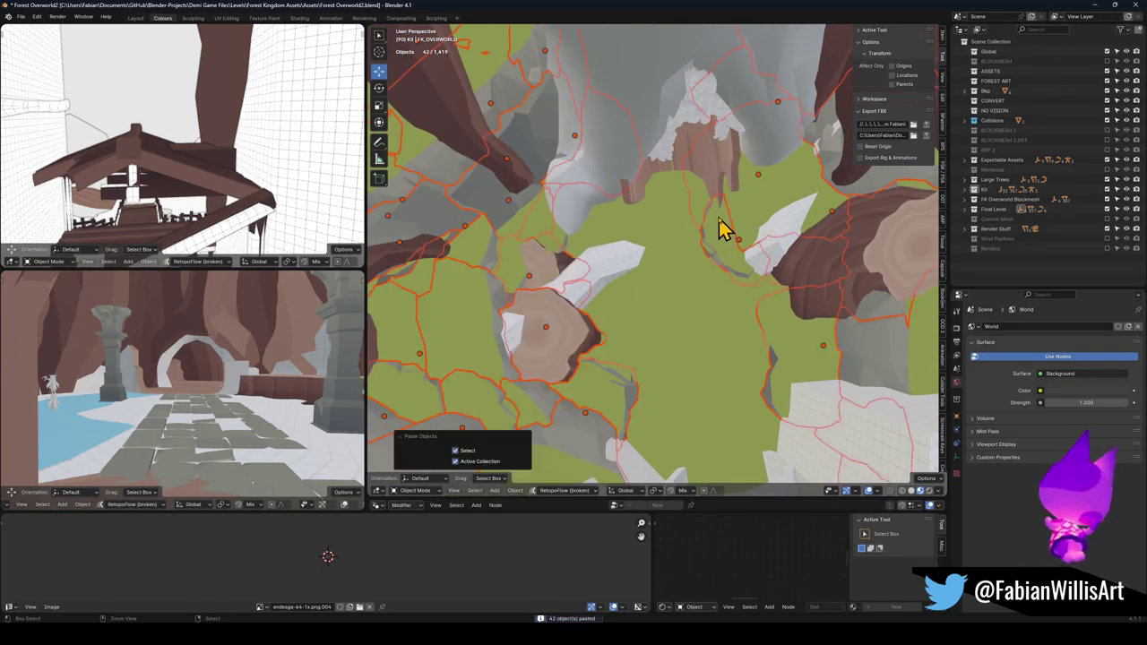
key(ctrl+z)
scroll(717, 224, up, 8)
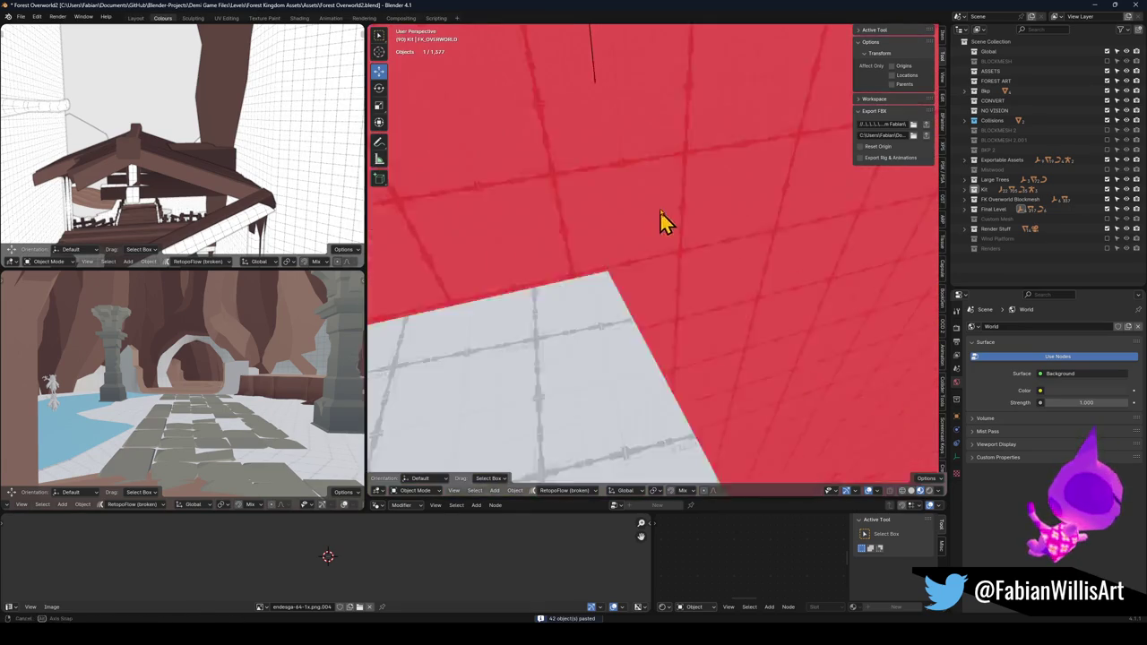
key(ctrl+z)
key(KP_Decimal)
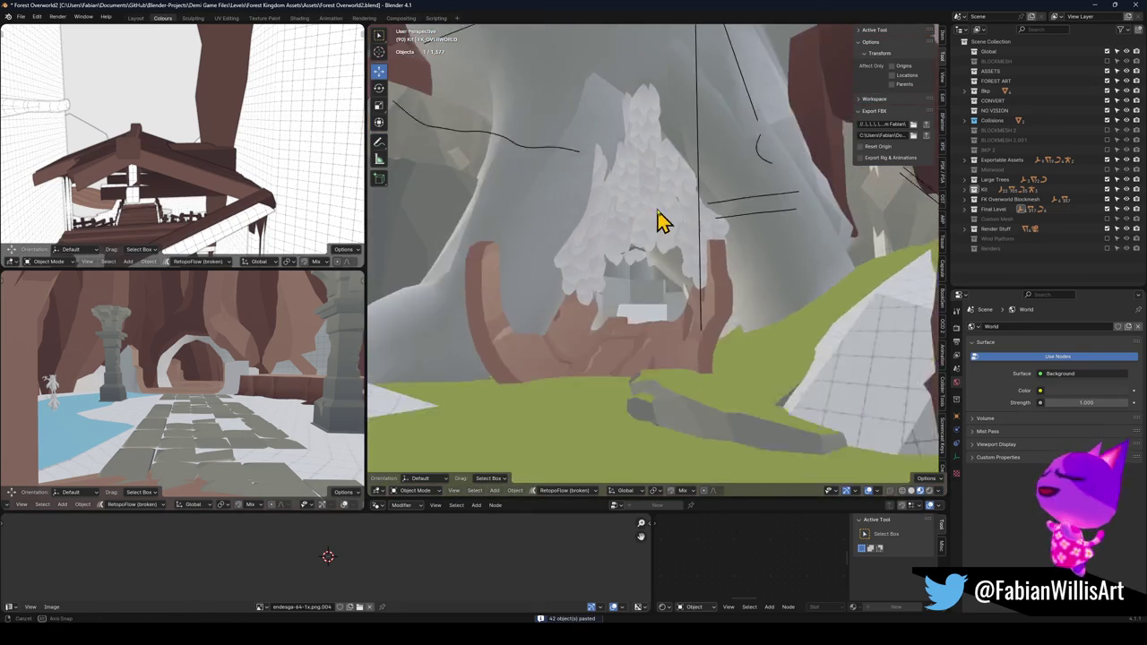
key(Delete)
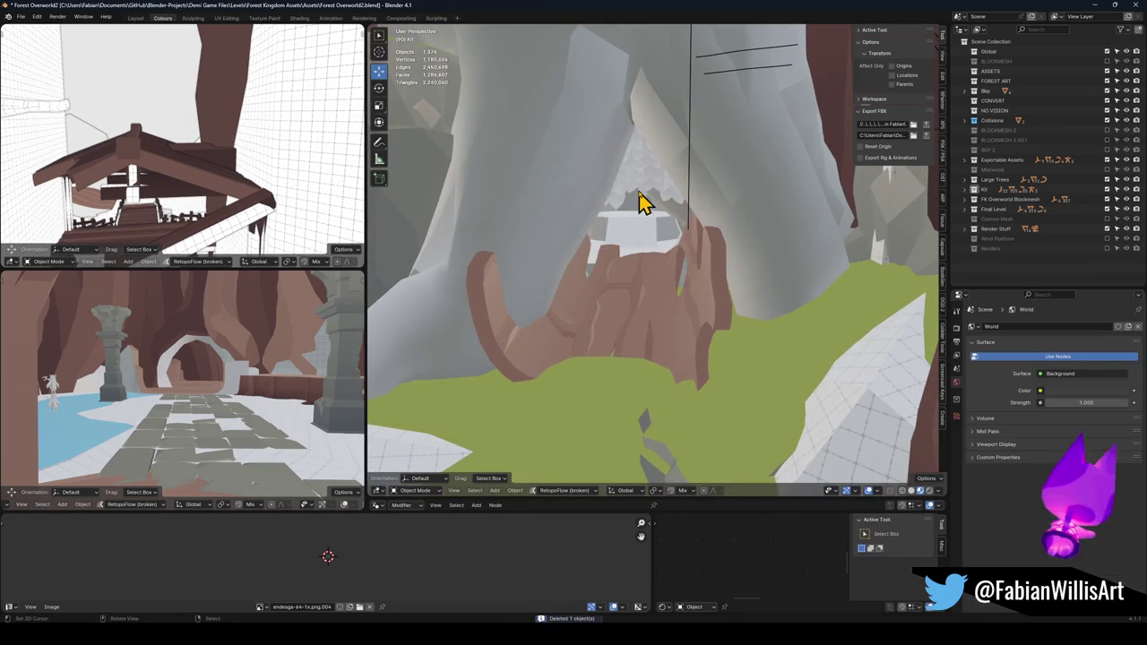
key(ctrl+z)
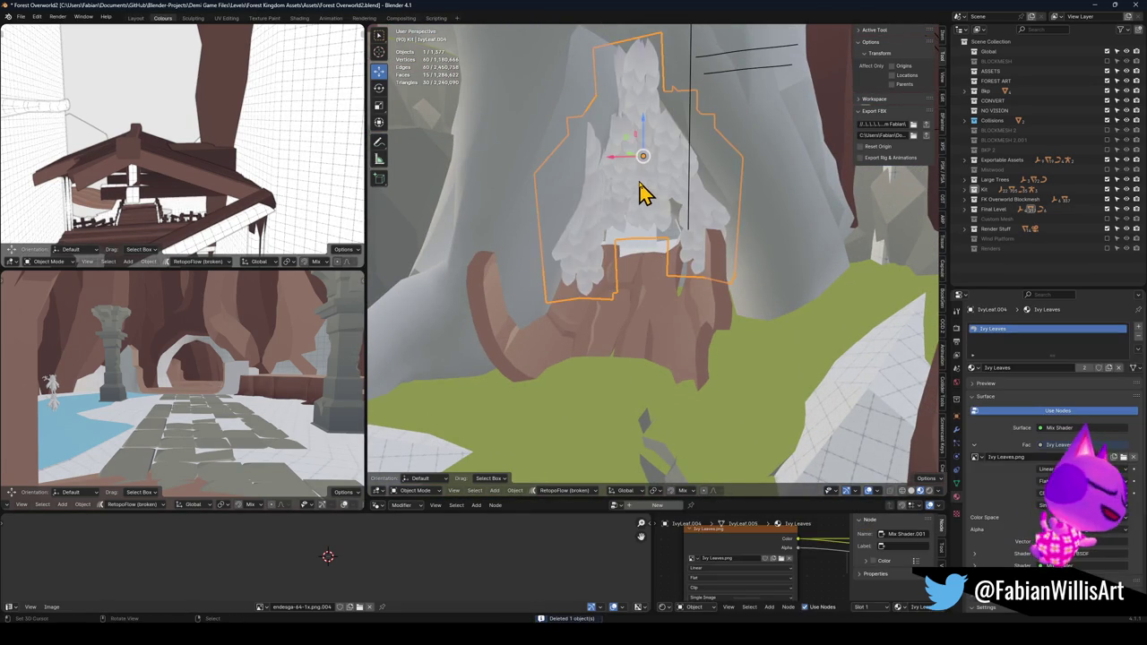
- Unparent the first ivy leaf keeping its transform and move it into a hidden collection
key(alt+p)
click(622, 202)
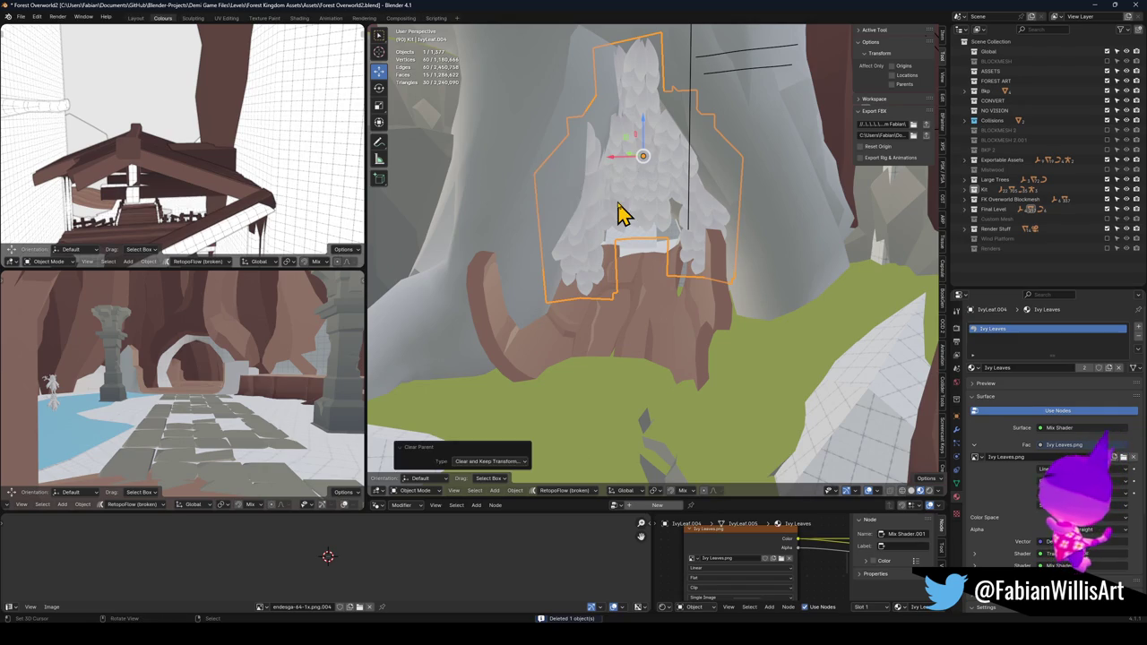
key(m)
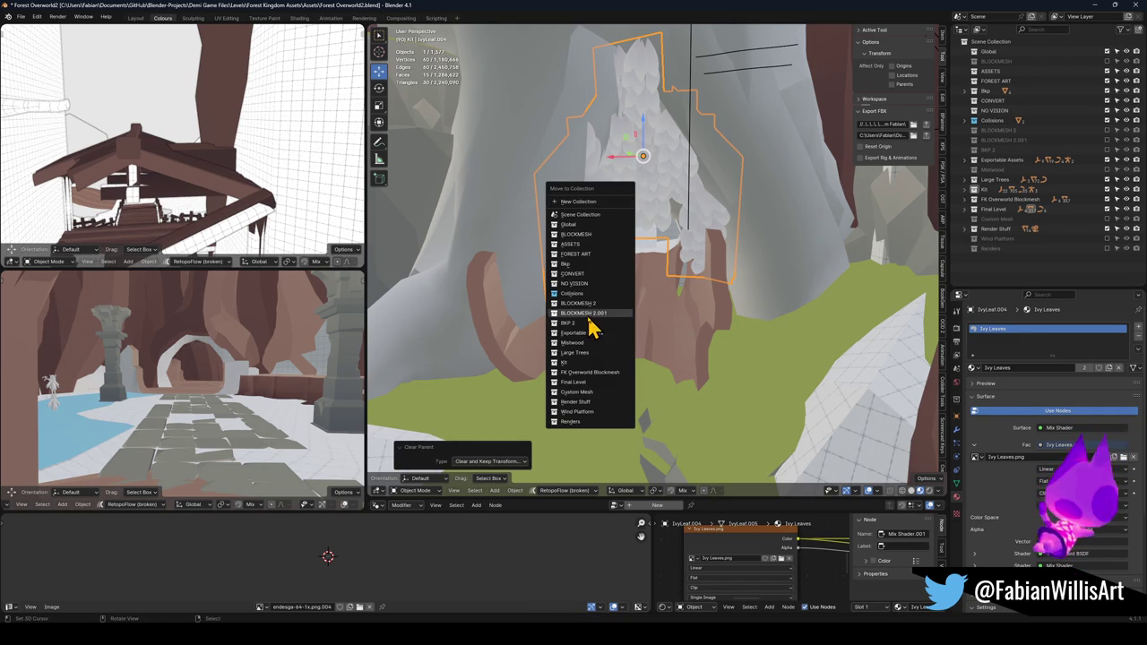
click(587, 324)
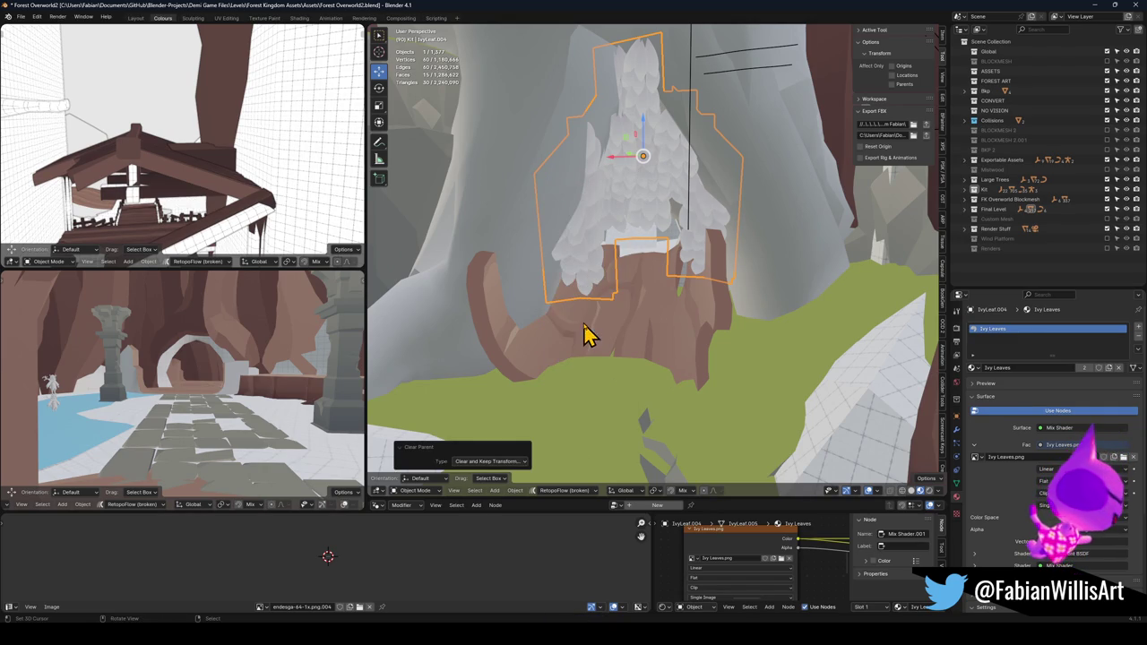
- Unparent IvyLeaf.001 keeping its transform, hide it, and select the wood root mesh
click(637, 179)
key(alt+p)
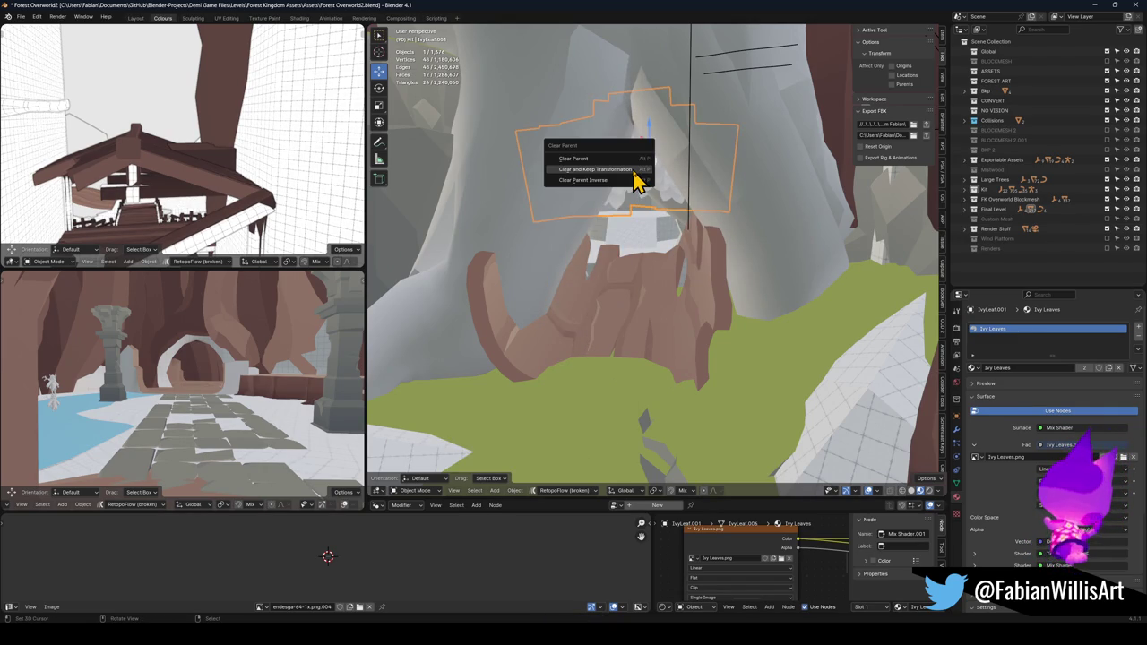
click(636, 179)
key(h)
mouse_move(654, 229)
mouse_down()
mouse_move(655, 187)
mouse_move(676, 192)
mouse_move(627, 246)
mouse_move(573, 205)
mouse_move(601, 415)
mouse_move(579, 397)
mouse_move(687, 421)
mouse_move(776, 277)
mouse_move(630, 281)
mouse_move(681, 259)
mouse_move(666, 282)
mouse_up()
click(669, 284)
- In Edit Mode, lower a root floor vertex along Z with proportional editing and a widened falloff
key(Tab)
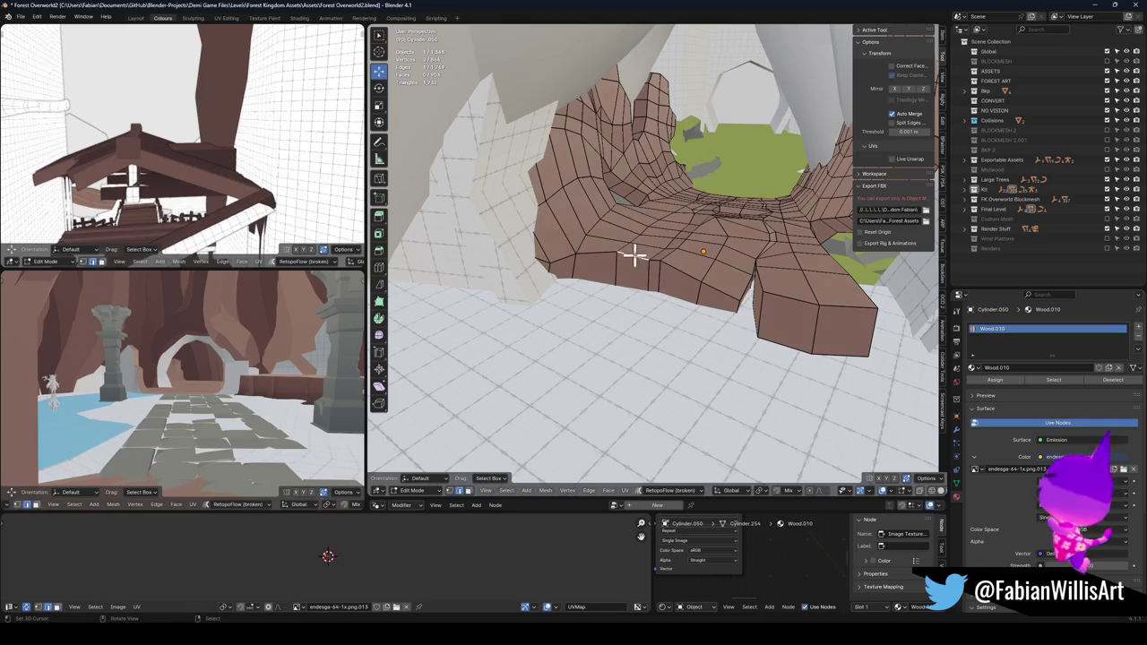
click(633, 255)
key(g)
key(z)
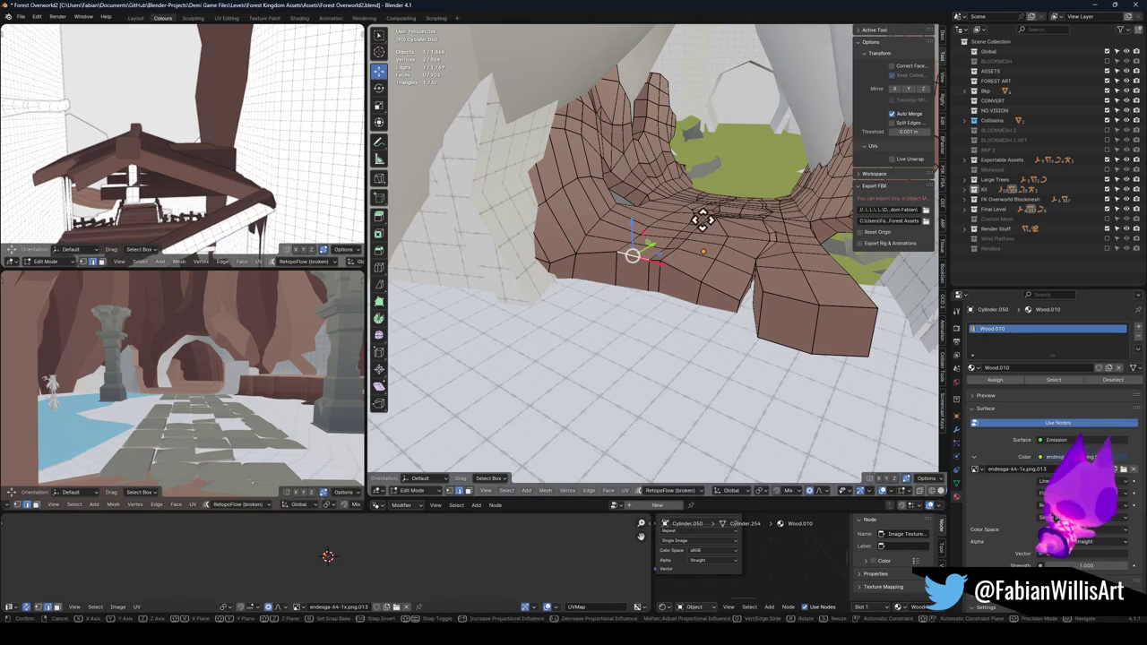
key(o)
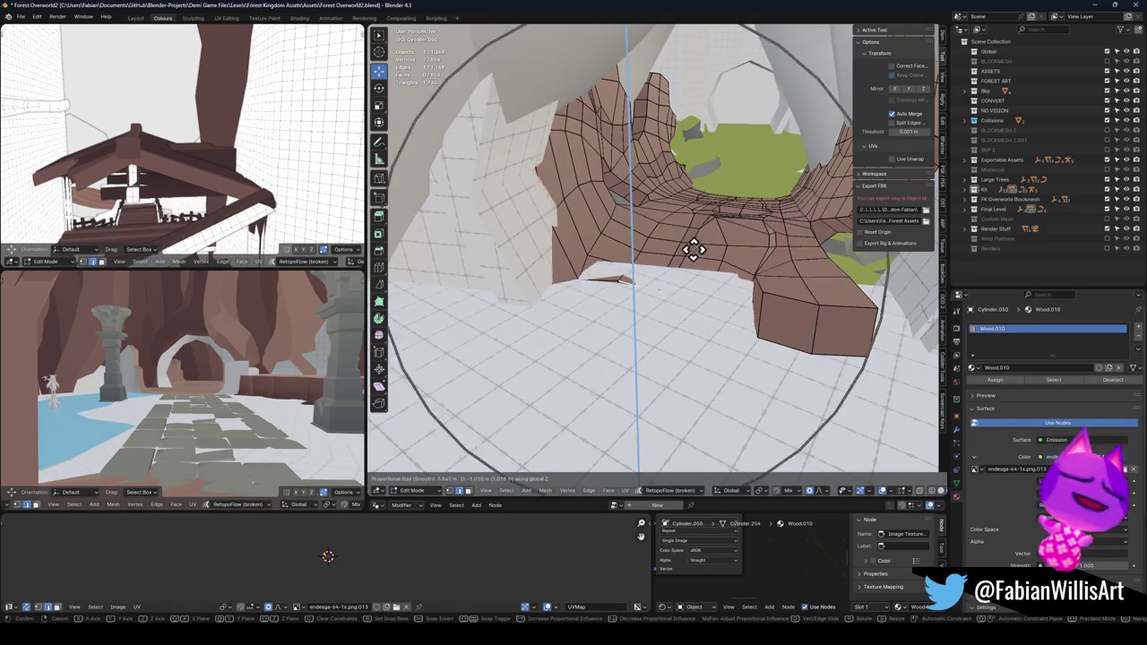
scroll(684, 256, up, 2)
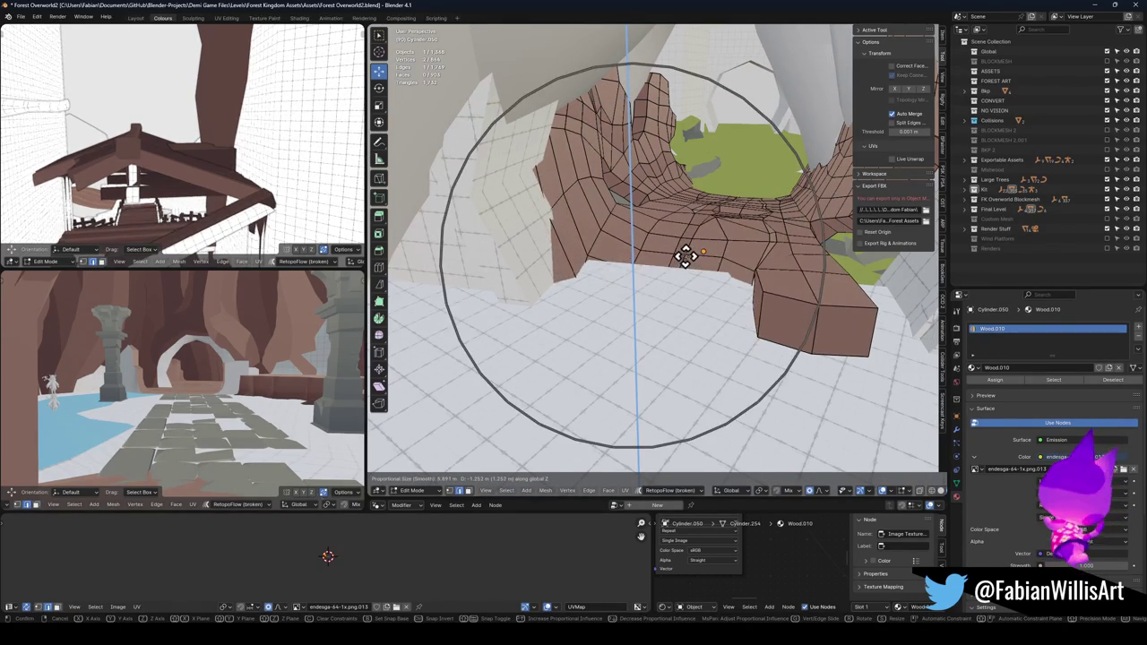
scroll(685, 251, up, 5)
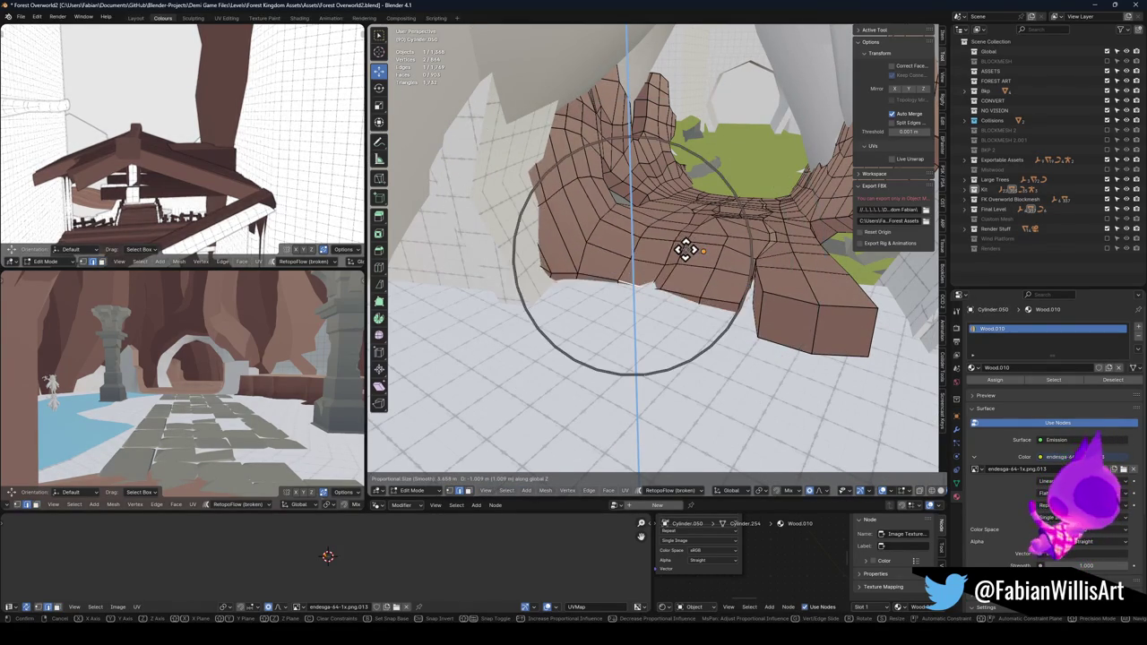
click(684, 251)
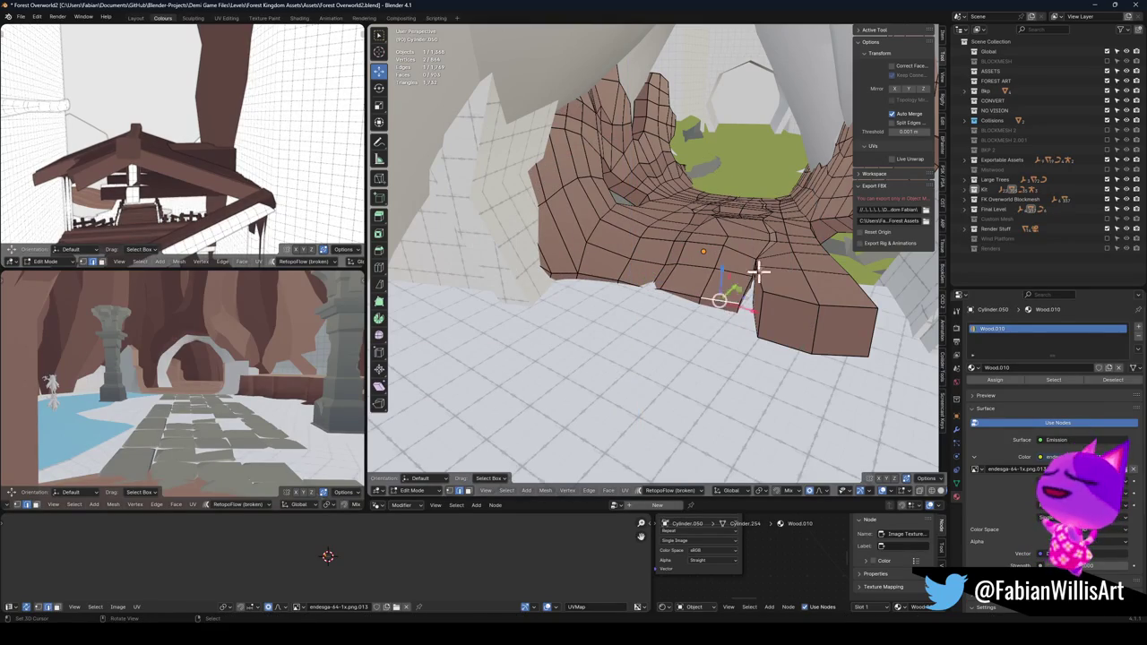
- Pull the crease vertices down vertically with soft falloff, redoing the first attempt
key(g)
key(z)
scroll(755, 283, up, 7)
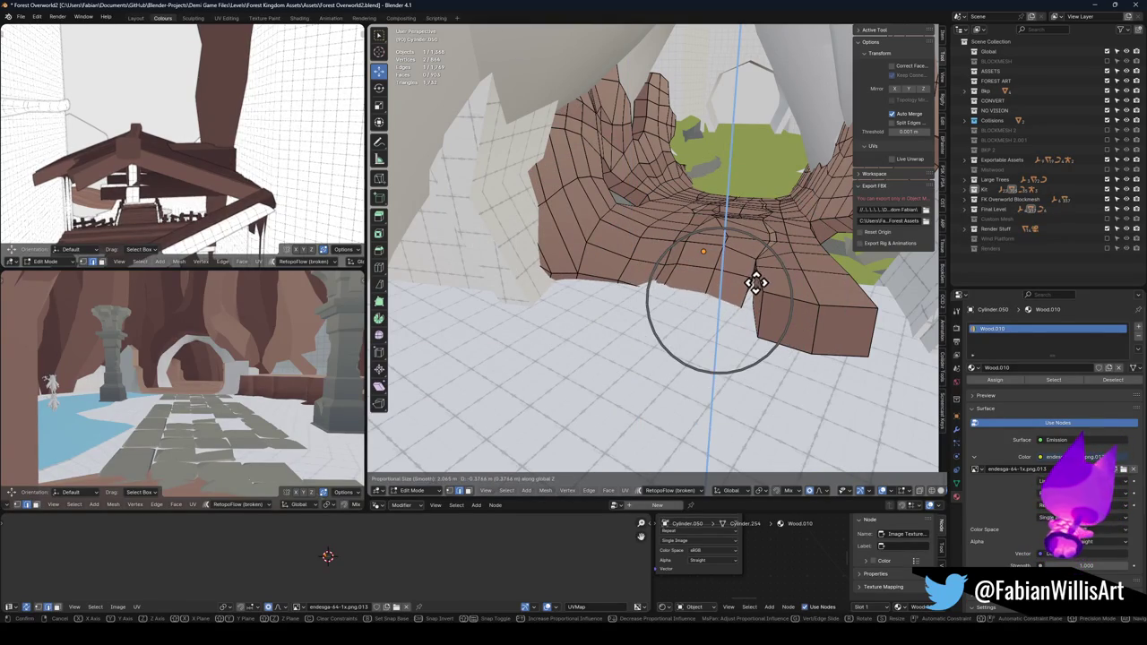
right_click(756, 284)
key(g)
key(z)
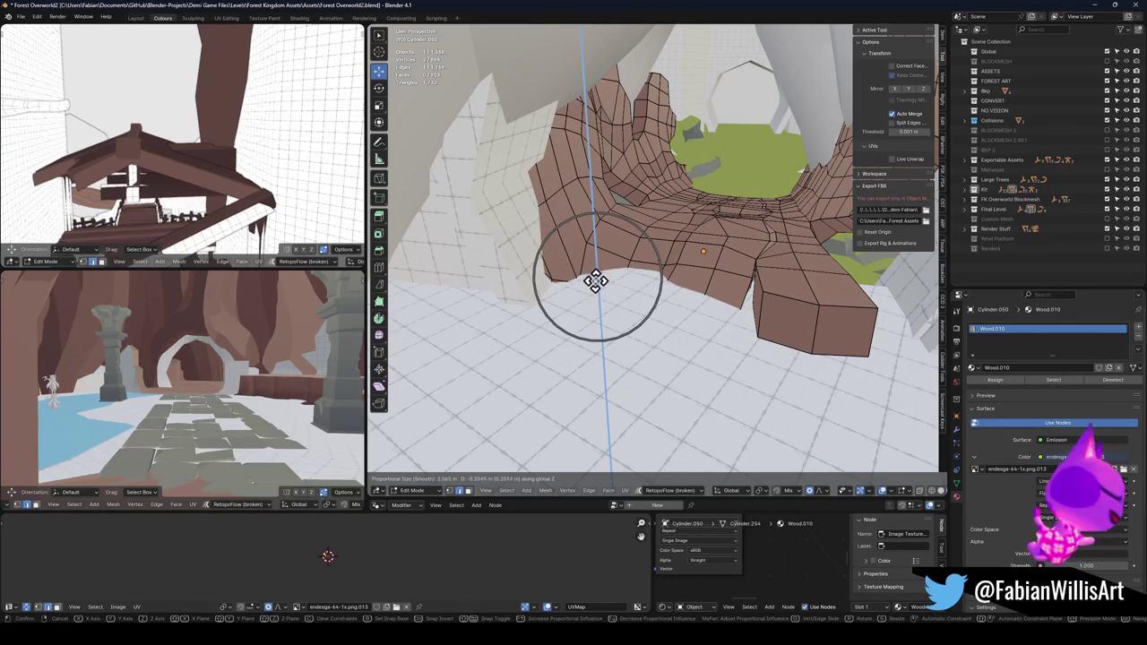
click(596, 282)
key(g)
click(597, 264)
- Lower the edge on the root's front block straight down
click(849, 319)
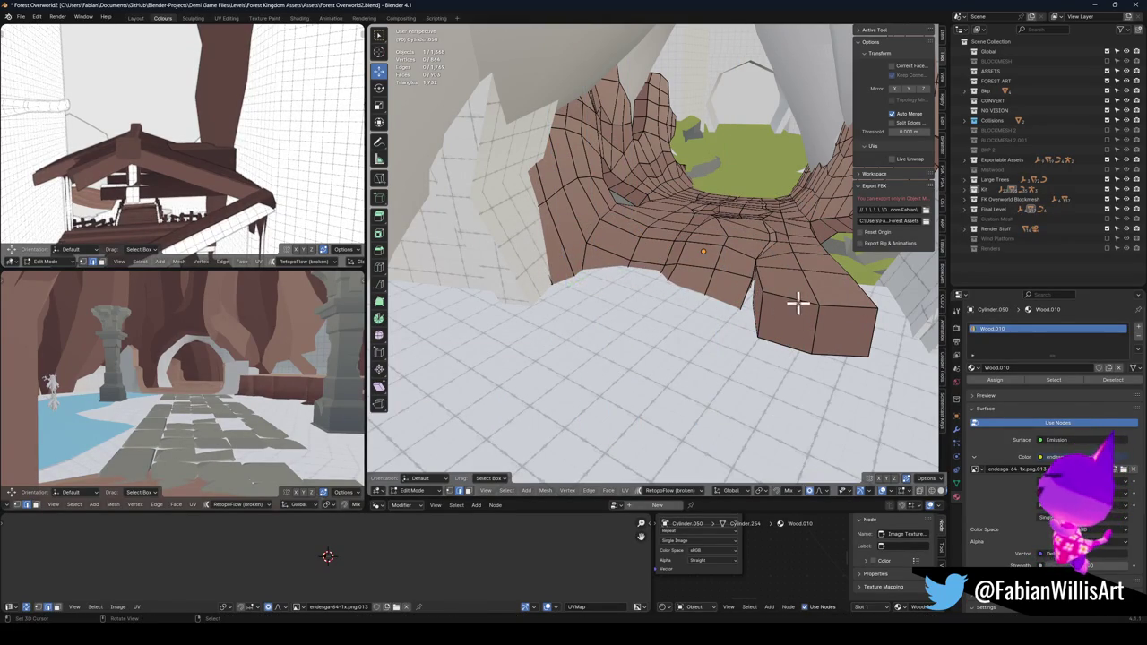
key(g)
key(z)
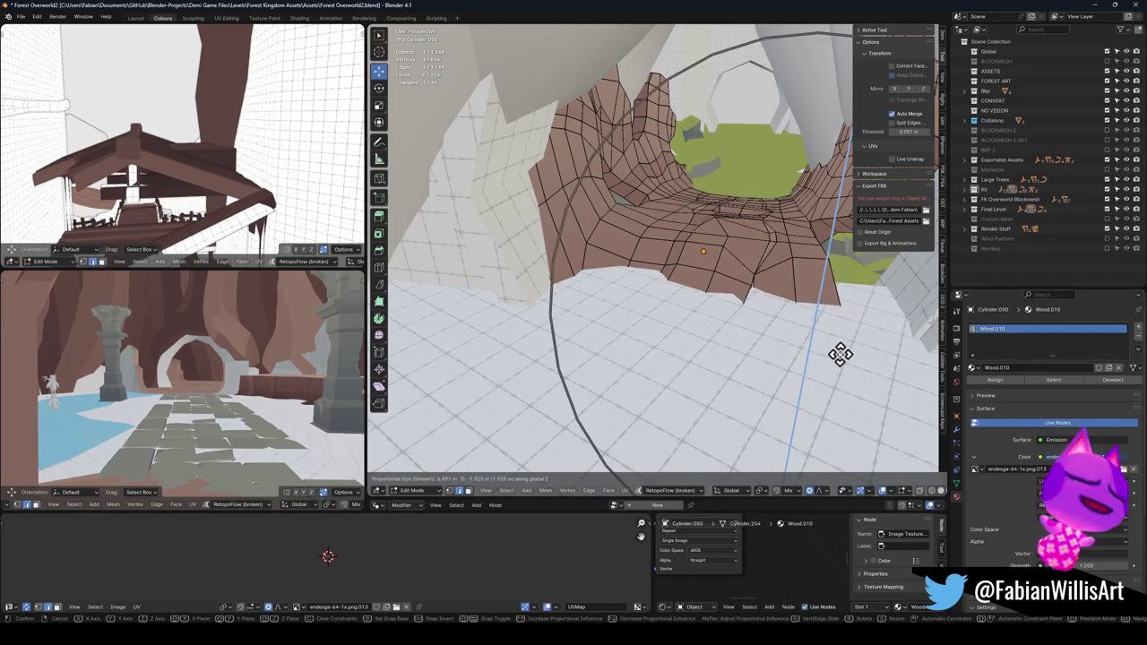
click(832, 341)
- Soft-move two more vertices around the arch to smooth the root's shape
scroll(826, 295, up, 6)
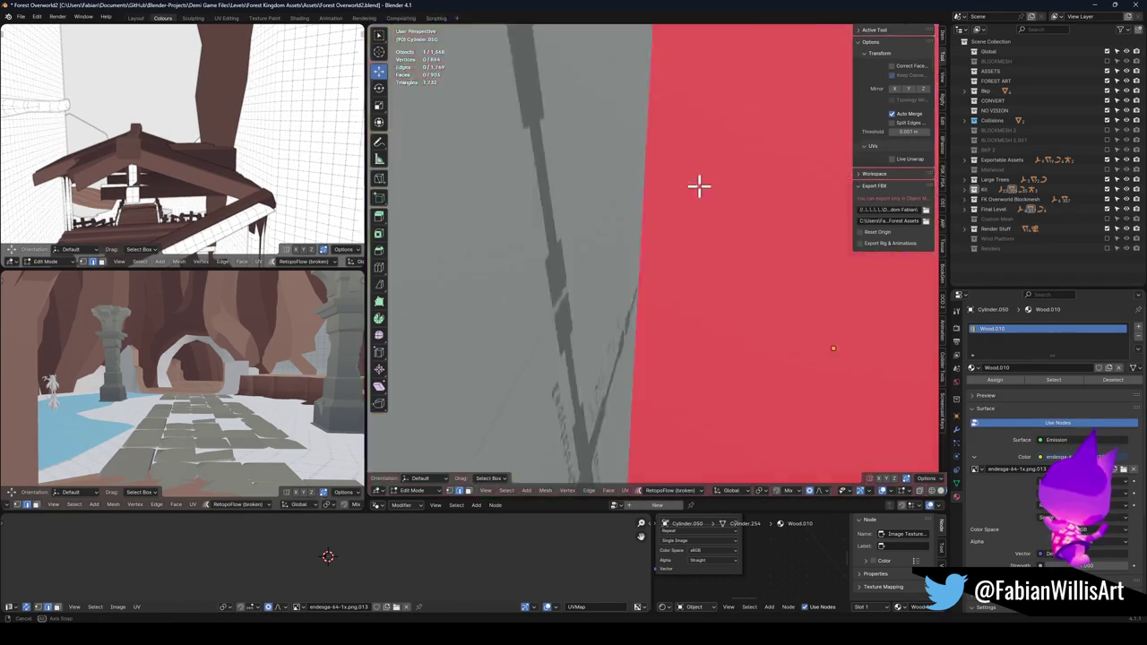
mouse_move(628, 218)
mouse_down()
mouse_move(620, 248)
mouse_move(520, 302)
mouse_move(529, 262)
mouse_up()
key(g)
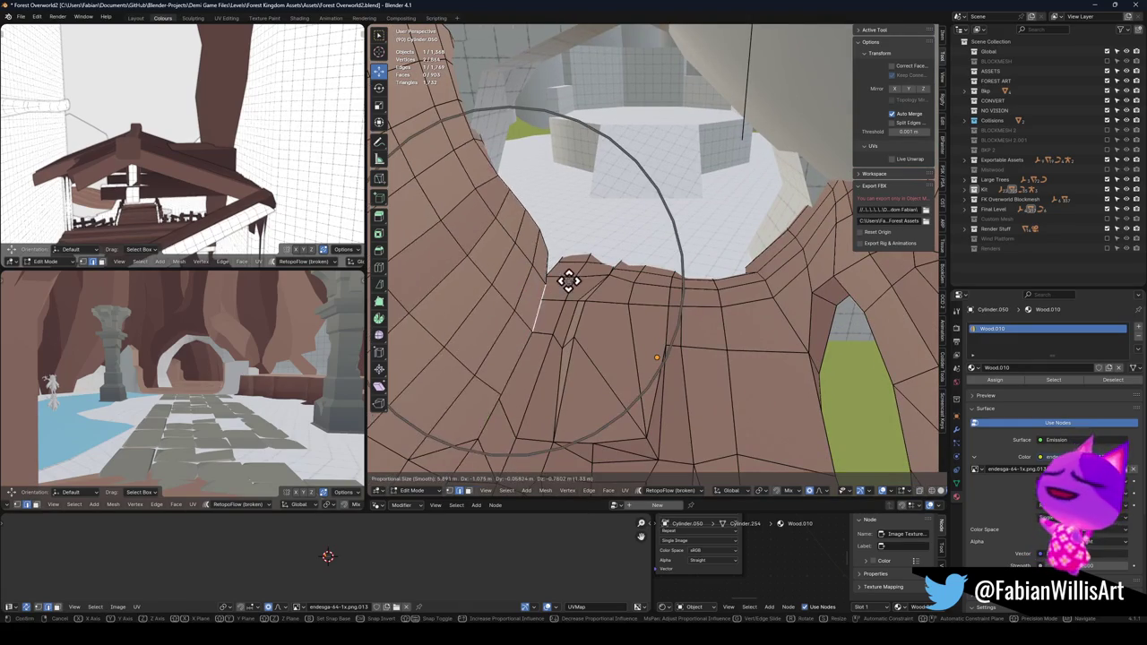
click(551, 303)
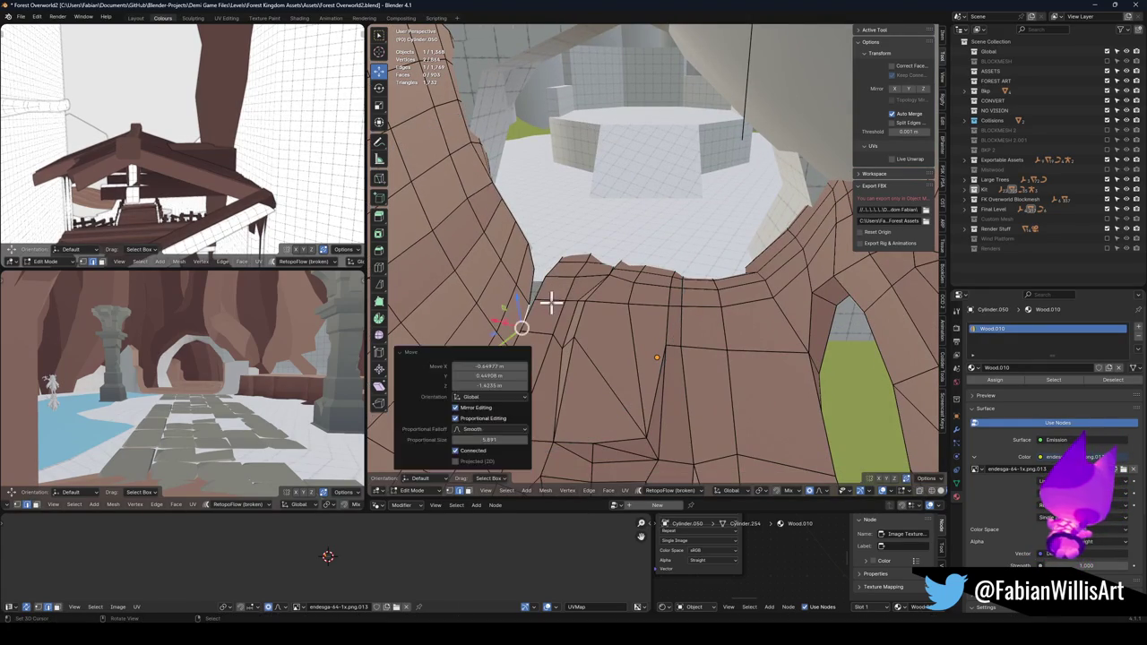
key(g)
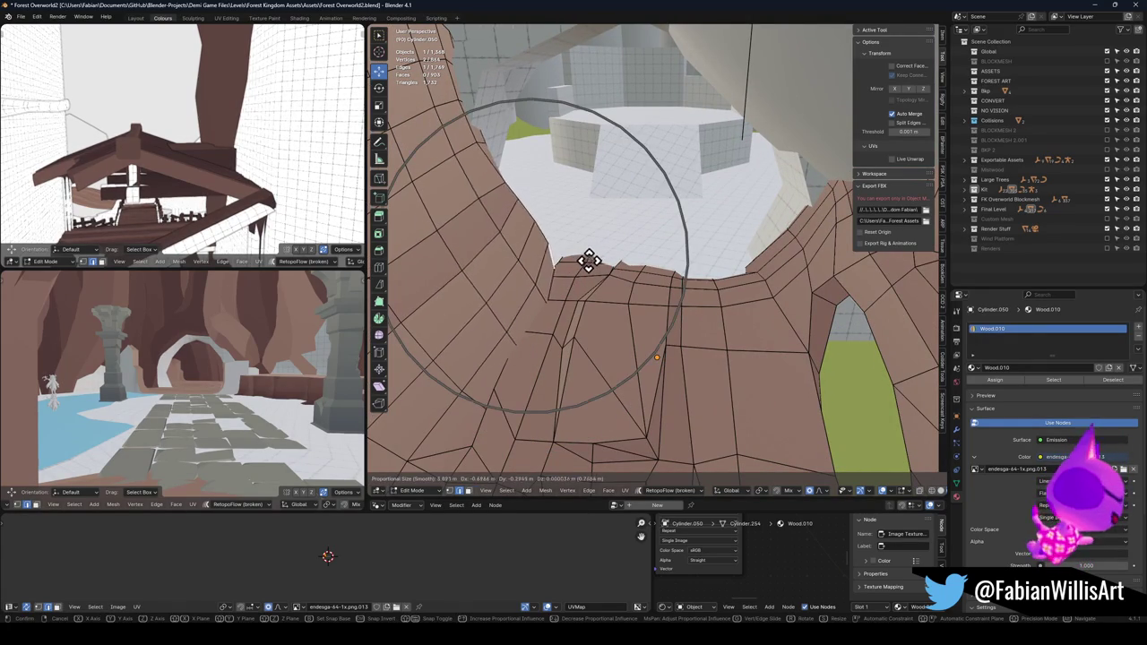
scroll(576, 256, up, 3)
click(576, 260)
- Move the vertex over the green gap so the root meets the ground
mouse_move(576, 261)
mouse_down()
mouse_move(727, 248)
mouse_move(630, 274)
mouse_move(584, 159)
mouse_move(609, 174)
mouse_up()
key(g)
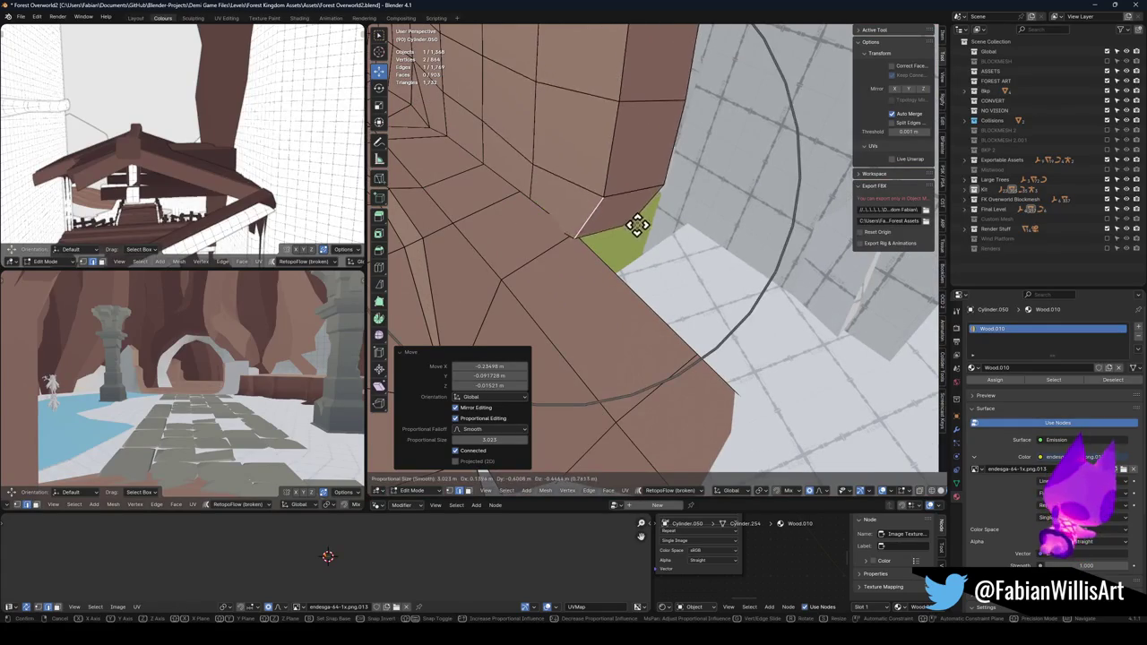
scroll(652, 244, up, 4)
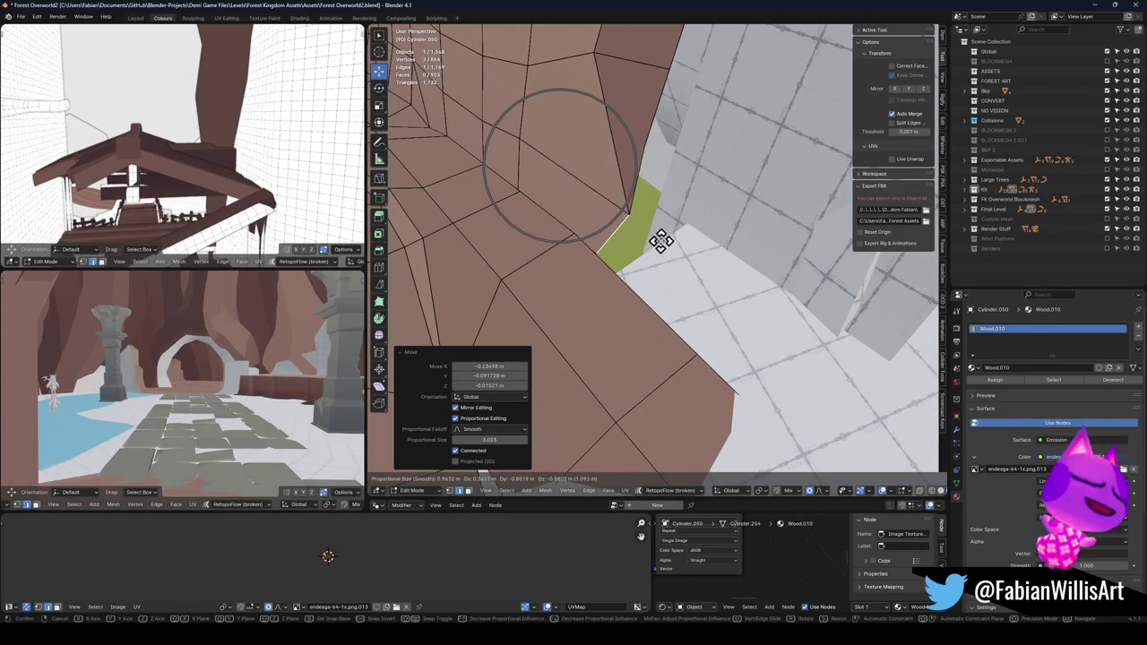
click(660, 249)
mouse_move(666, 251)
mouse_down()
mouse_move(645, 305)
mouse_move(621, 302)
mouse_move(501, 179)
mouse_move(701, 210)
mouse_move(579, 188)
mouse_move(665, 249)
mouse_move(621, 245)
mouse_up()
- Return to Object Mode and select the brown wood root Cylinder.050
key(Tab)
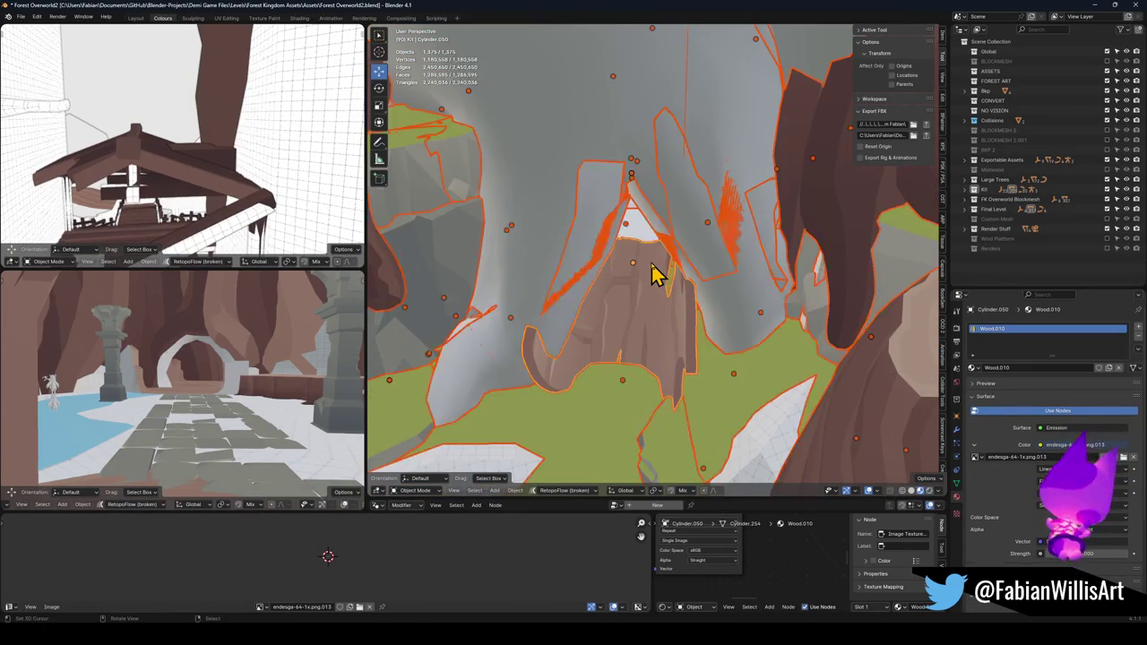
click(587, 269)
mouse_move(636, 285)
mouse_down()
mouse_move(587, 269)
mouse_move(599, 259)
mouse_up()
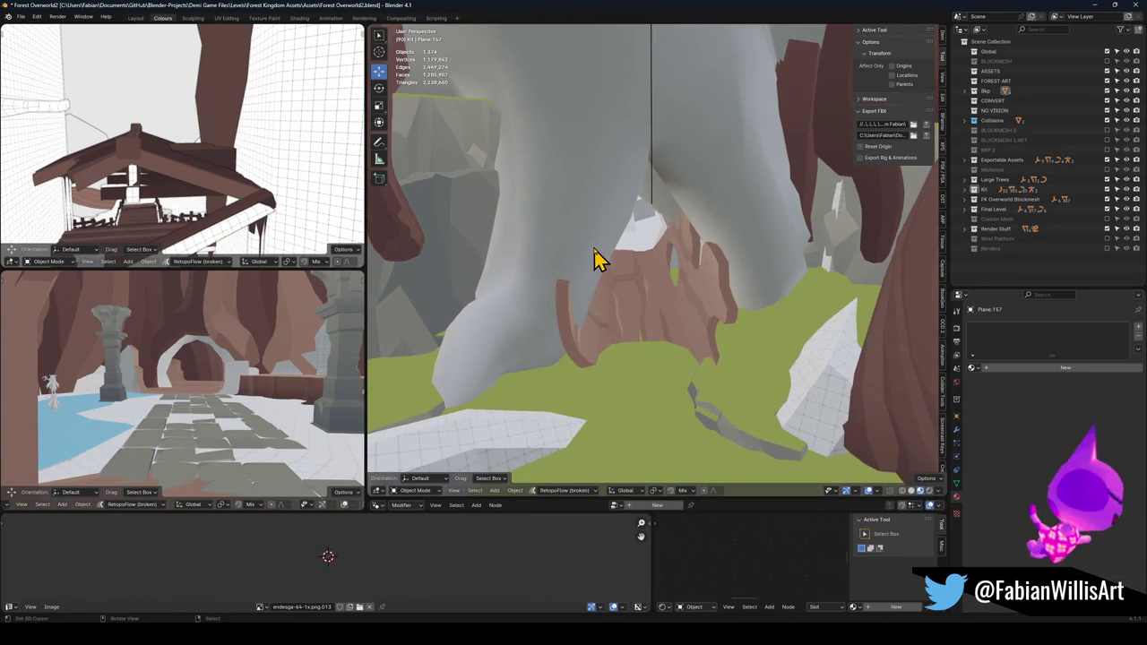
click(679, 293)
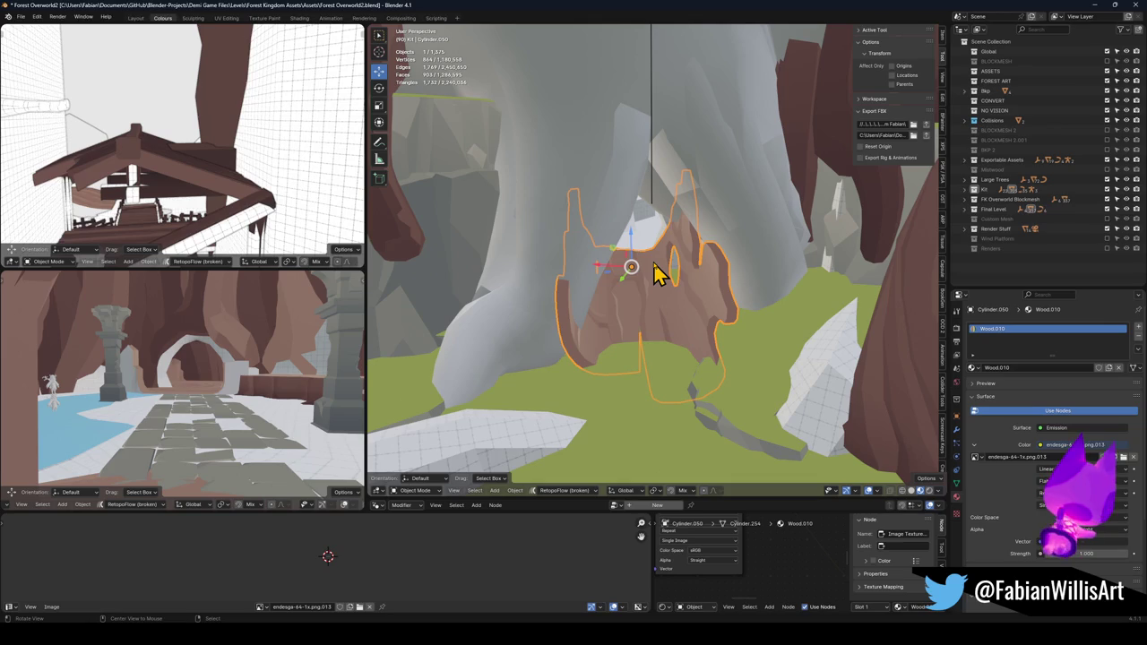
- Walk through the level to check the root sitting on the ground beside the white walls
key(shift+grave)
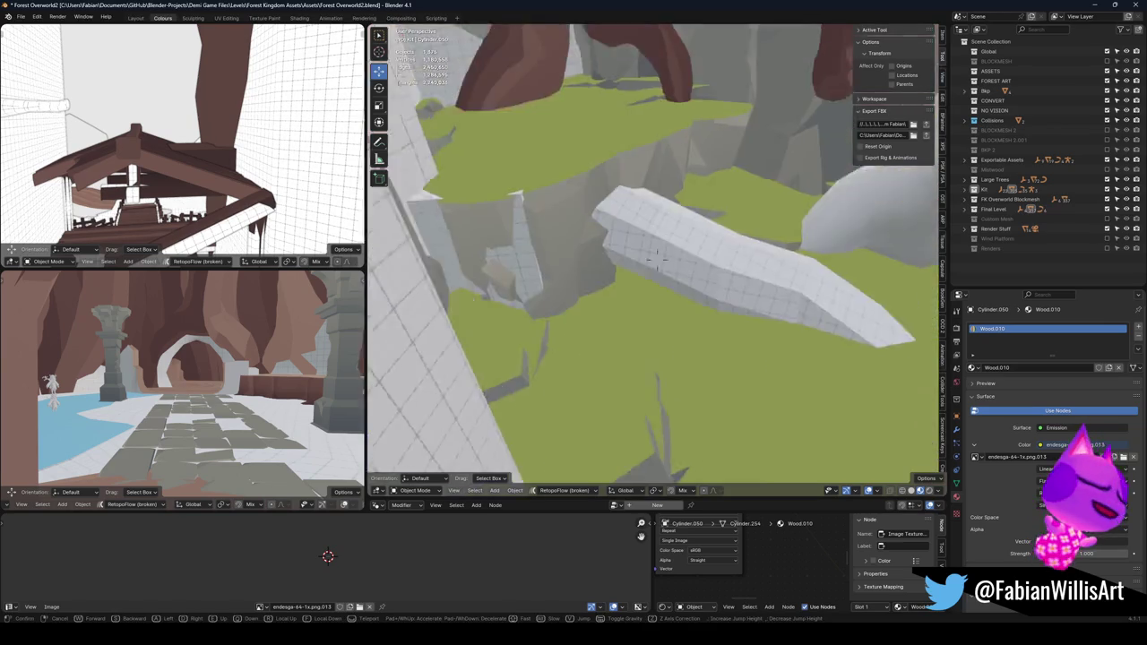
key(w)
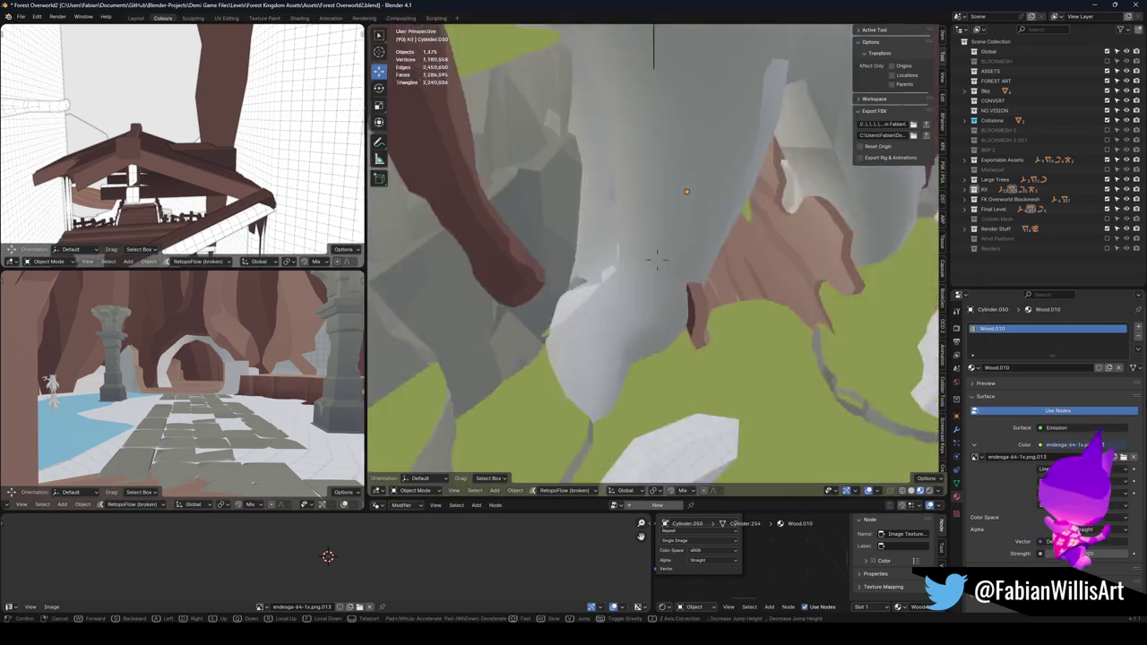
key(s)
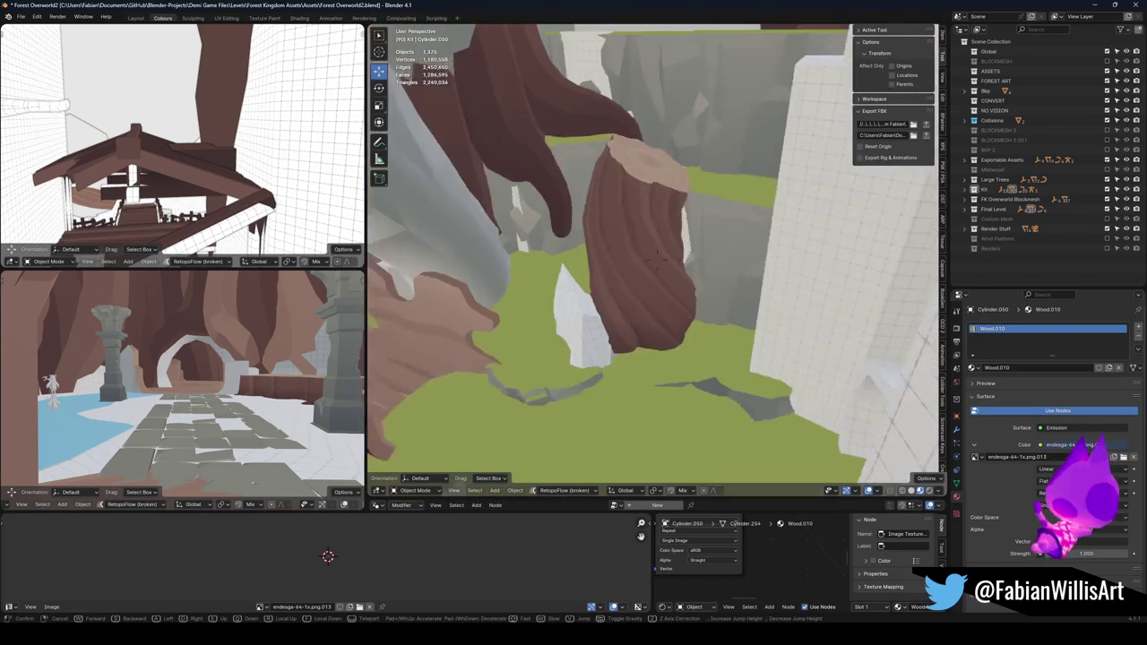
key(w)
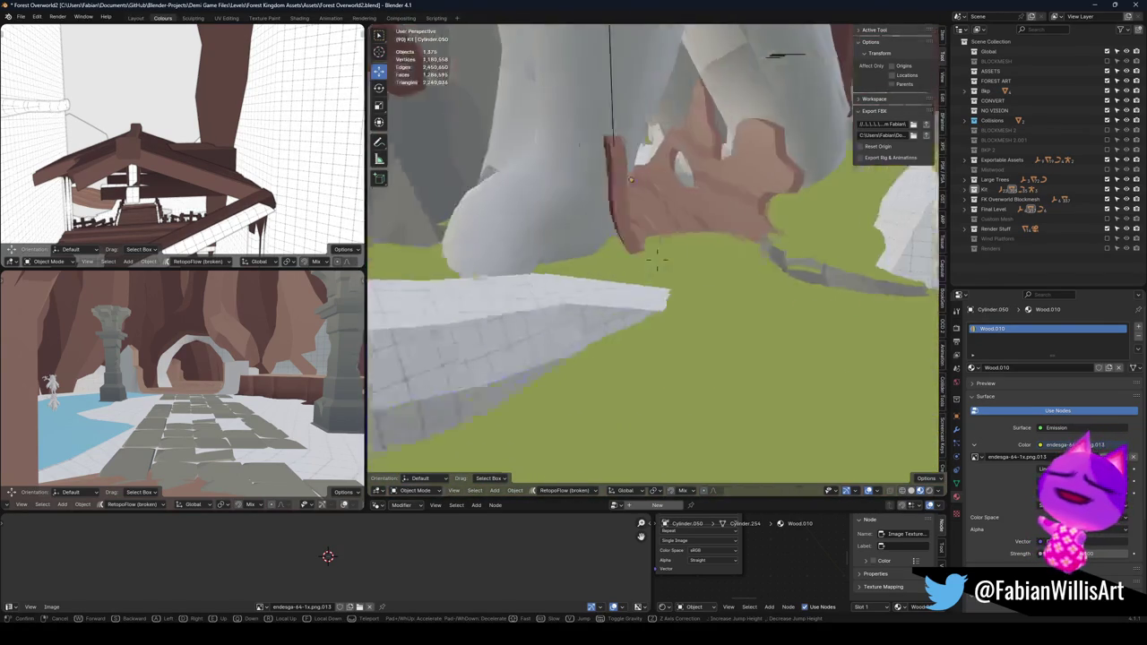
key(s)
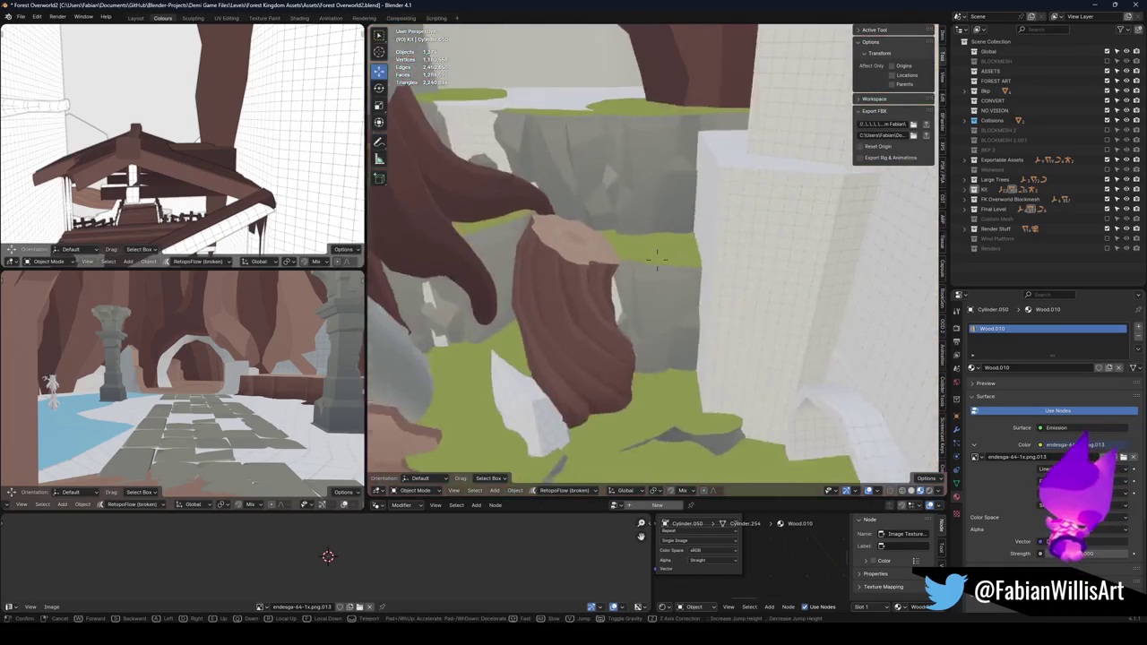
click(702, 226)
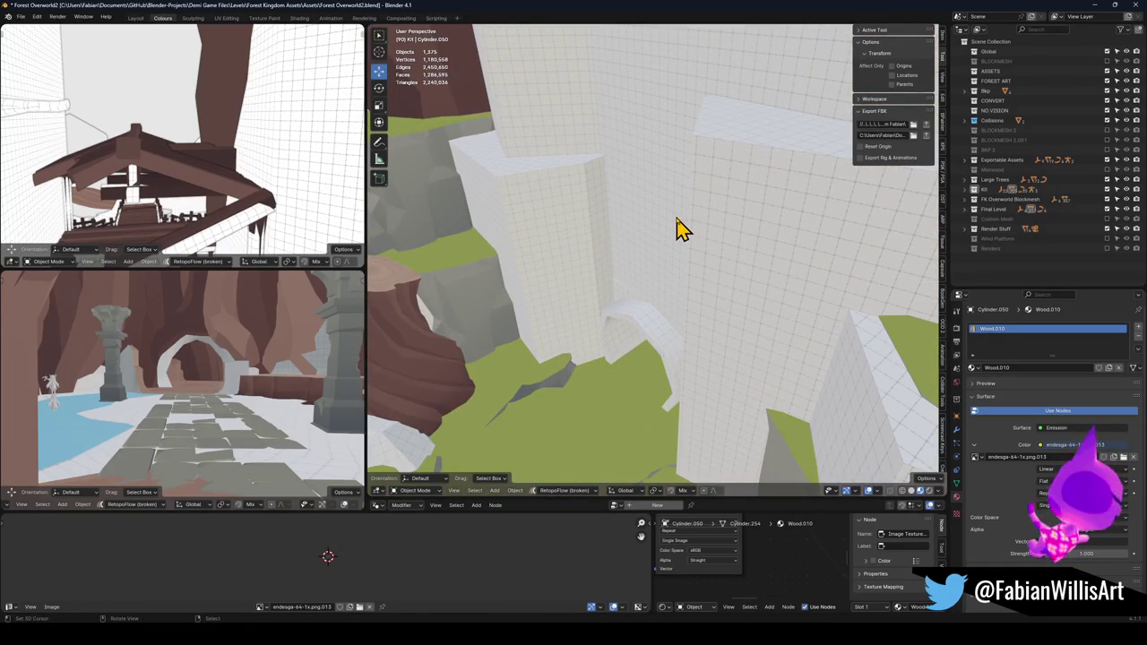
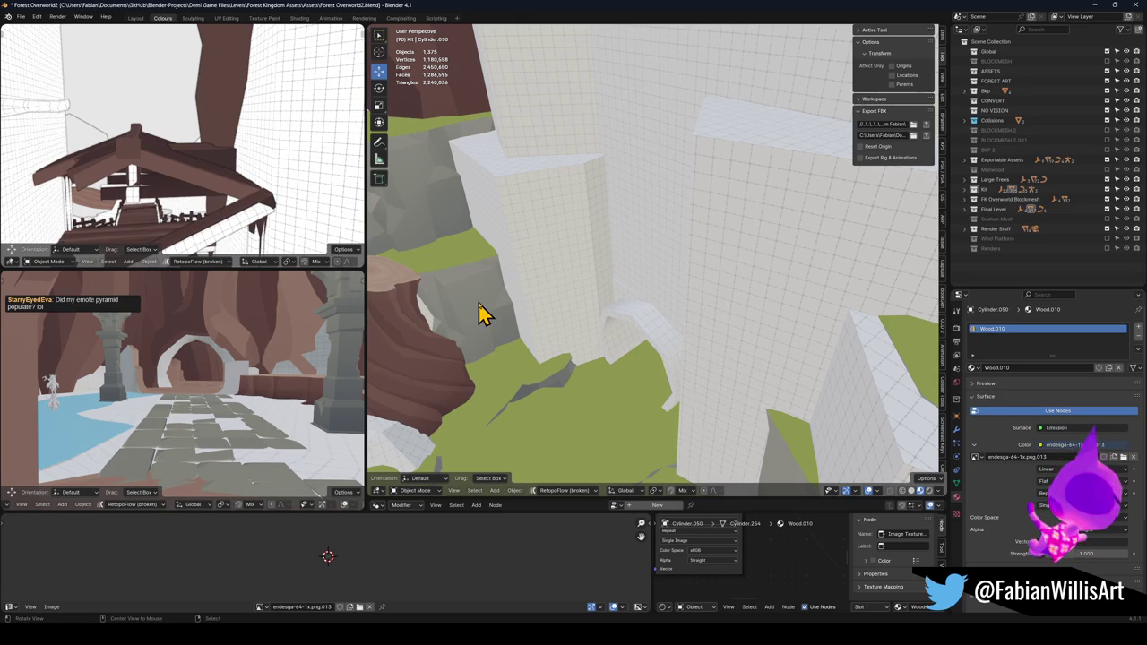
- Select the tree stump and walk through the scene to inspect it from nearby
scroll(481, 314, up, 10)
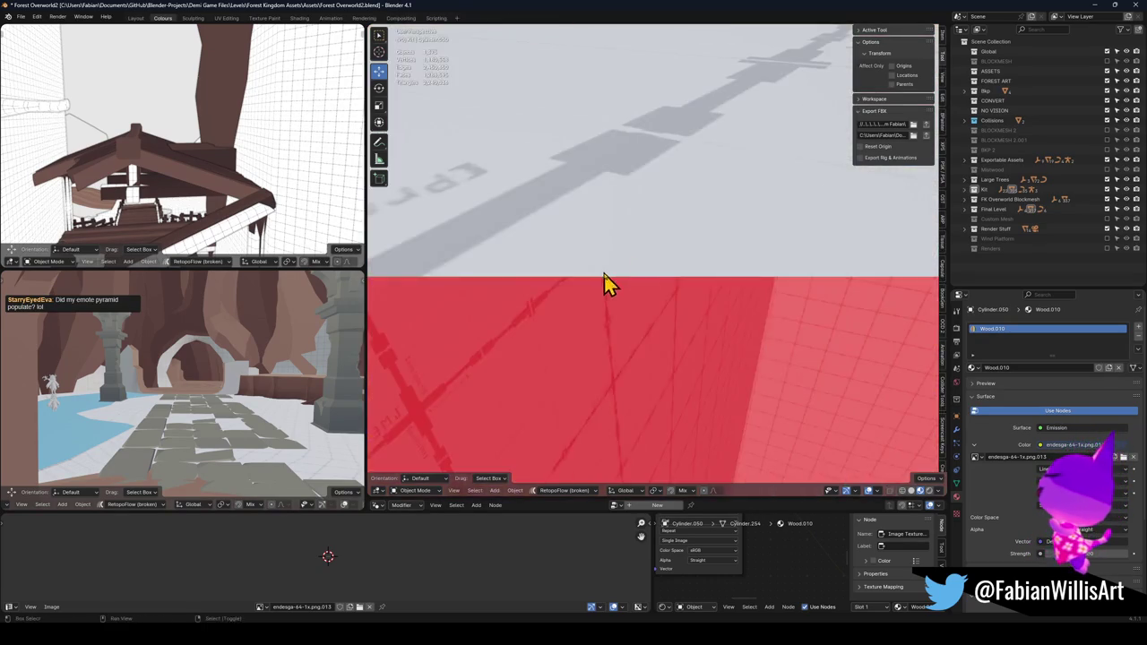
scroll(604, 285, down, 5)
click(678, 282)
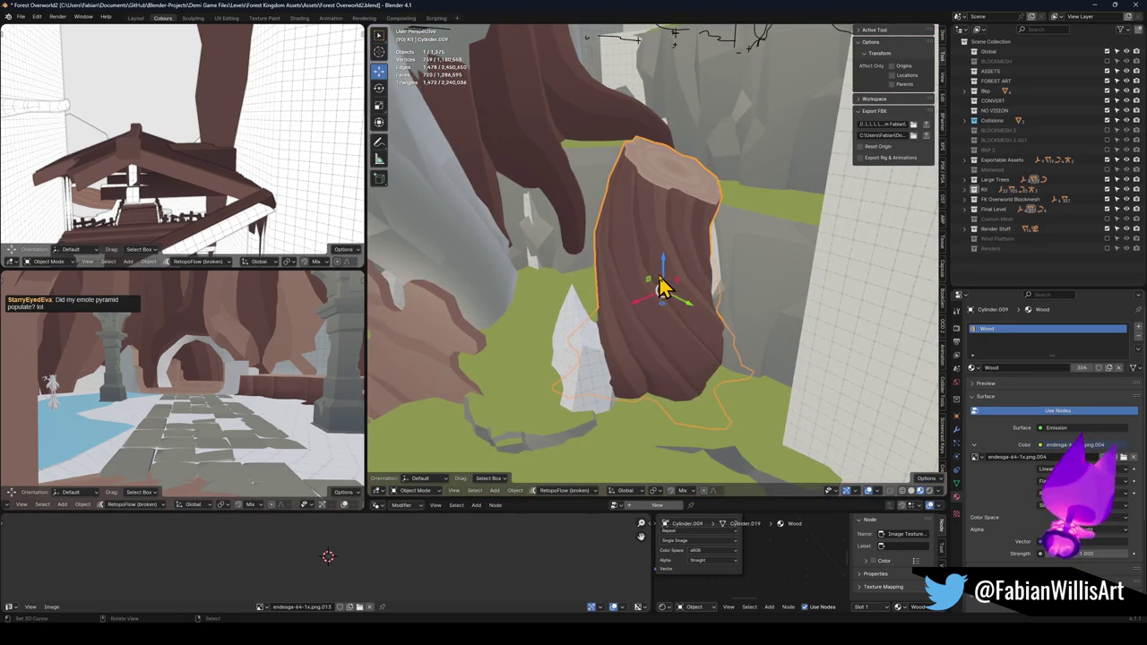
key(shift+grave)
key(s)
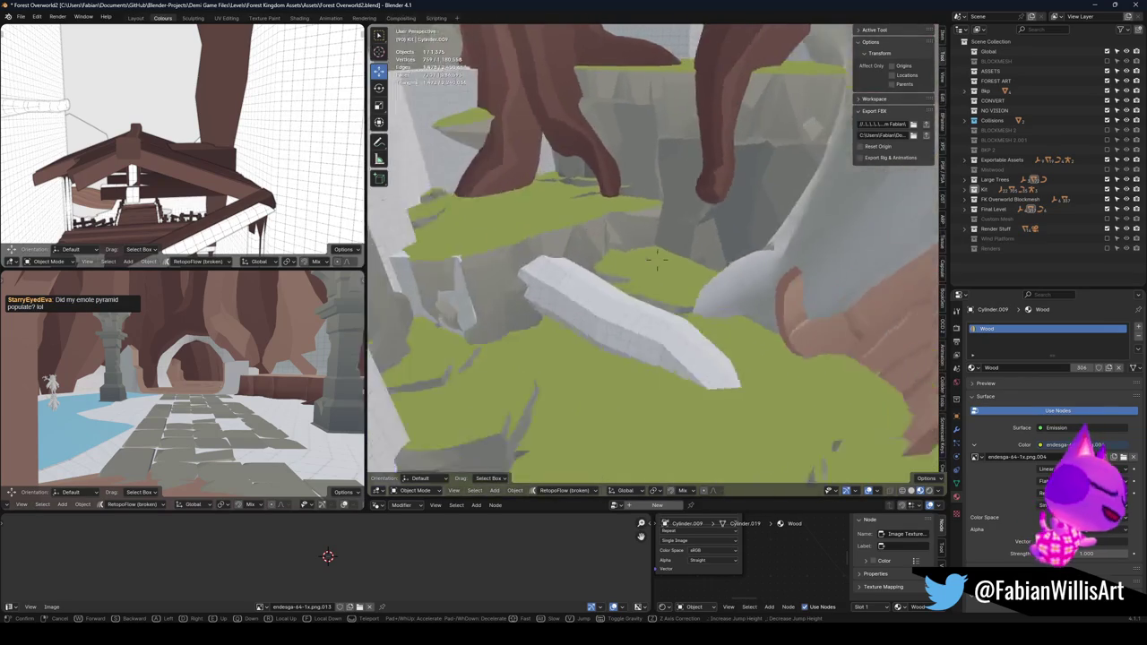
click(724, 285)
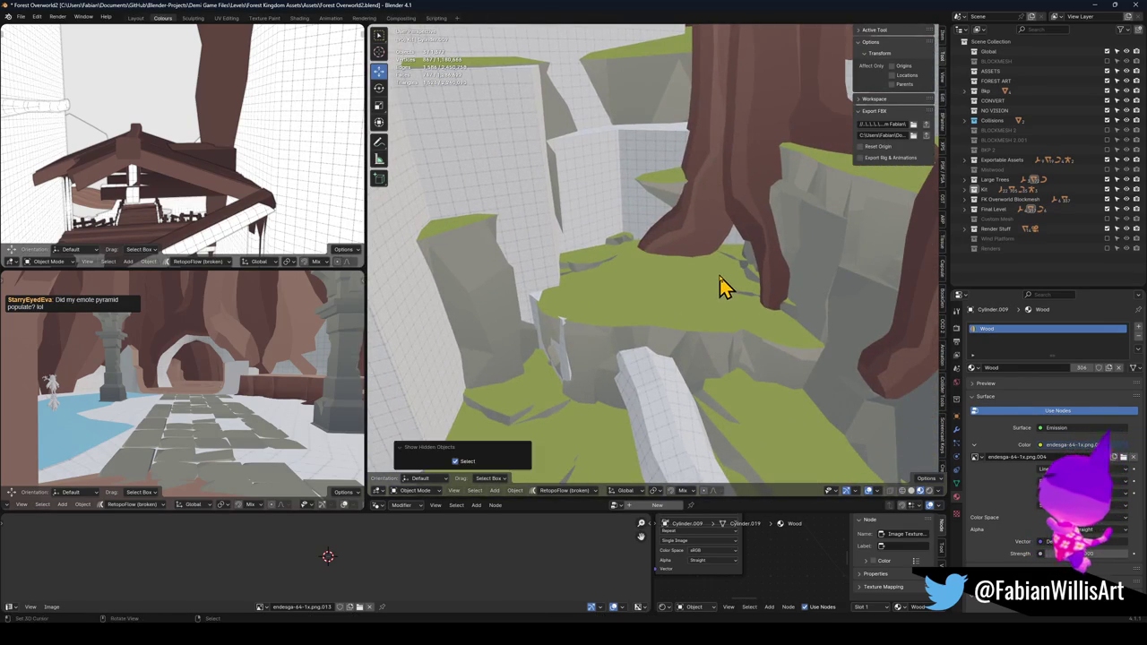
key(shift+grave)
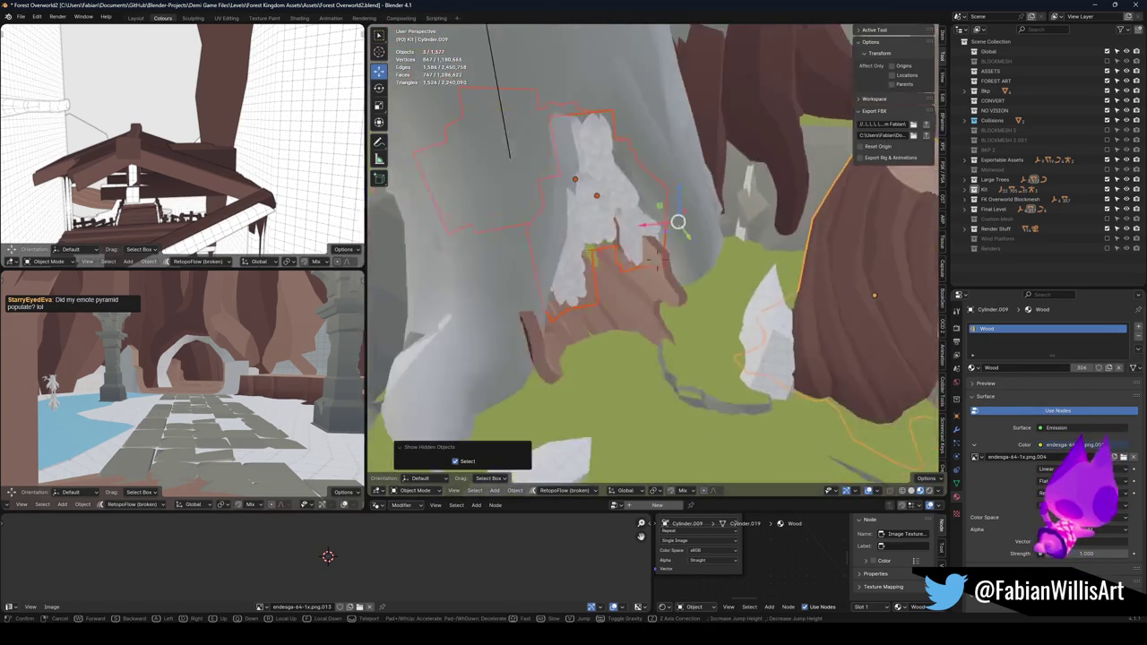
key(w)
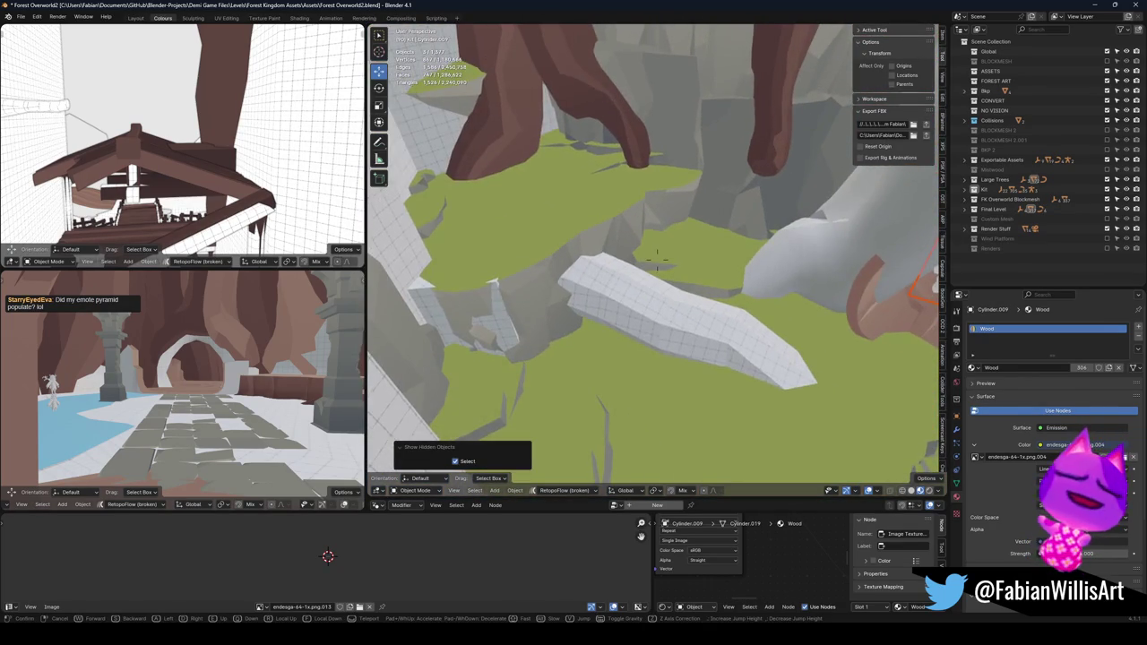
key(s)
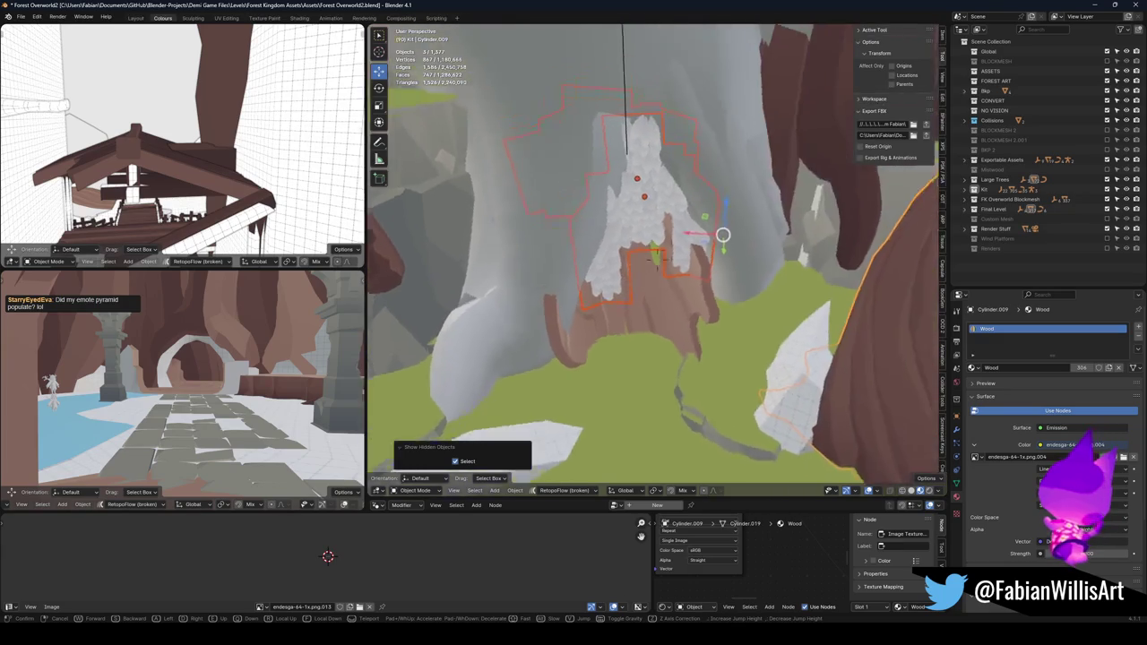
click(757, 259)
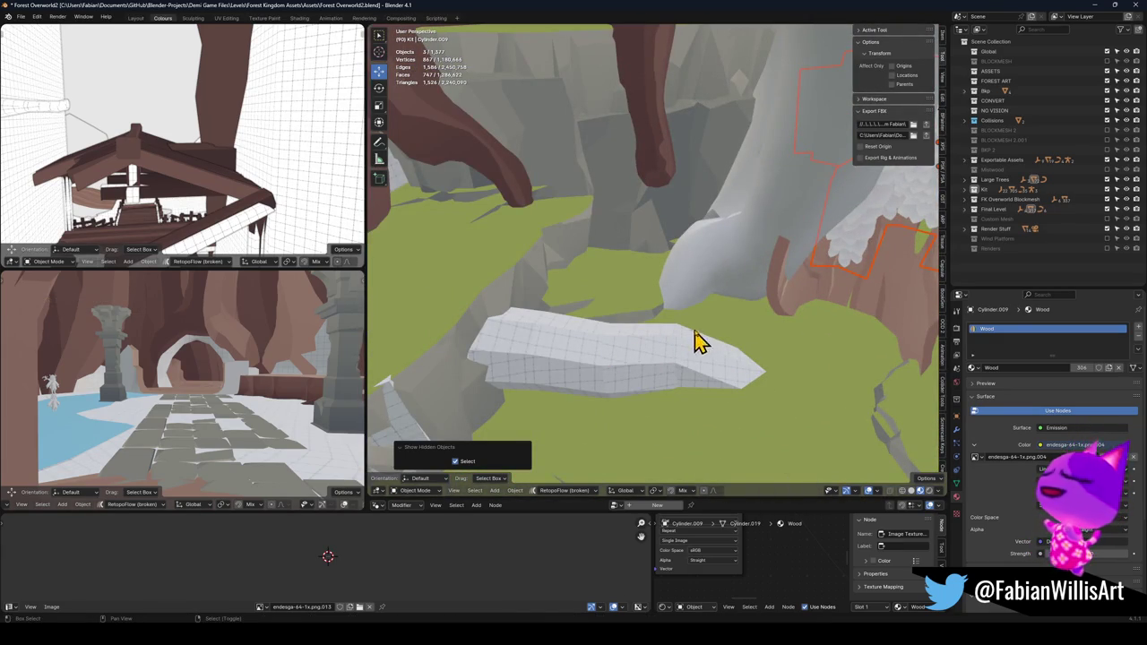
key(shift+grave)
key(w)
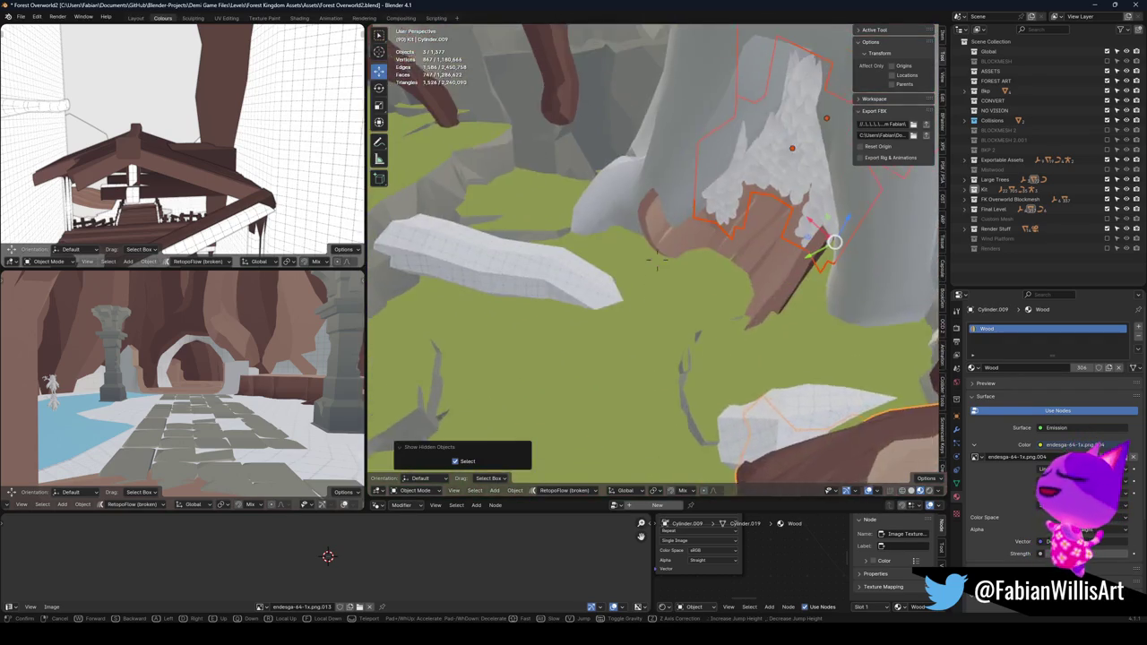
click(743, 320)
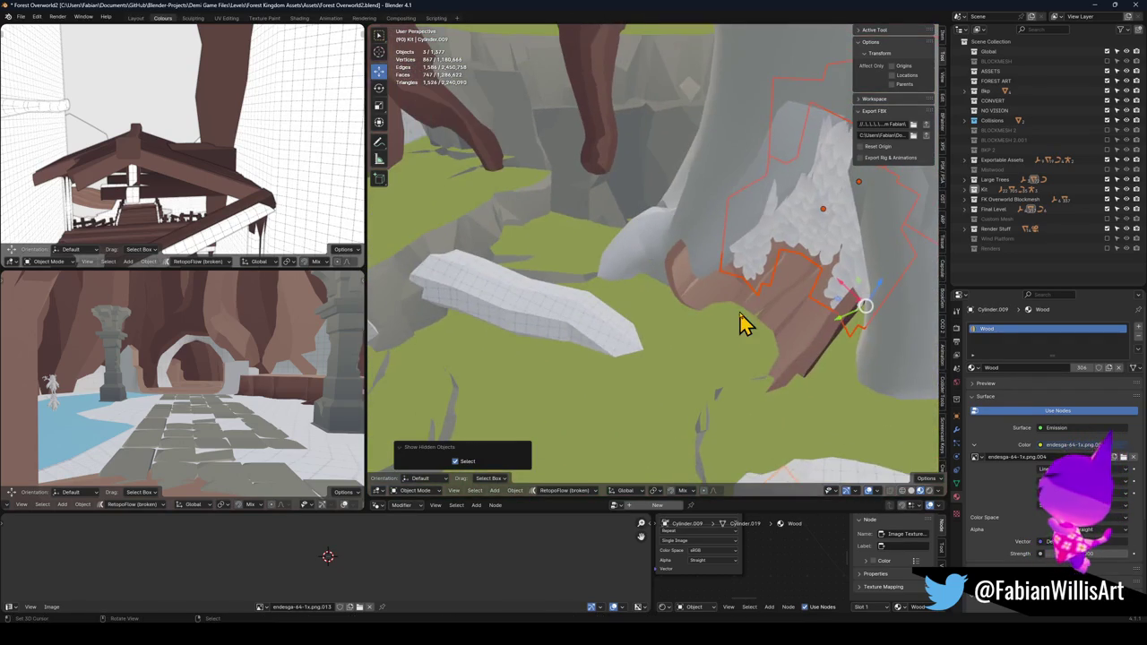
- Select the brown rock, frame it, and add the white plank to the selection
click(670, 239)
key(KP_Decimal)
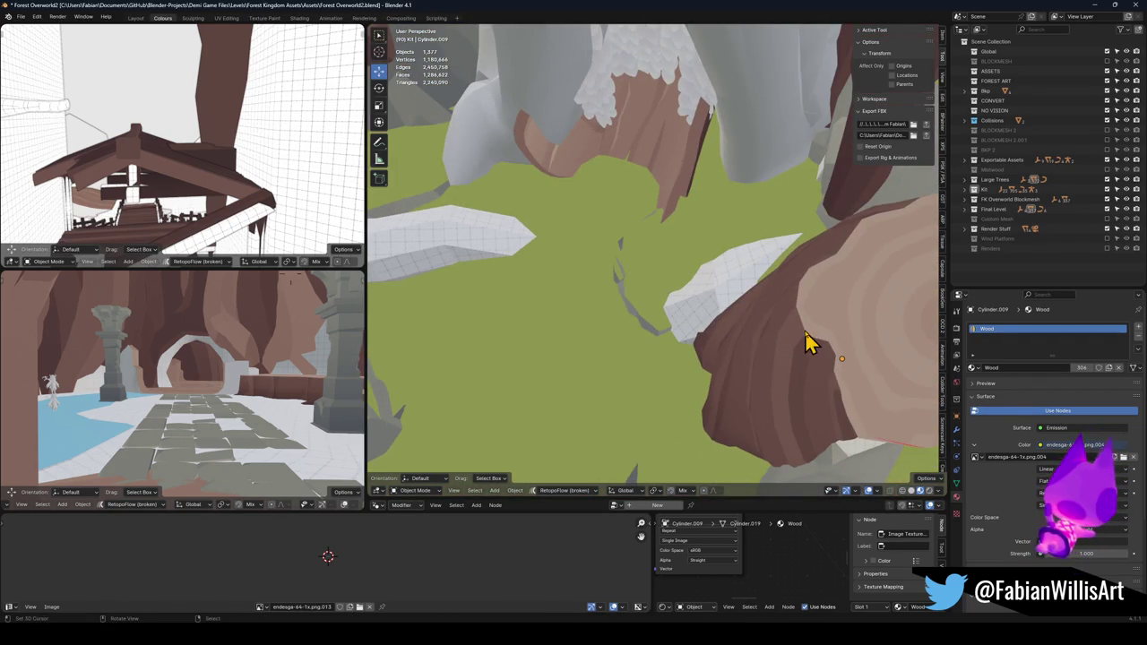
shift+click(502, 252)
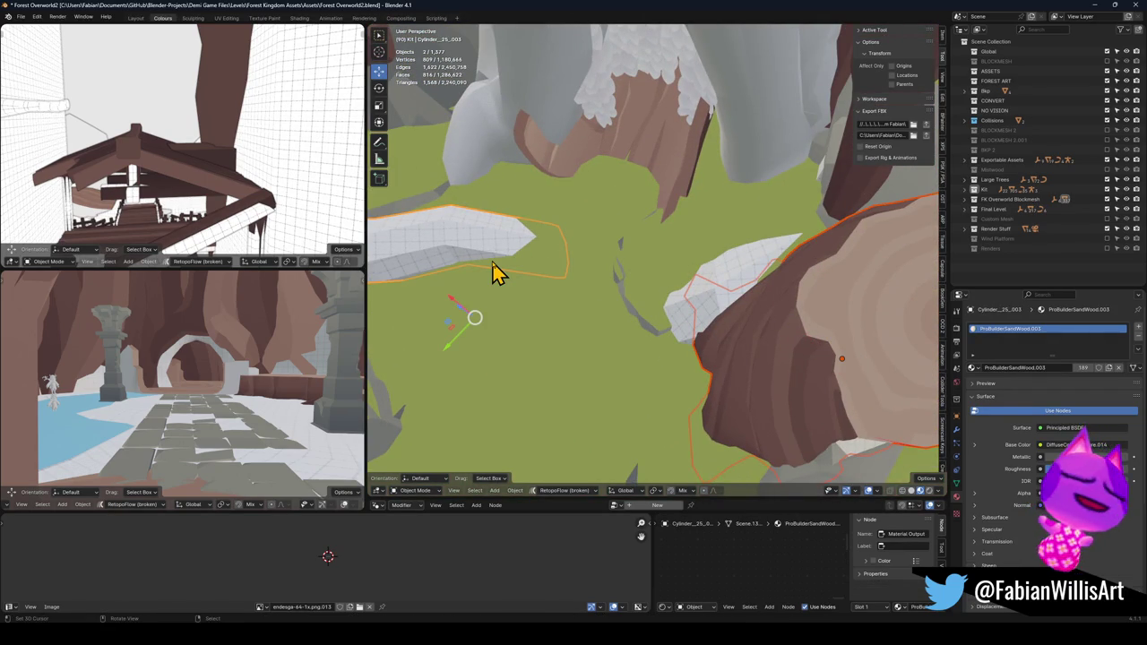
- Unparent the plank and rock keeping their transformation, then copy both to the clipboard
key(alt+p)
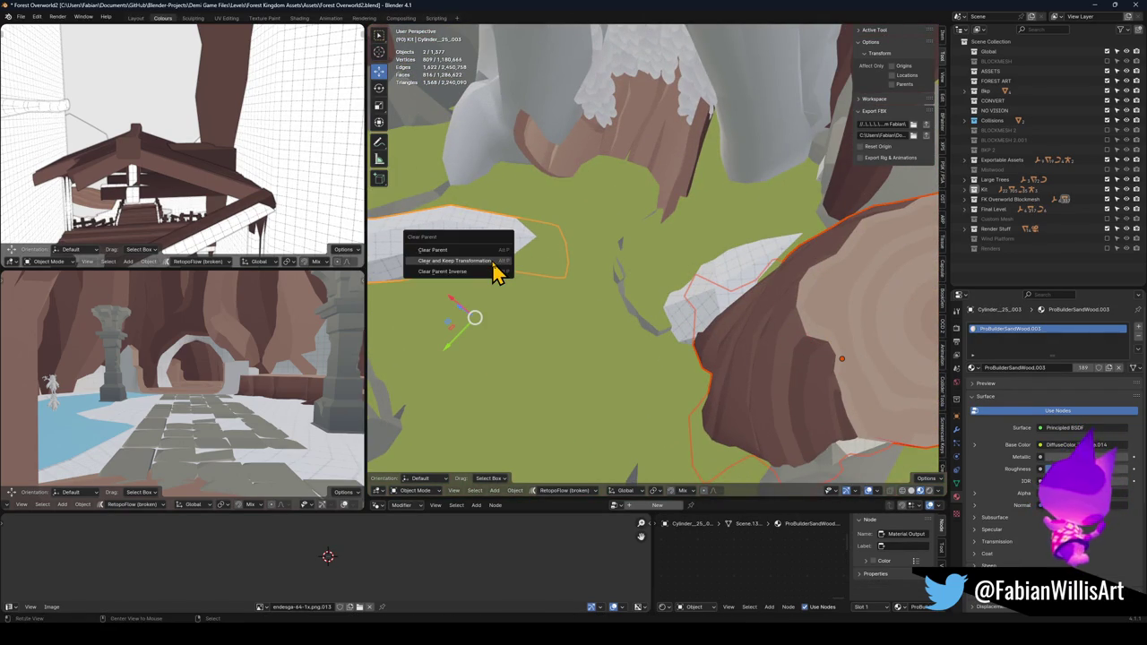
click(493, 263)
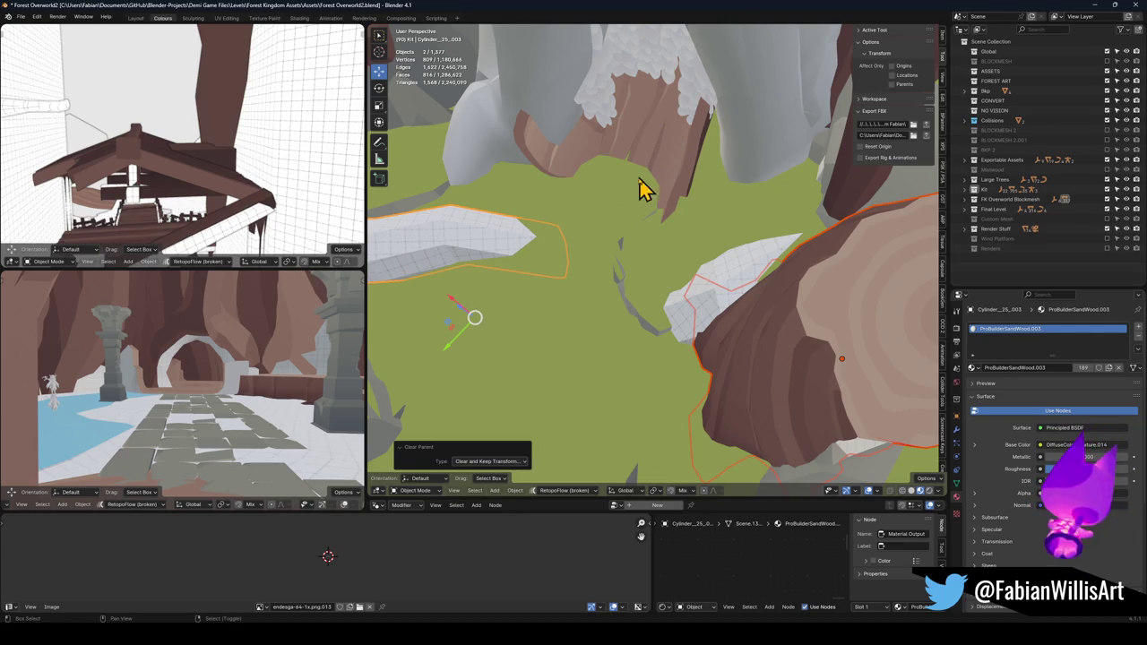
drag(634, 194, 674, 210)
key(alt+a)
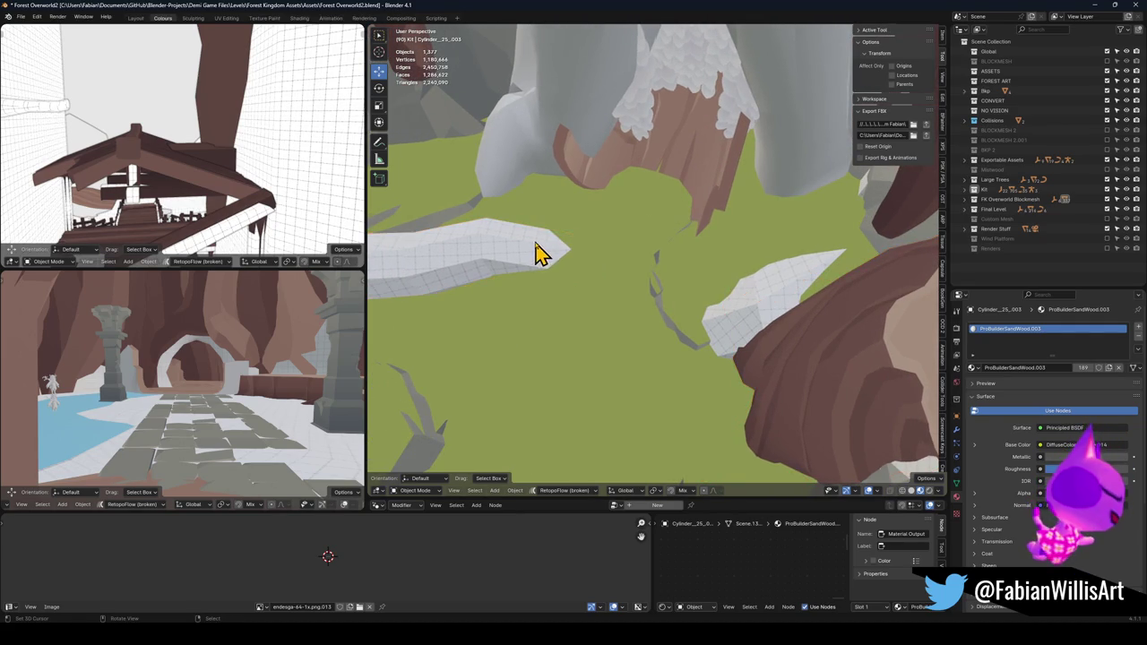
click(541, 249)
key(ctrl+c)
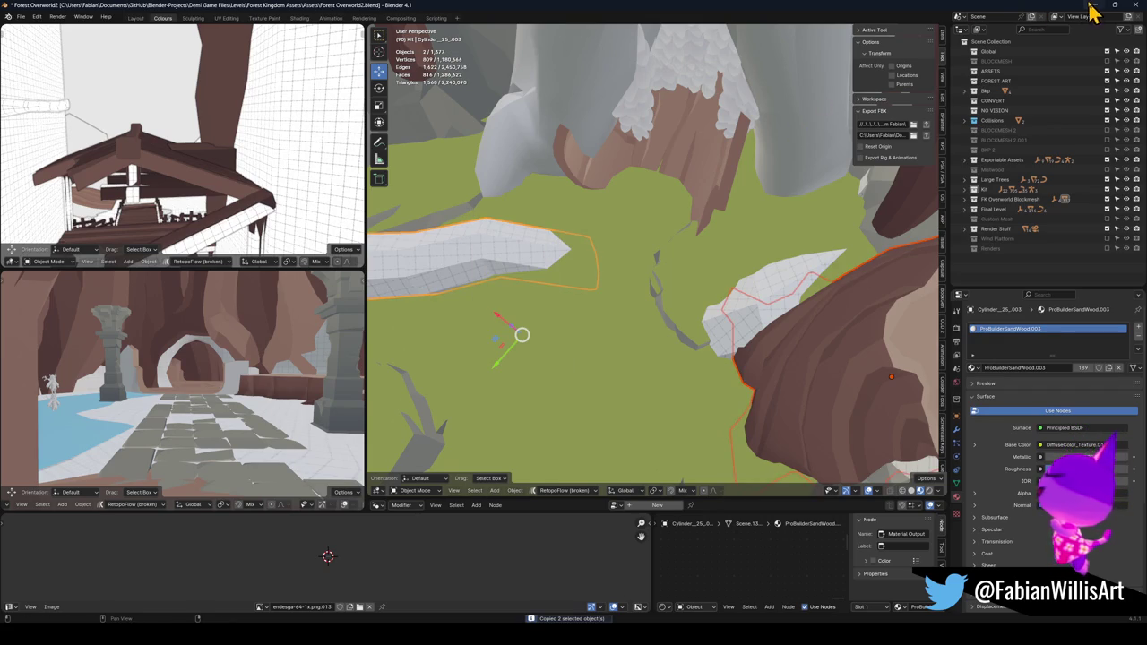
- Clear the parent again with Keep Transformation and minimize Blender
key(alt+p)
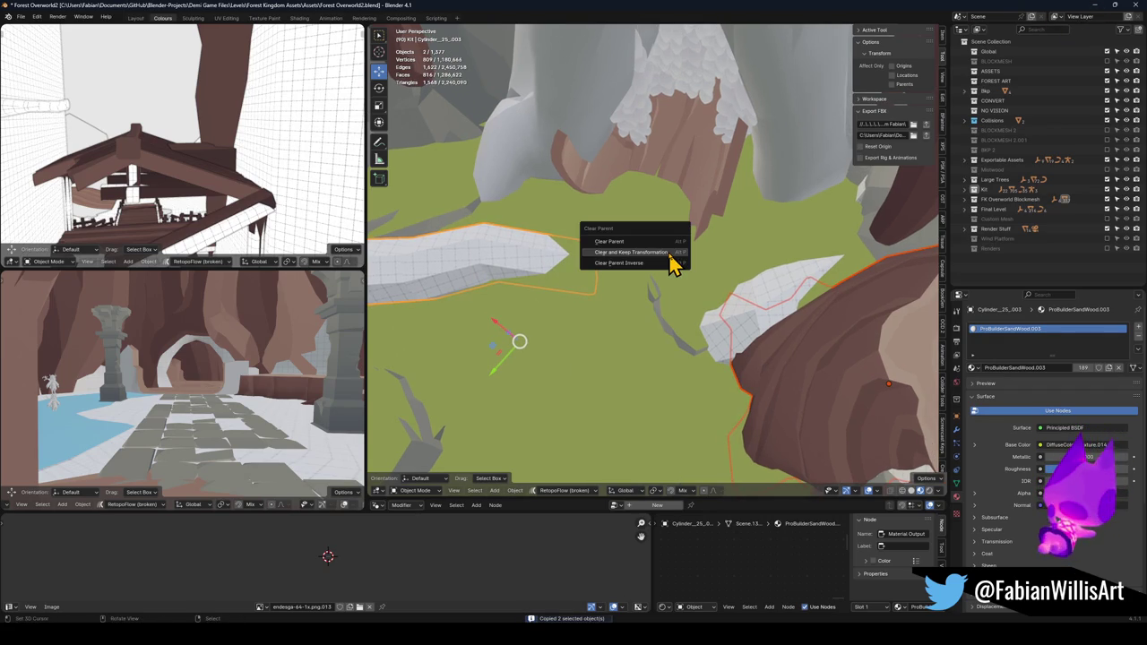
click(674, 260)
click(1092, 6)
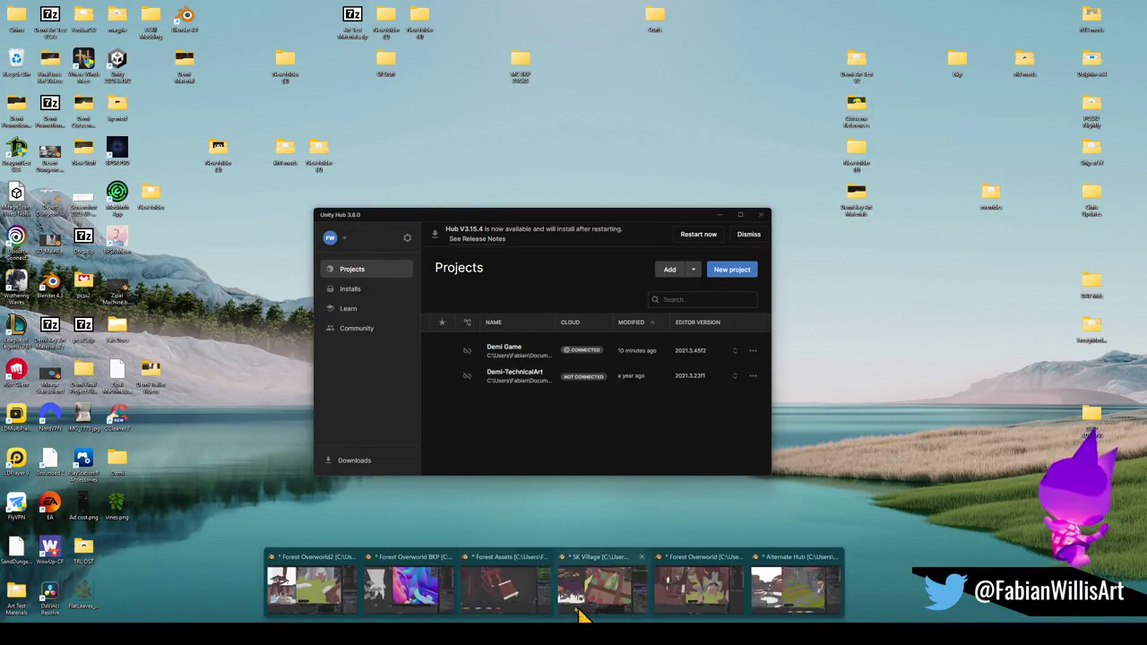
- Switch to the Forest Overworld file window and look around, cancelling an accidental move
click(361, 583)
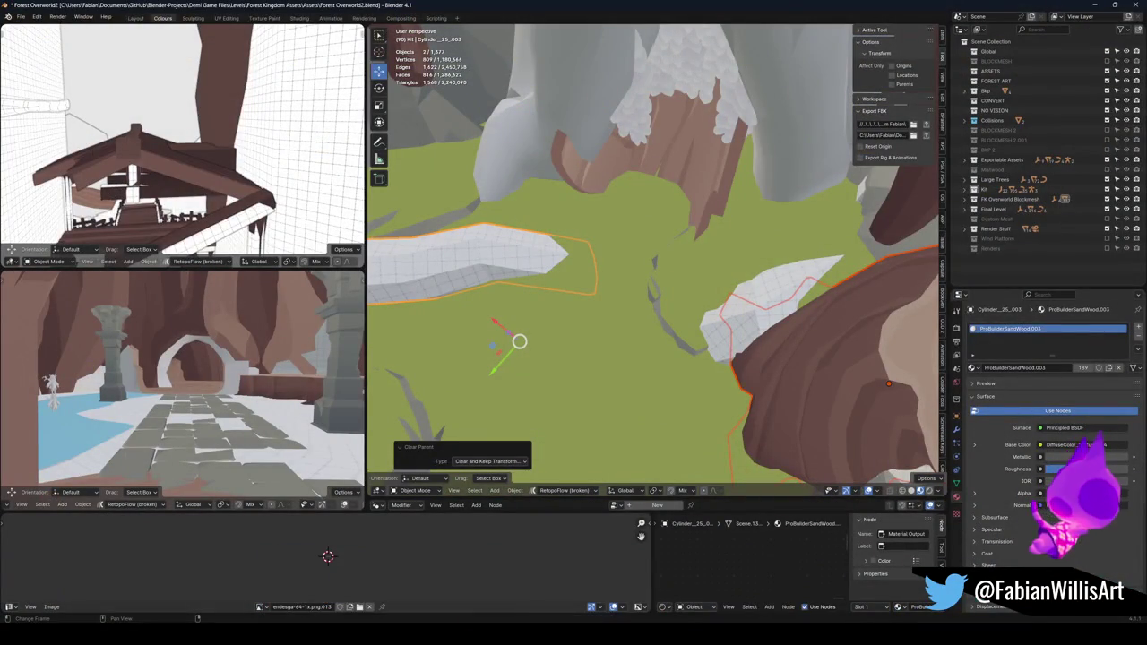
mouse_move(725, 609)
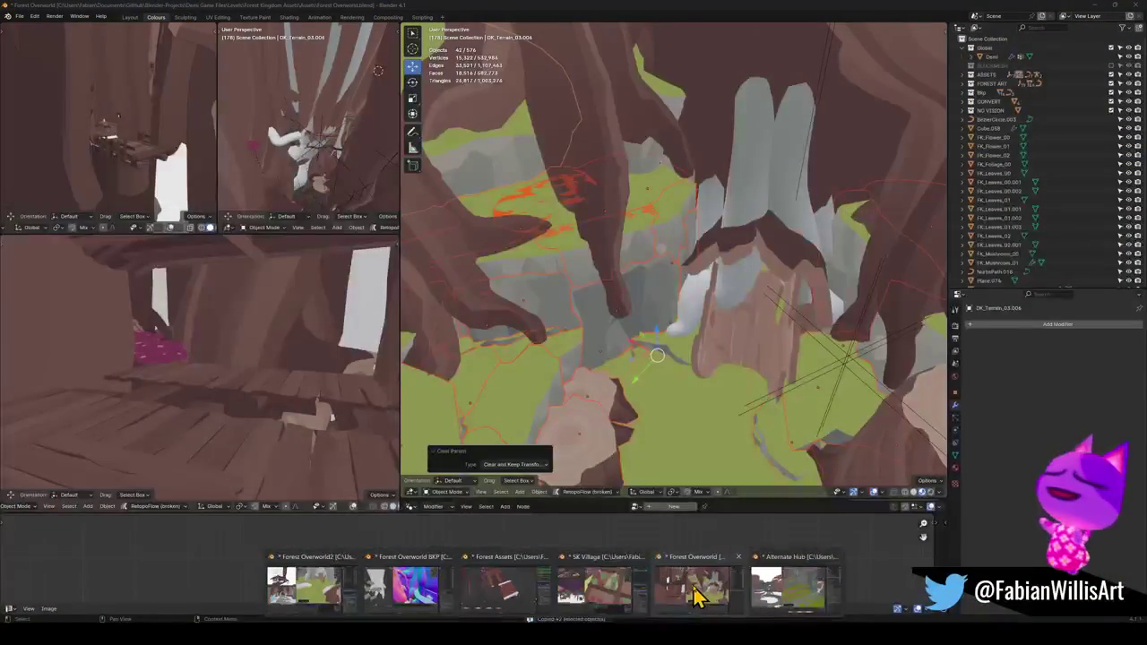
click(698, 596)
scroll(726, 392, up, 1)
scroll(726, 391, up, 5)
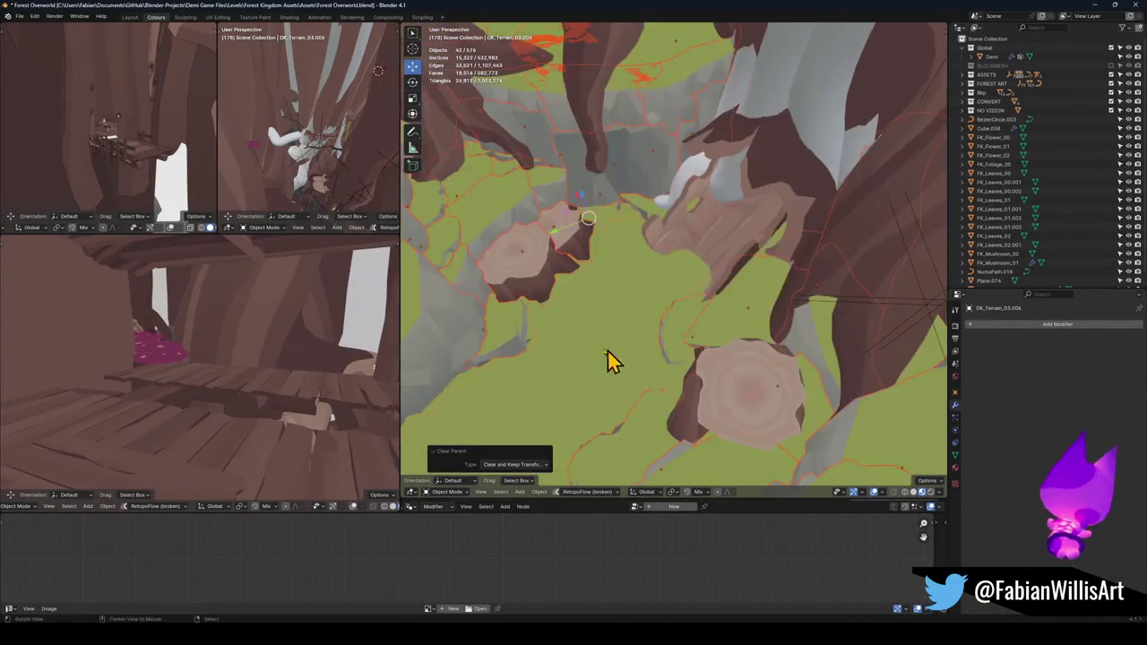
key(g)
key(Escape)
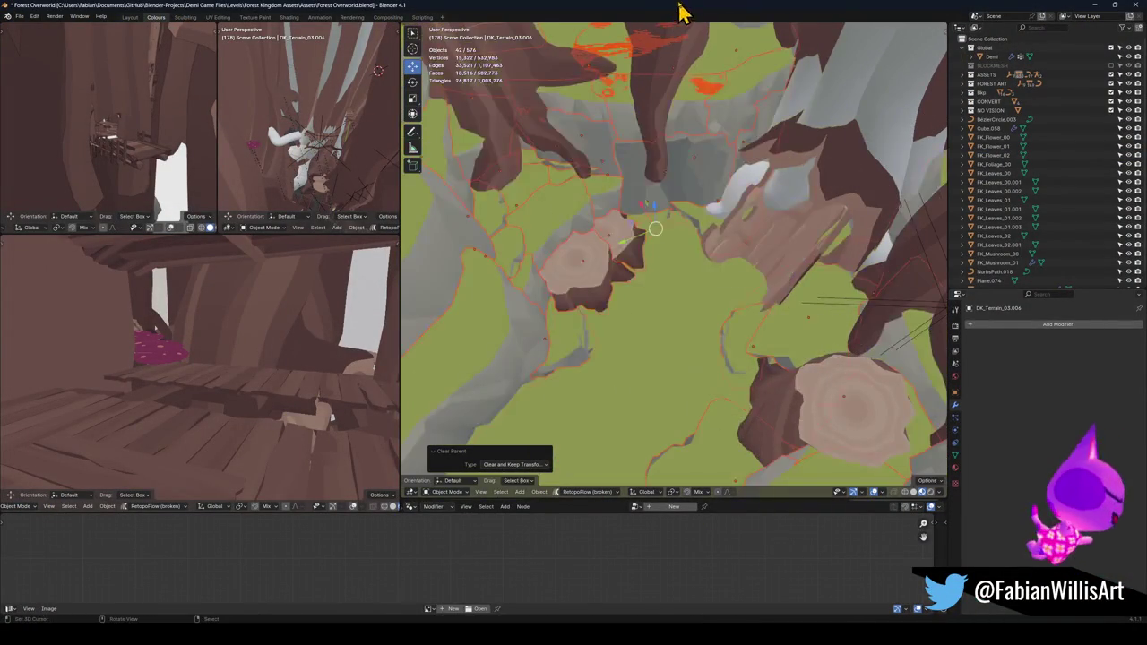
key(ctrl+z)
scroll(651, 350, up, 2)
scroll(768, 282, up, 2)
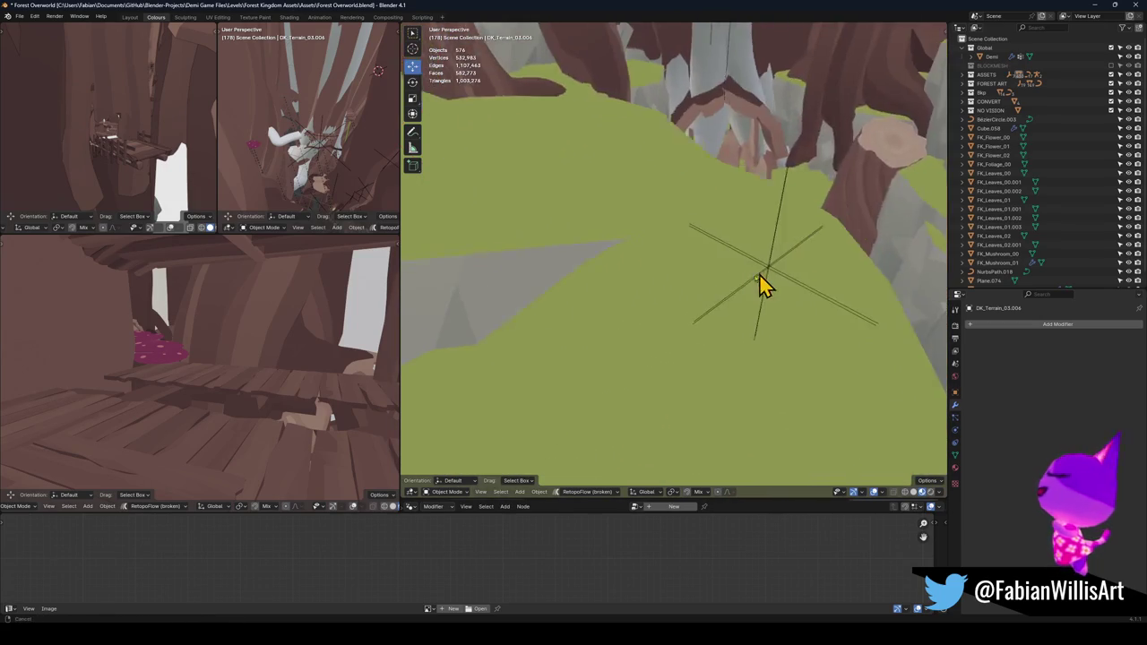
scroll(660, 295, down, 6)
scroll(686, 308, up, 4)
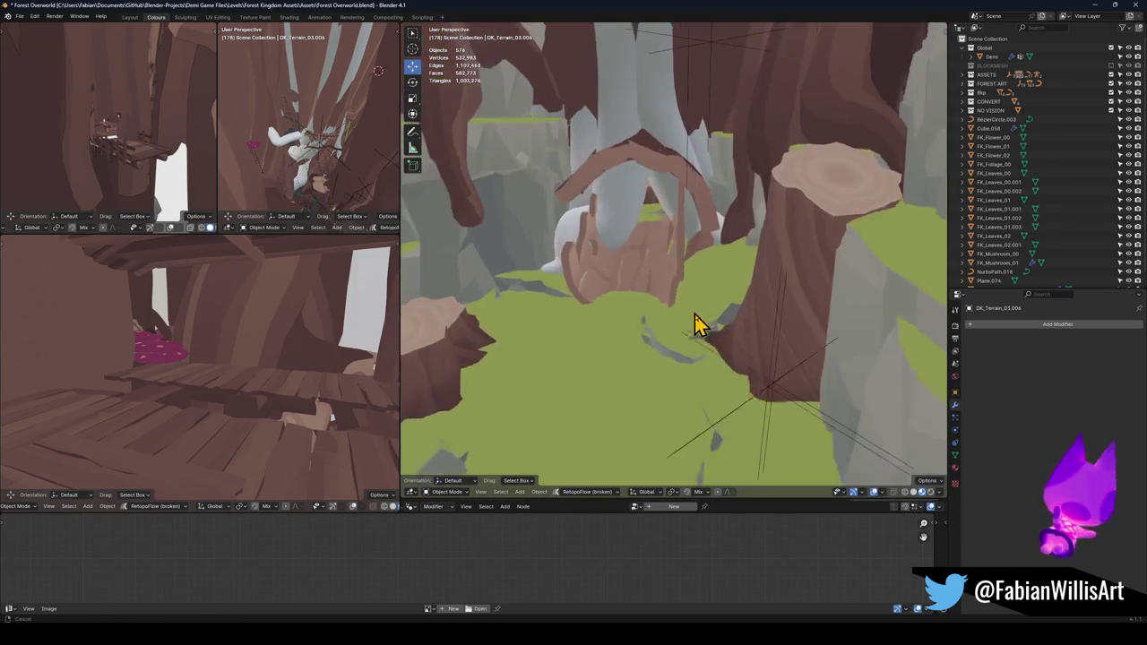
- Select the brown stump Cylinder.009 and open its rename box
click(837, 315)
scroll(768, 290, up, 2)
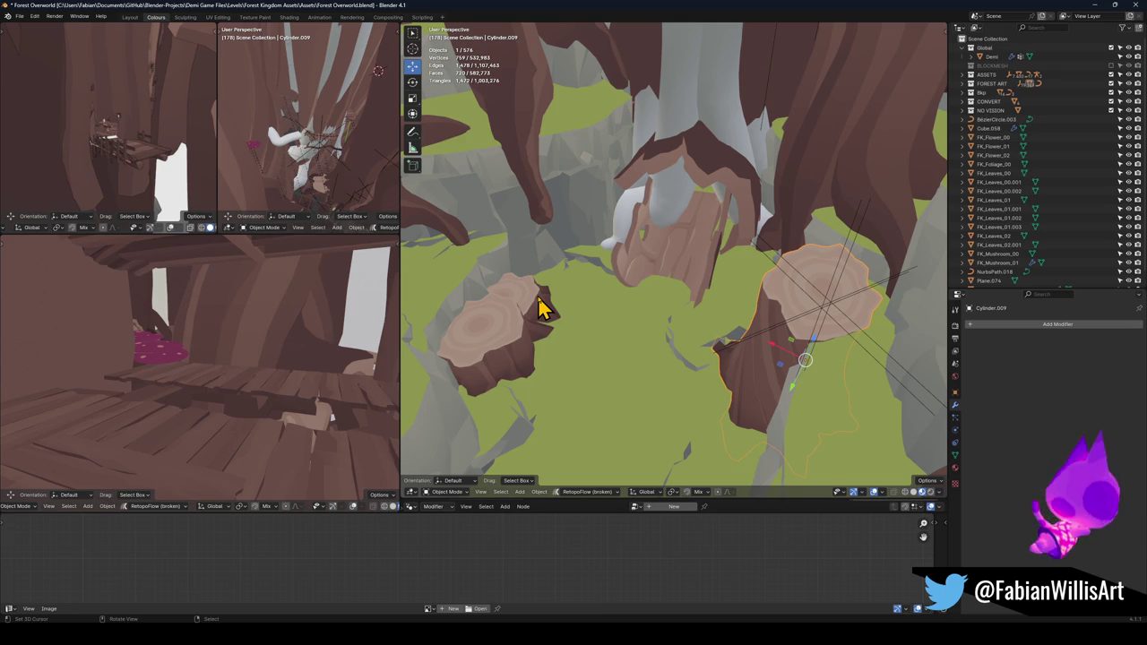
drag(673, 295, 678, 290)
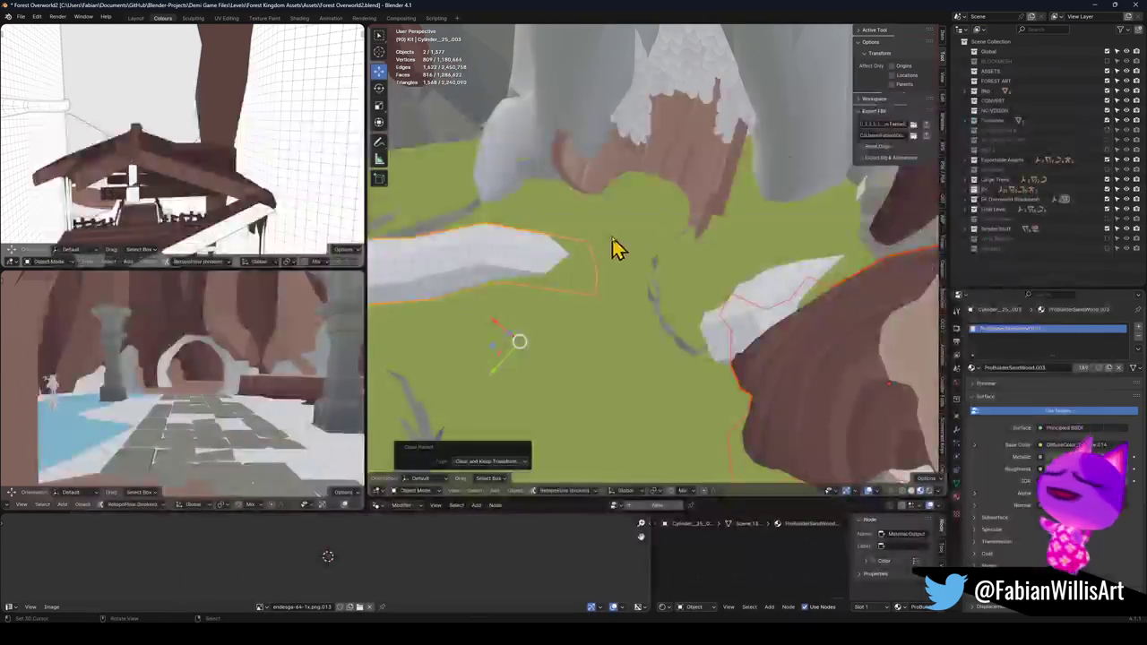
mouse_move(615, 248)
mouse_down()
mouse_move(661, 235)
mouse_move(673, 299)
mouse_move(782, 375)
mouse_up()
click(783, 374)
key(F2)
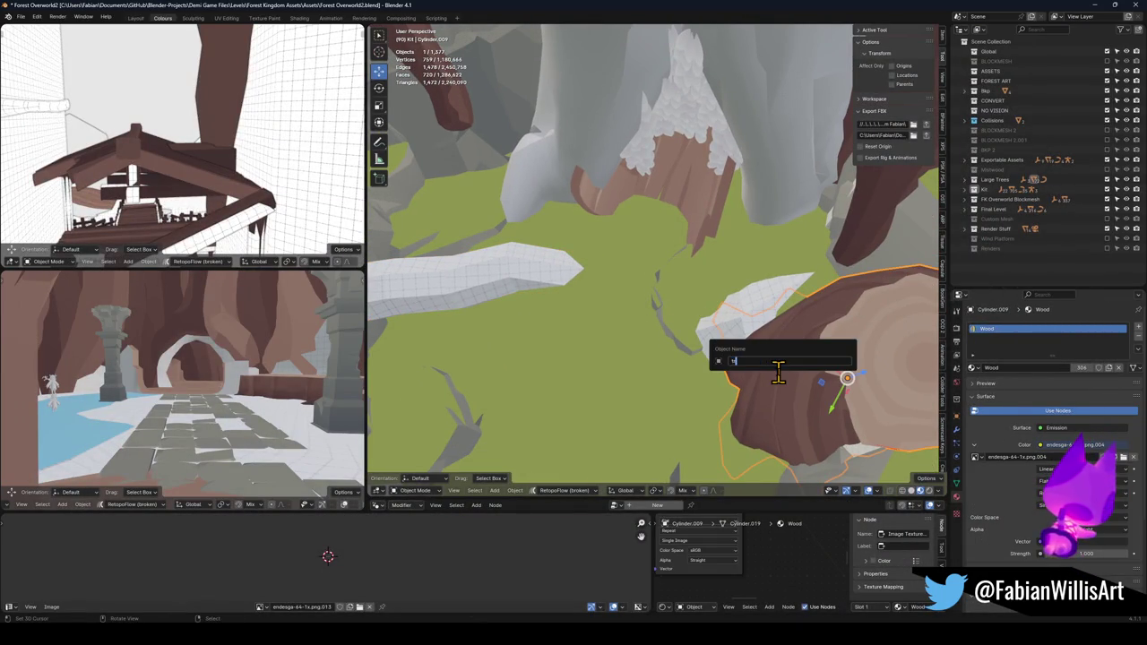
key(Return)
key(alt+a)
mouse_move(671, 189)
mouse_down()
mouse_move(649, 228)
mouse_move(655, 192)
mouse_move(653, 213)
mouse_up()
key(ctrl+s)
mouse_move(631, 251)
mouse_down()
mouse_move(609, 223)
mouse_move(627, 328)
mouse_move(619, 313)
mouse_move(767, 348)
mouse_move(627, 328)
mouse_move(648, 312)
mouse_move(583, 272)
mouse_move(635, 281)
mouse_move(602, 286)
mouse_move(661, 310)
mouse_move(672, 389)
mouse_move(653, 317)
mouse_move(663, 376)
mouse_up()
click(587, 215)
key(h)
key(alt+h)
key(h)
key(alt+h)
key(g)
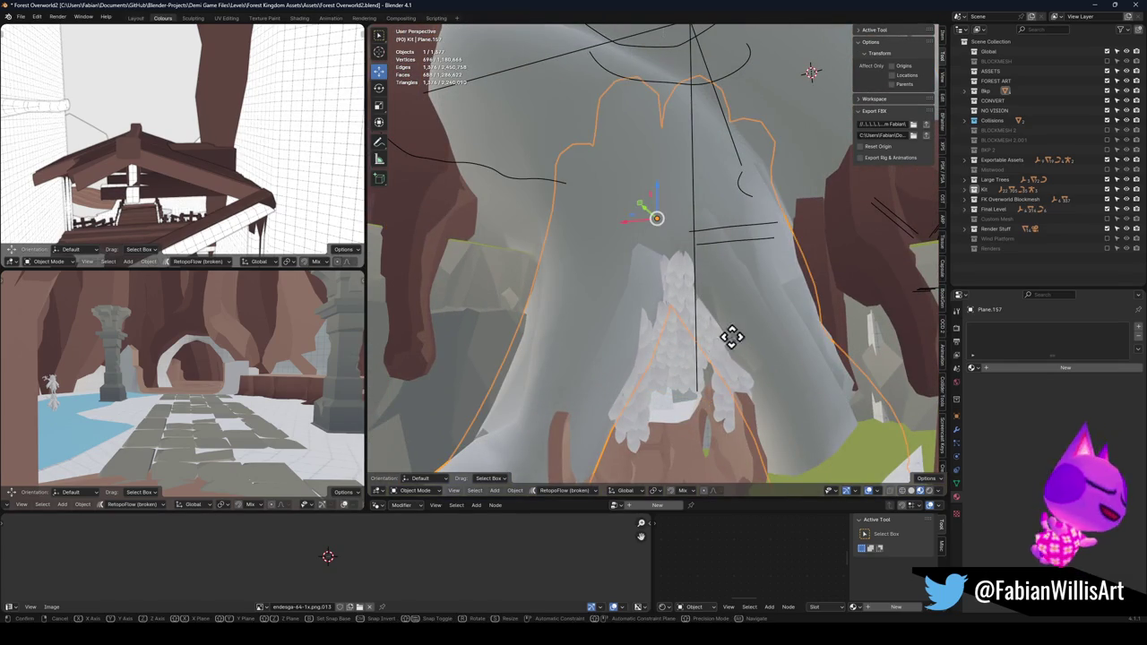
right_click(744, 367)
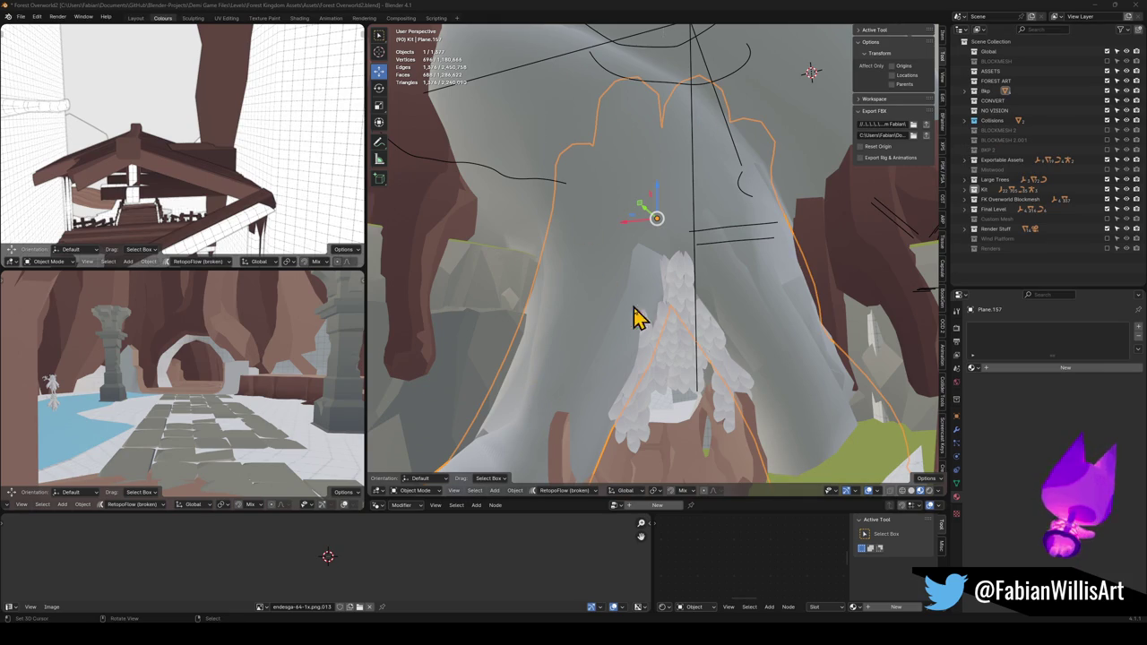
click(695, 219)
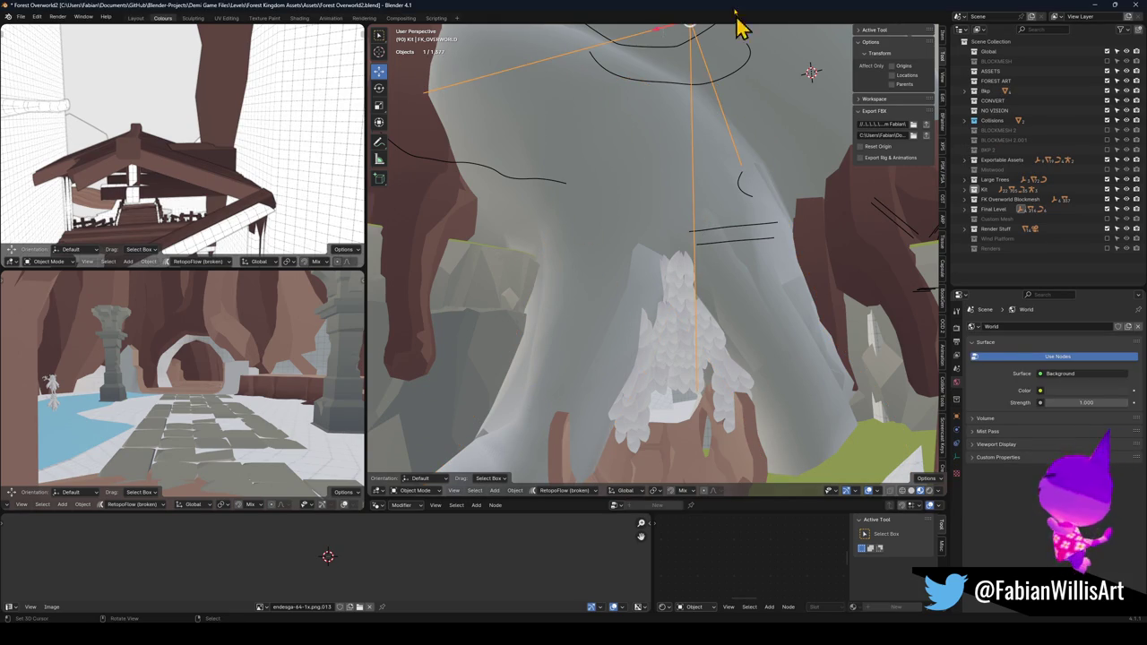
- Save Forest Overworld2.blend and select all the kit objects for FBX export
key(ctrl+s)
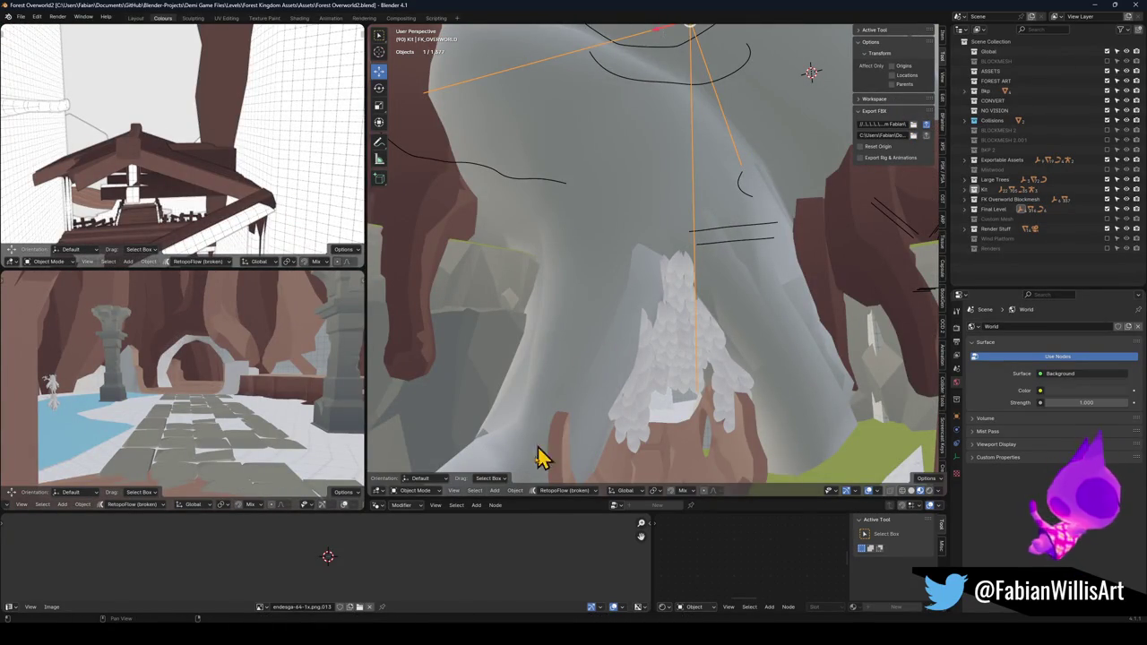
key(a)
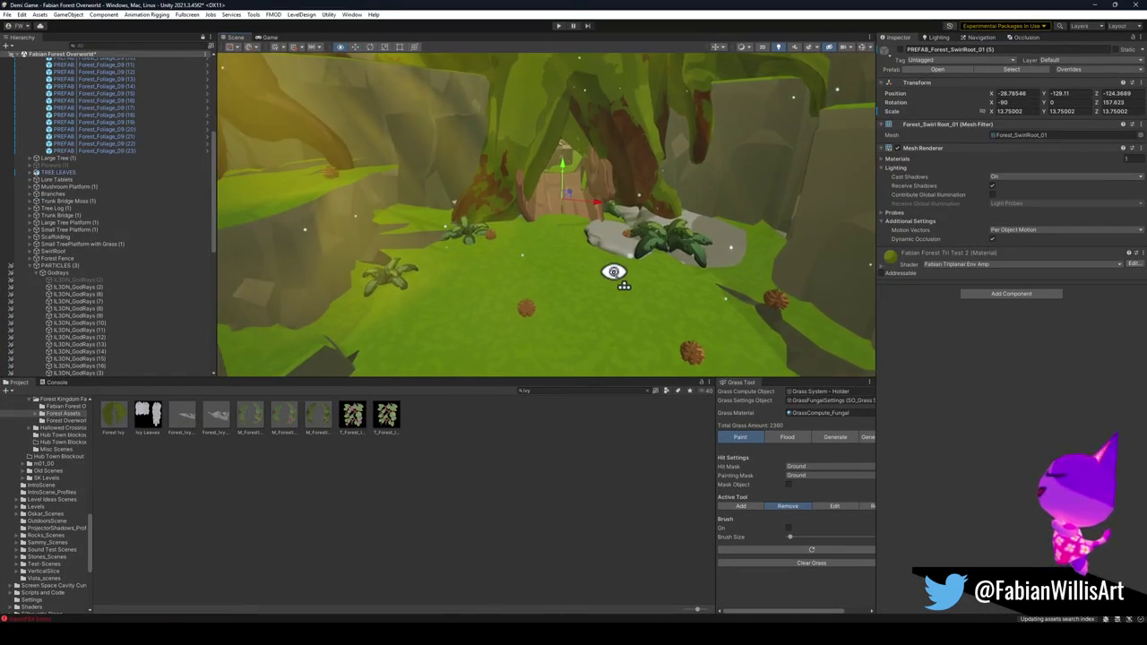
- Fly the Scene view toward the tree arch in the Demi Game forest scene
mouse_move(613, 271)
mouse_down()
mouse_move(583, 233)
mouse_move(632, 225)
mouse_move(654, 272)
mouse_move(525, 274)
mouse_move(572, 300)
mouse_up()
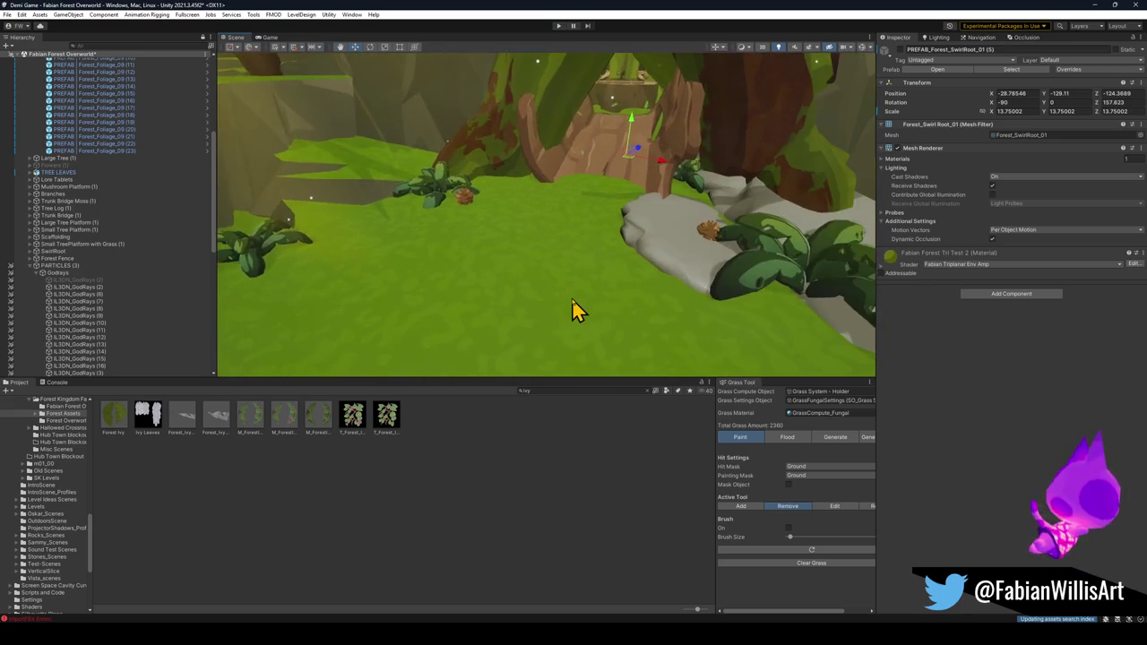
- Select Floor.001 and drag its ground material onto the grey rock terrain
click(572, 301)
click(570, 299)
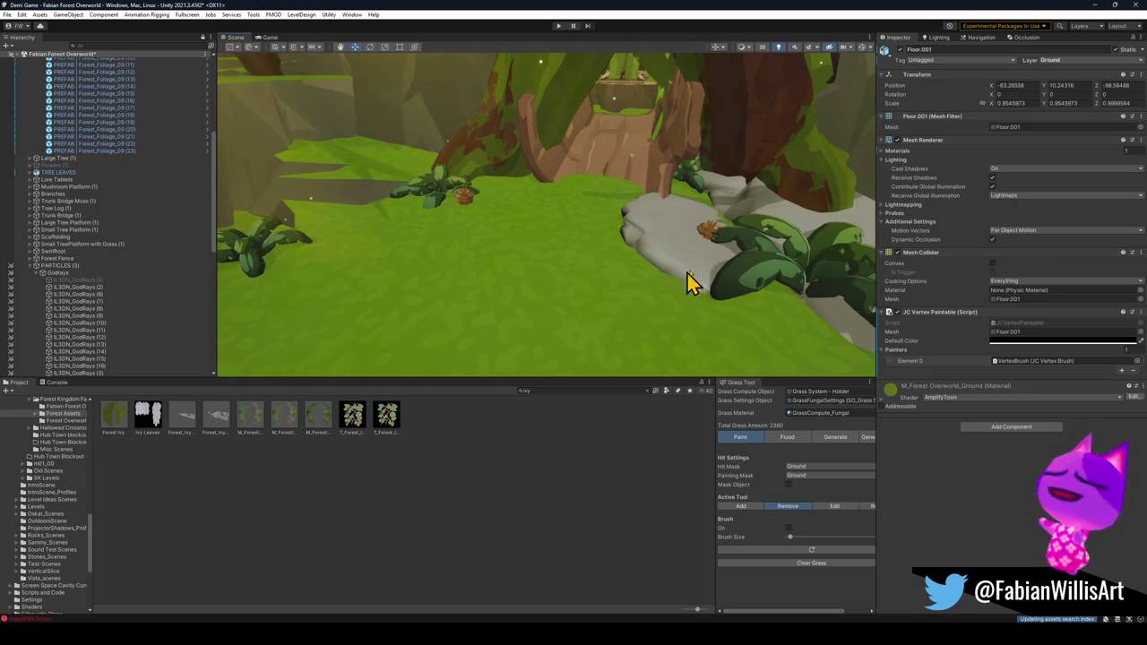
drag(884, 389, 683, 243)
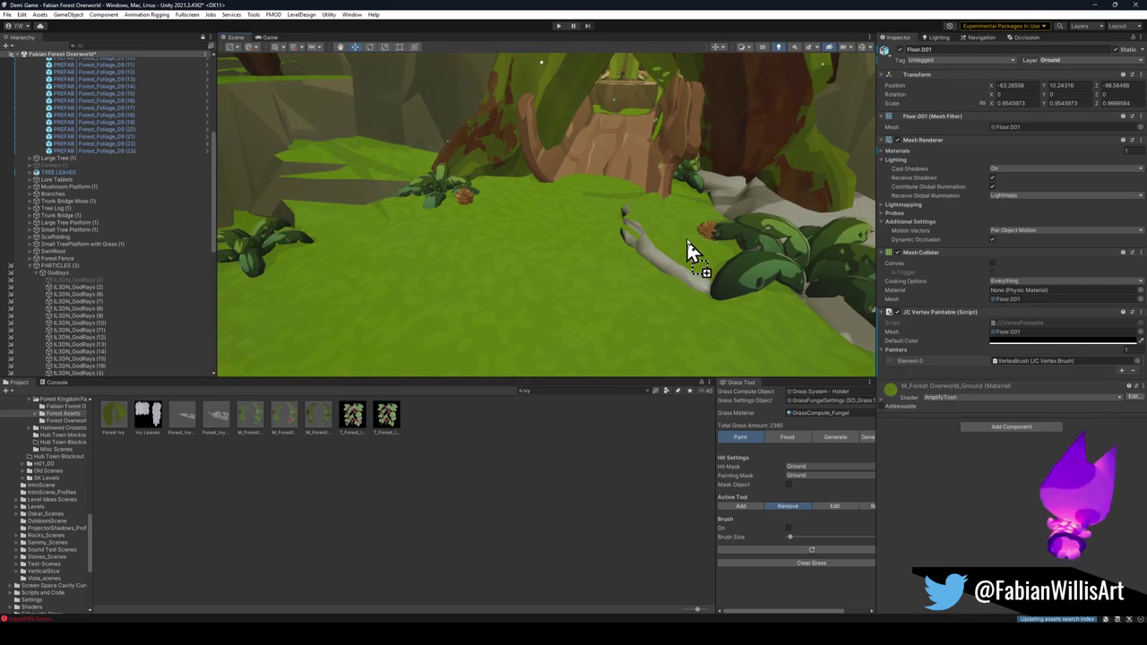
drag(890, 390, 801, 246)
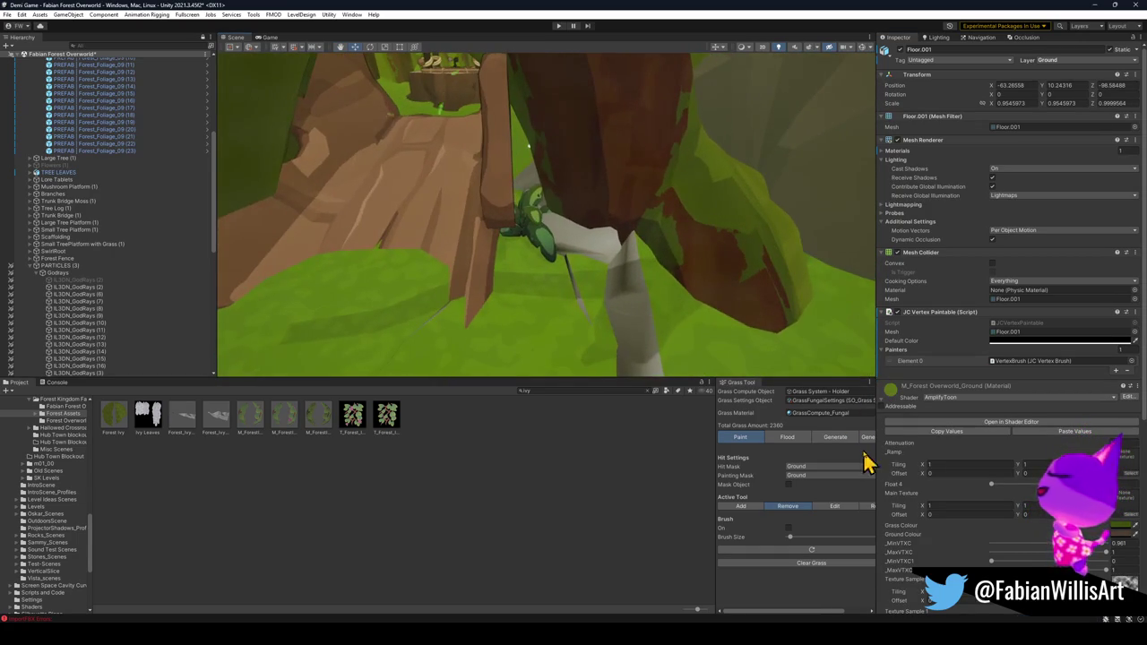
mouse_move(666, 261)
mouse_down()
mouse_move(354, 231)
mouse_move(530, 221)
mouse_move(663, 235)
mouse_move(652, 231)
mouse_move(716, 251)
mouse_up()
- Inspect DK_Terrain's Ground and Nature material settings, then clear the selection
click(357, 232)
click(529, 221)
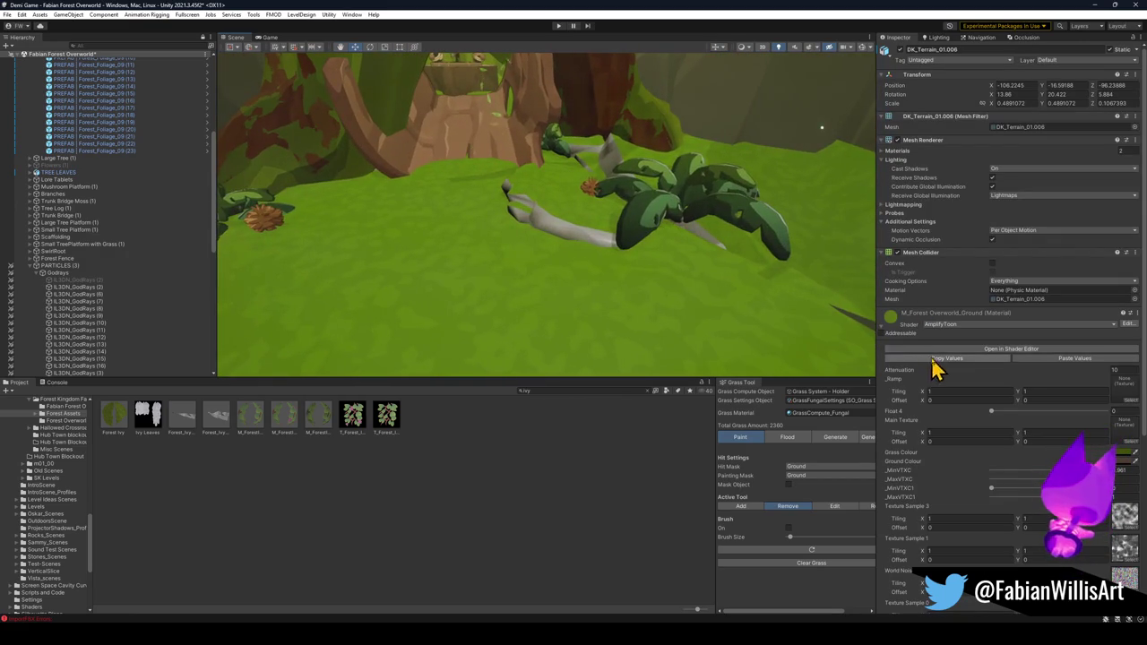
click(882, 334)
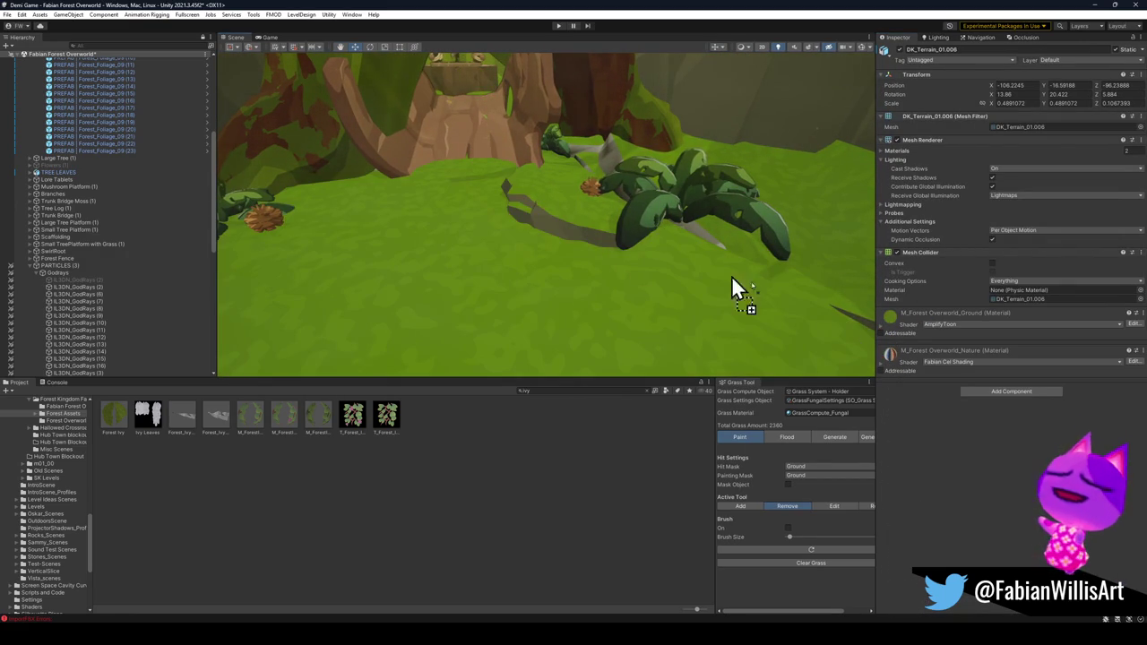
click(886, 356)
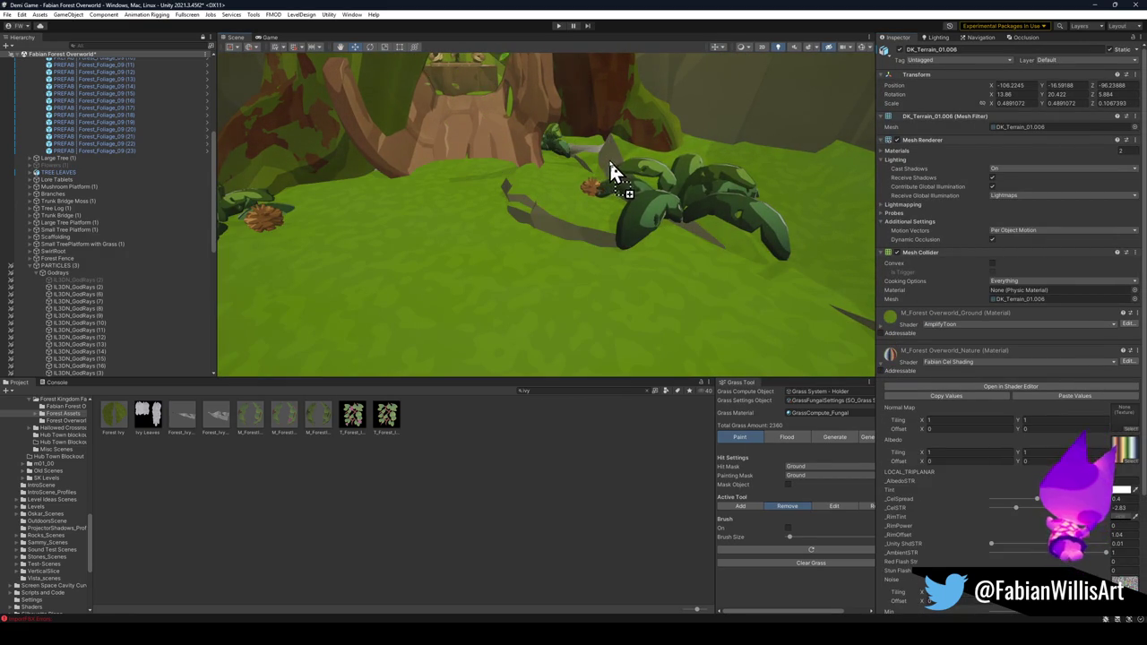
mouse_move(617, 173)
mouse_down()
mouse_move(744, 282)
mouse_move(744, 263)
mouse_move(753, 268)
mouse_up()
drag(630, 226, 602, 229)
click(374, 524)
drag(552, 268, 545, 255)
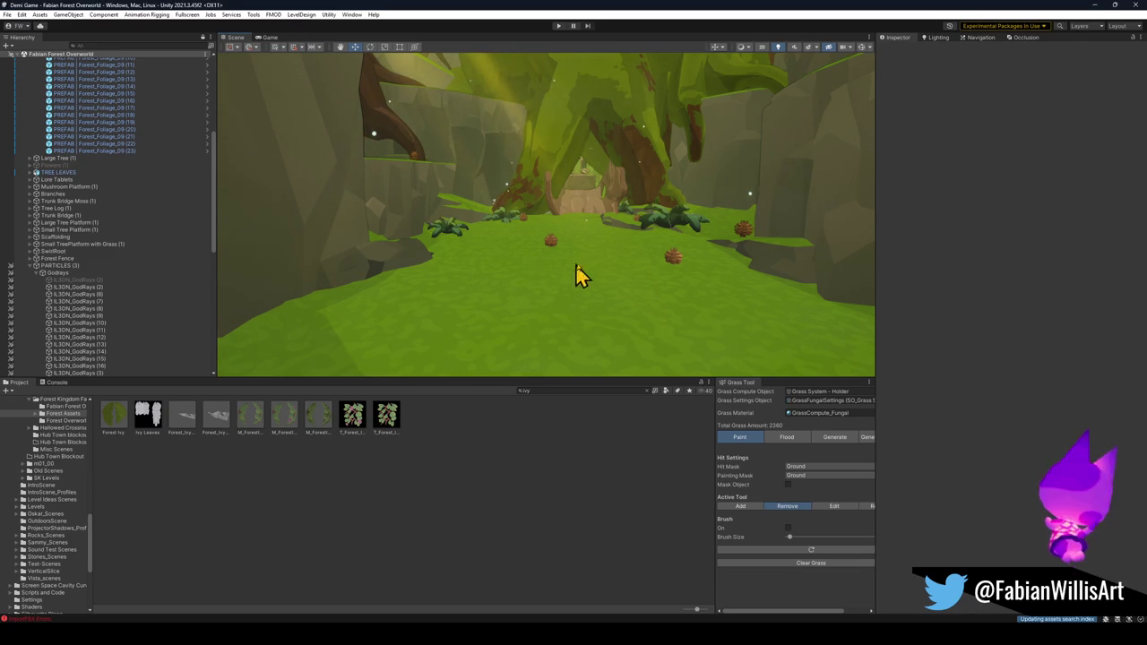
drag(610, 237, 607, 238)
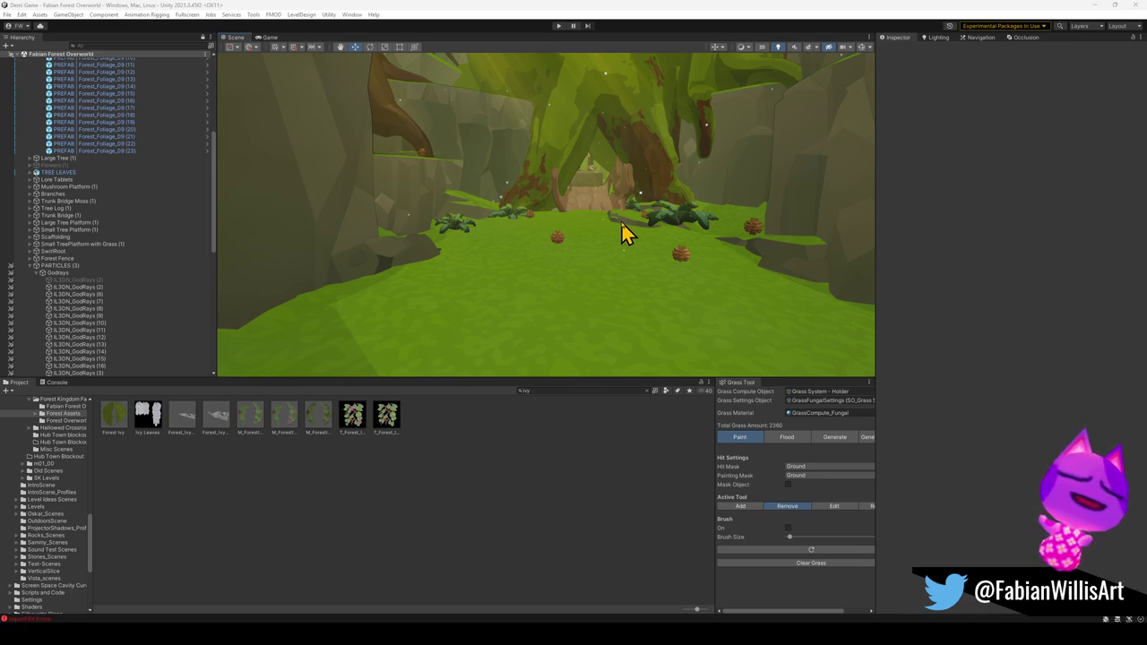
mouse_move(686, 187)
mouse_down()
mouse_move(591, 266)
mouse_move(628, 253)
mouse_move(652, 266)
mouse_move(773, 269)
mouse_move(726, 253)
mouse_move(545, 259)
mouse_move(592, 282)
mouse_move(554, 282)
mouse_up()
click(576, 272)
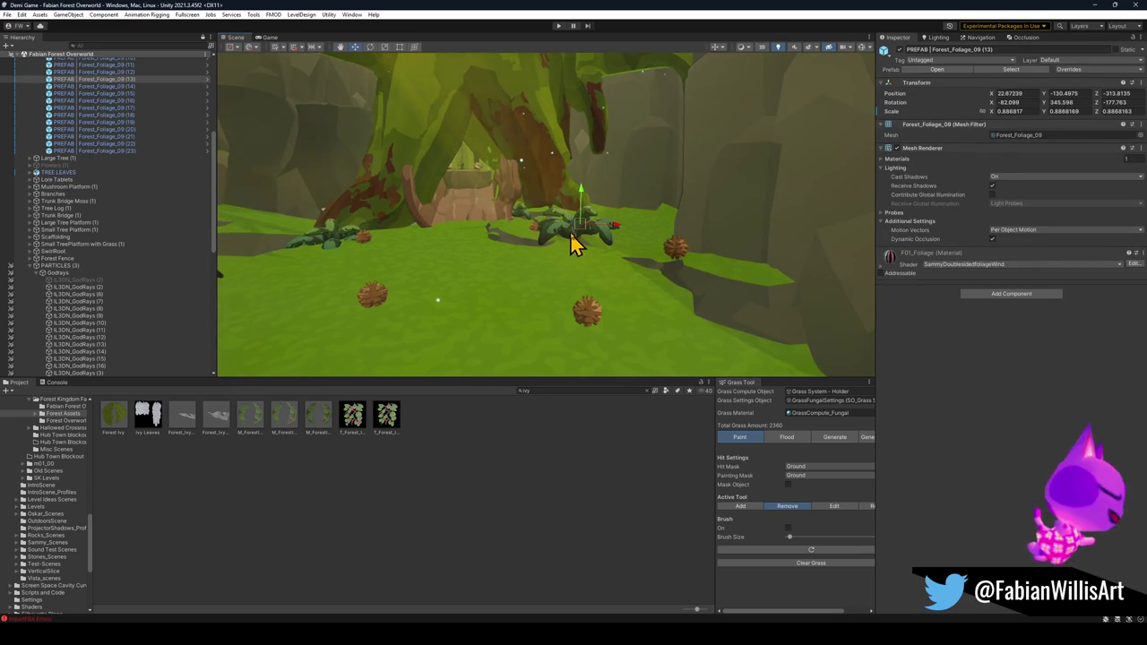
- Move the Forest_Foliage_09 plant left beside the tree arch, then deselect it
mouse_move(579, 242)
mouse_down()
mouse_move(282, 248)
mouse_move(308, 236)
mouse_up()
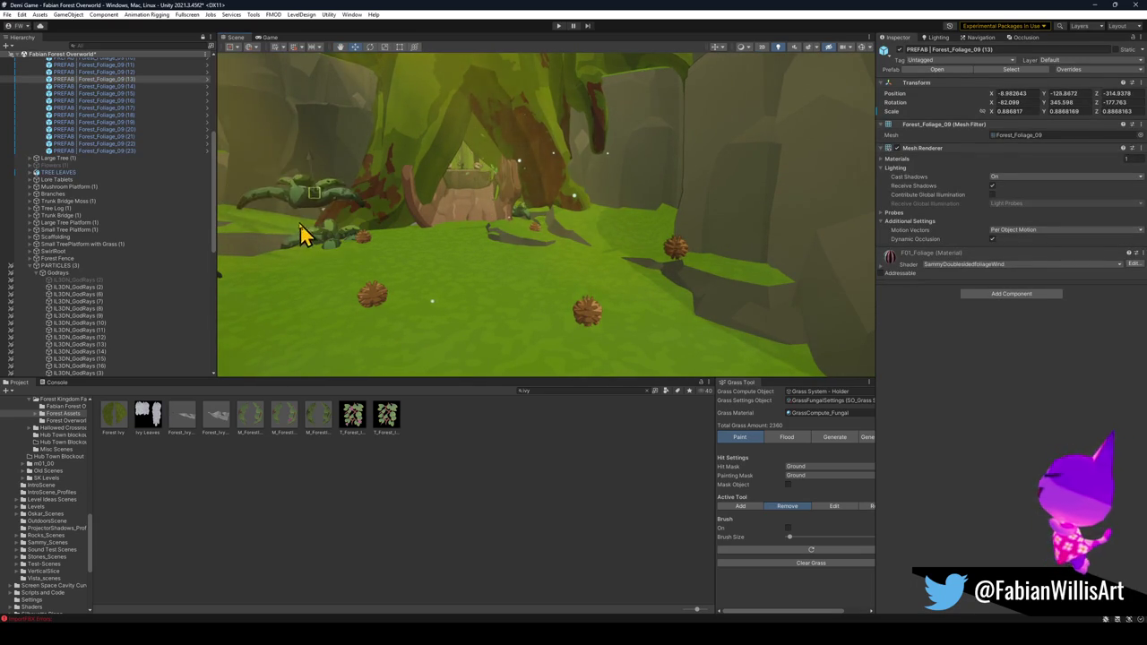
mouse_move(381, 231)
mouse_down()
mouse_move(343, 223)
mouse_move(340, 290)
mouse_move(361, 255)
mouse_move(366, 269)
mouse_move(379, 251)
mouse_move(363, 252)
mouse_up()
key(e)
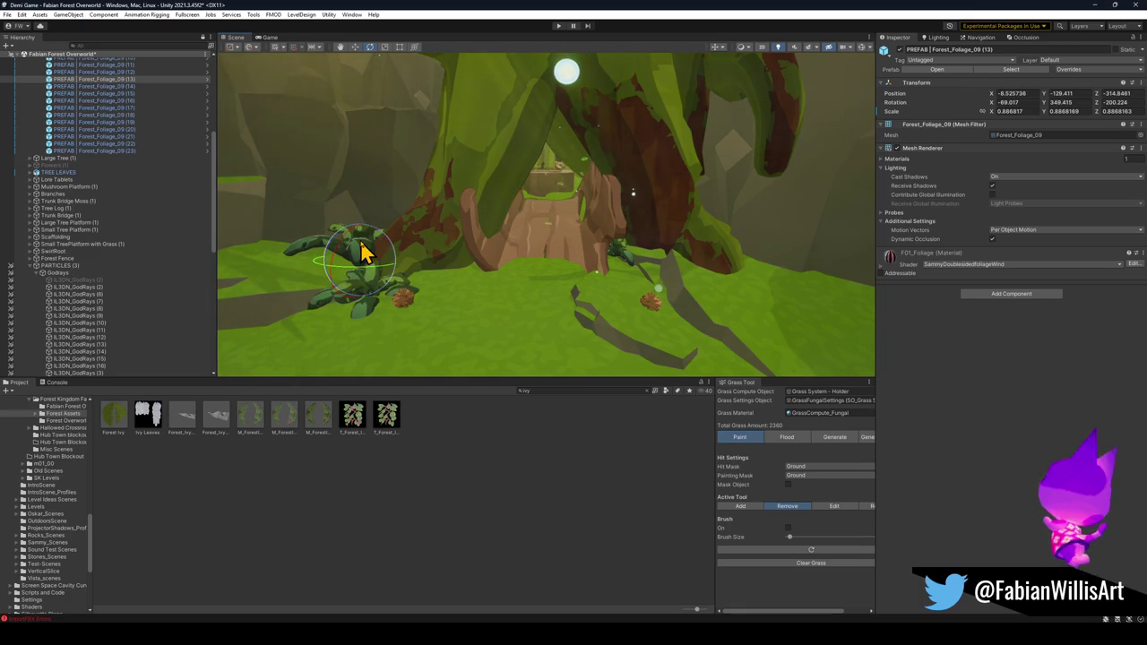
click(532, 532)
mouse_move(519, 292)
mouse_down()
mouse_move(520, 243)
mouse_move(537, 260)
mouse_move(533, 237)
mouse_move(535, 261)
mouse_move(638, 270)
mouse_up()
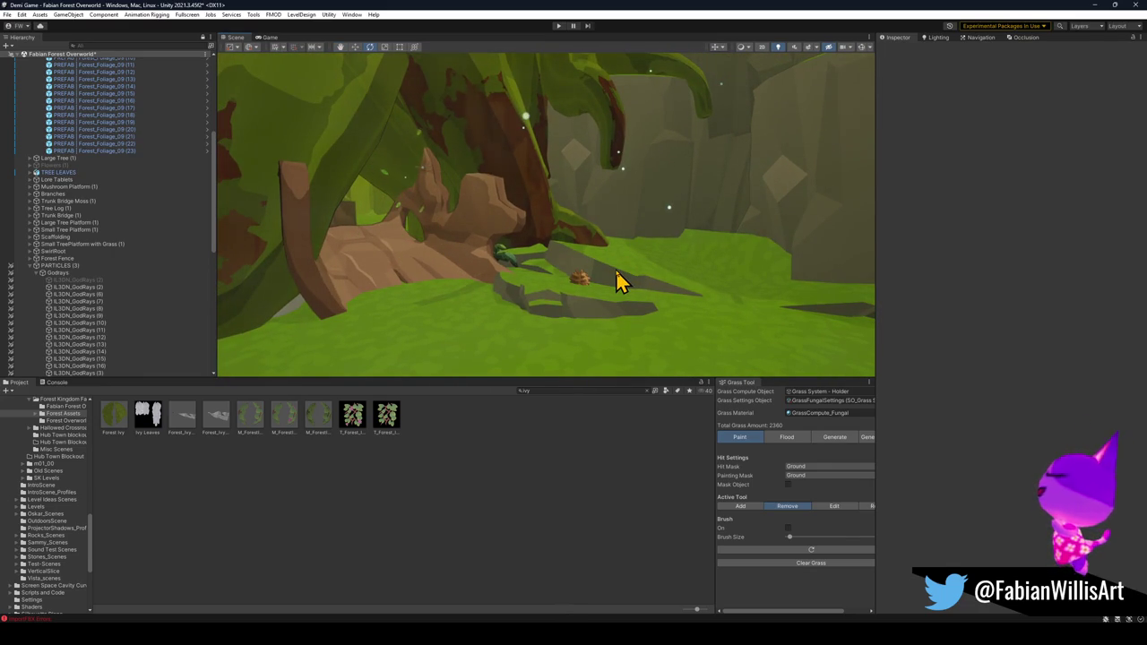
mouse_move(615, 269)
mouse_down()
mouse_move(673, 256)
mouse_move(658, 235)
mouse_move(633, 238)
mouse_move(574, 259)
mouse_move(573, 281)
mouse_up()
- Move and rotate the DK_Terrain_01.016 rock piece along the grass
click(559, 272)
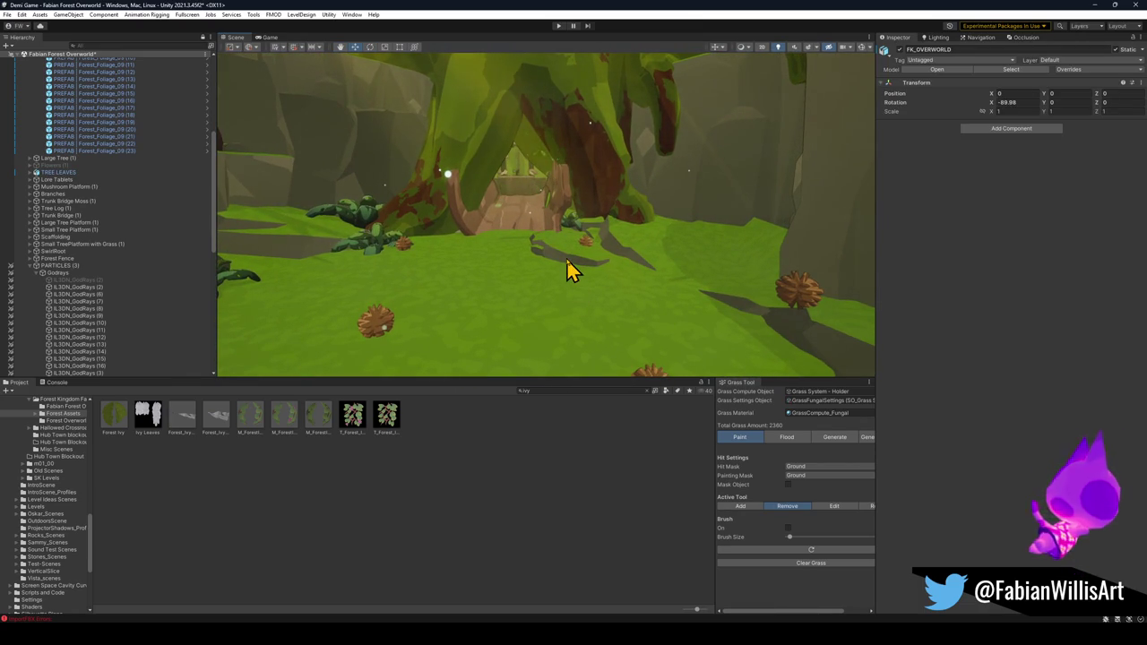
click(566, 262)
mouse_move(547, 268)
mouse_down()
mouse_move(440, 241)
mouse_move(330, 273)
mouse_move(441, 237)
mouse_move(438, 223)
mouse_move(466, 240)
mouse_up()
key(e)
key(w)
key(e)
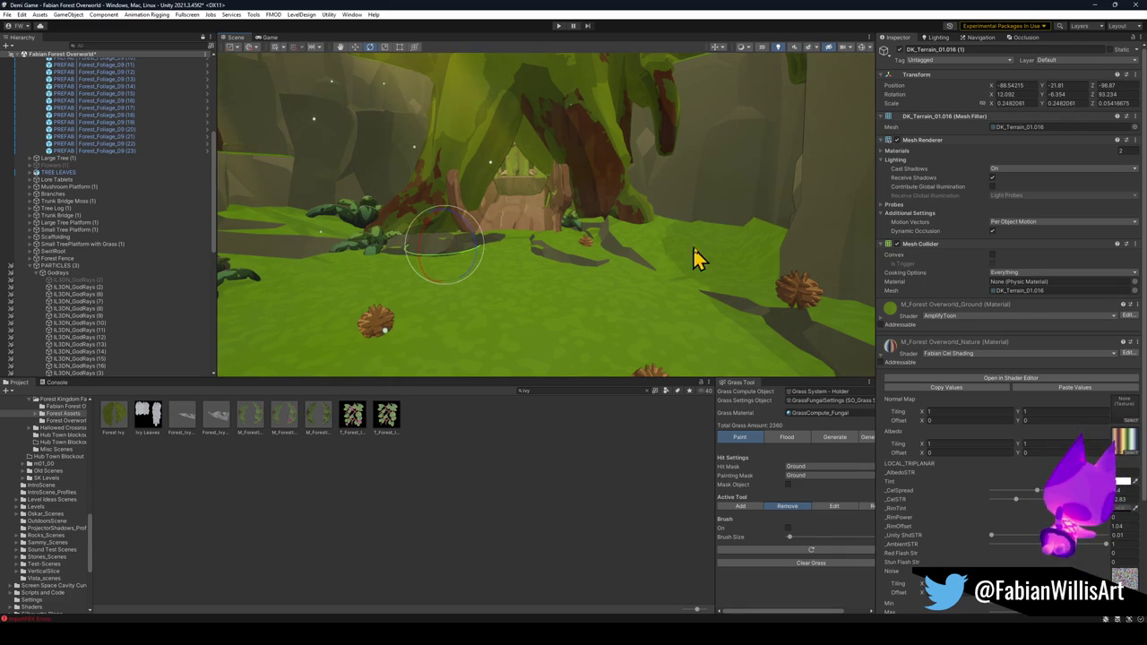
- Rotate DK_Terrain_01.011, scale it up slightly and shift it along the ground
click(650, 241)
click(634, 248)
mouse_move(681, 247)
mouse_down()
mouse_move(627, 243)
mouse_move(704, 263)
mouse_move(672, 296)
mouse_move(560, 273)
mouse_move(565, 281)
mouse_up()
key(w)
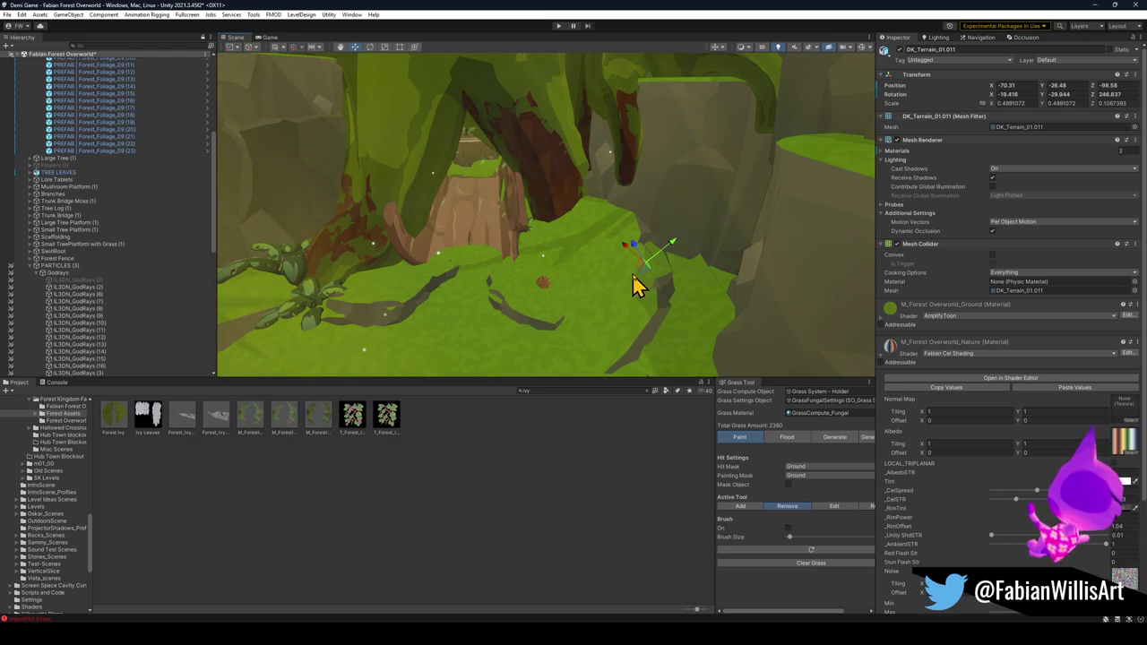
mouse_move(644, 268)
mouse_down()
mouse_move(671, 274)
mouse_move(655, 278)
mouse_up()
mouse_move(578, 291)
mouse_down()
mouse_move(621, 284)
mouse_move(594, 276)
mouse_move(604, 284)
mouse_move(636, 248)
mouse_move(604, 250)
mouse_move(584, 206)
mouse_up()
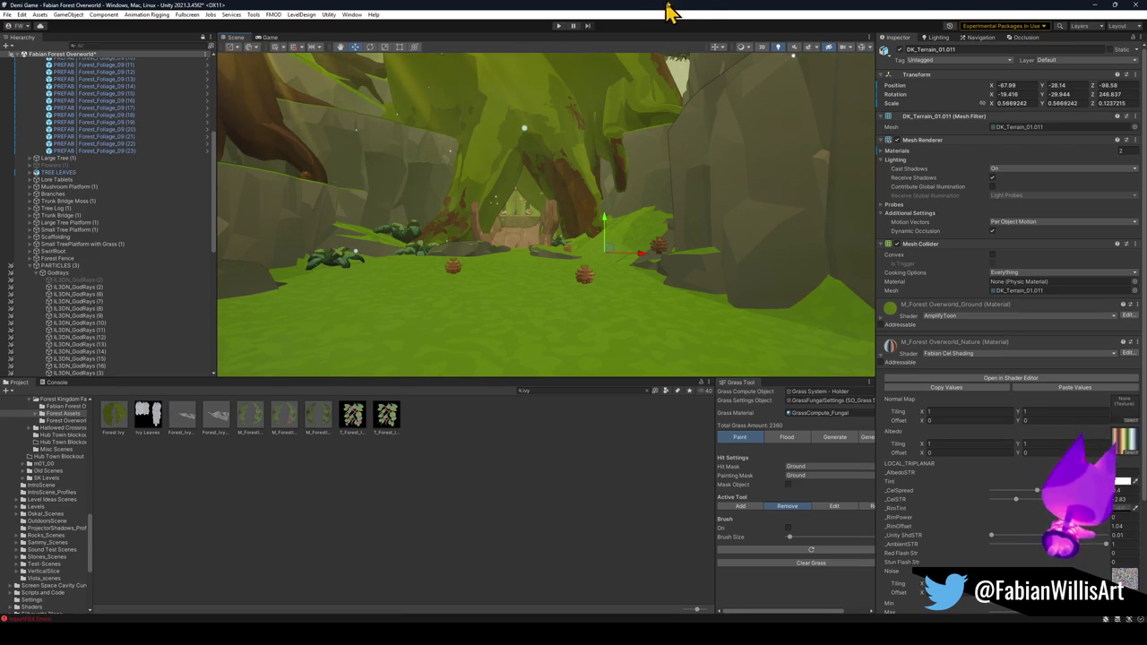
key(w)
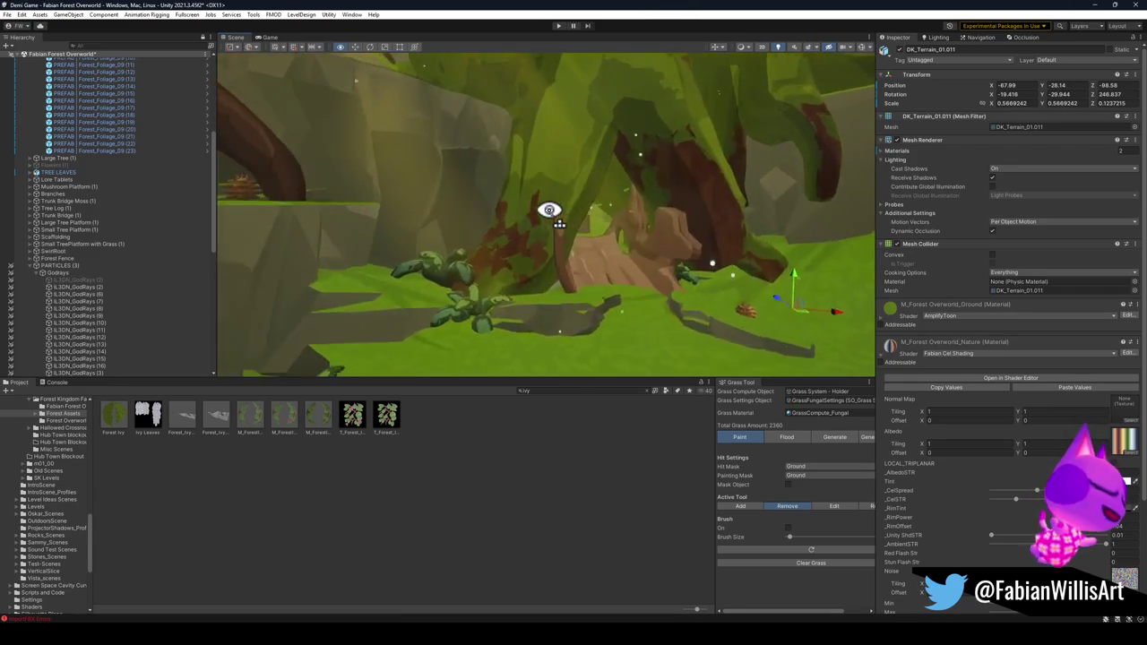
mouse_move(546, 214)
mouse_down()
mouse_move(540, 200)
mouse_move(681, 239)
mouse_move(660, 256)
mouse_move(687, 233)
mouse_move(690, 243)
mouse_up()
click(687, 243)
- Select the cliff mesh Plane.027 and enter Edit Mode
click(686, 243)
click(684, 246)
click(683, 247)
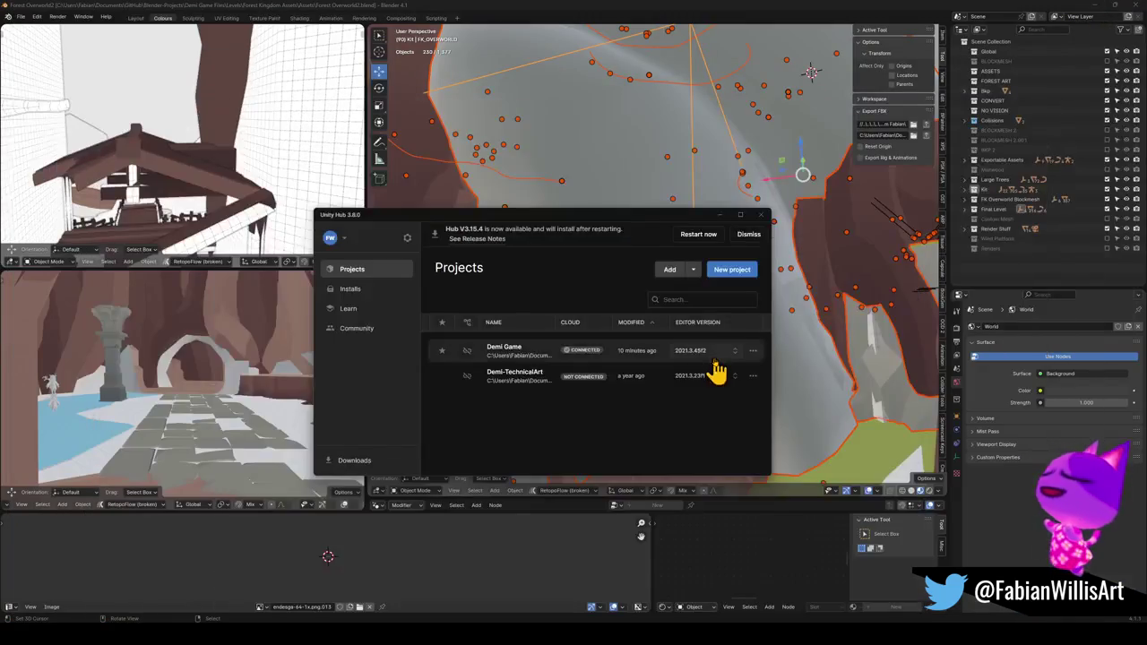
key(alt+a)
scroll(690, 328, up, 3)
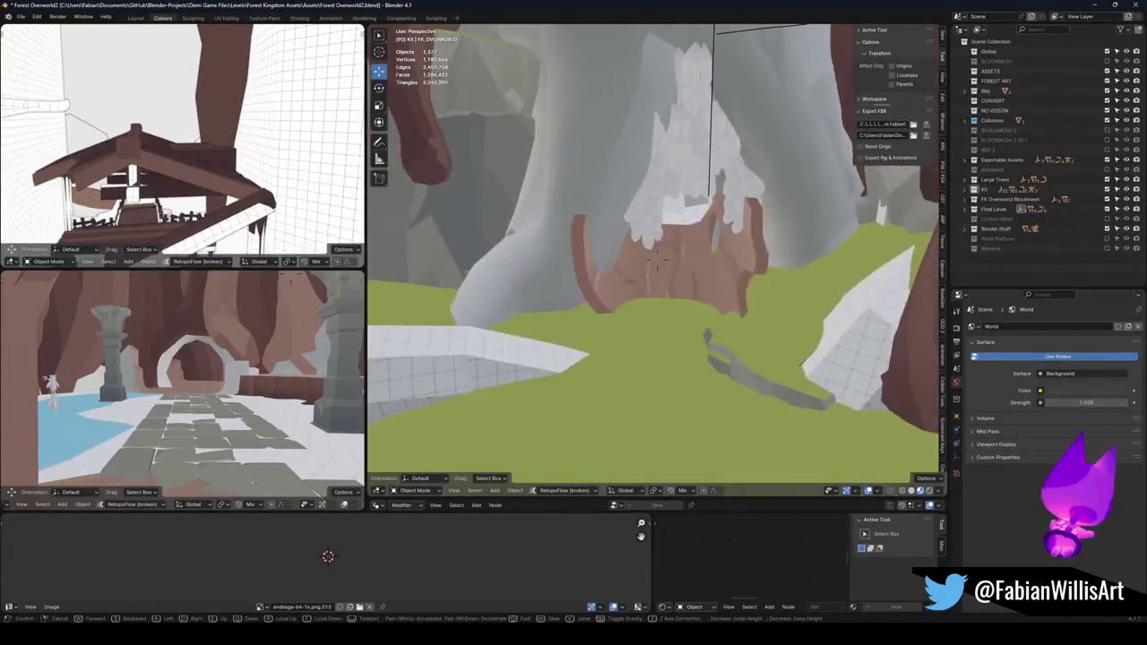
click(590, 345)
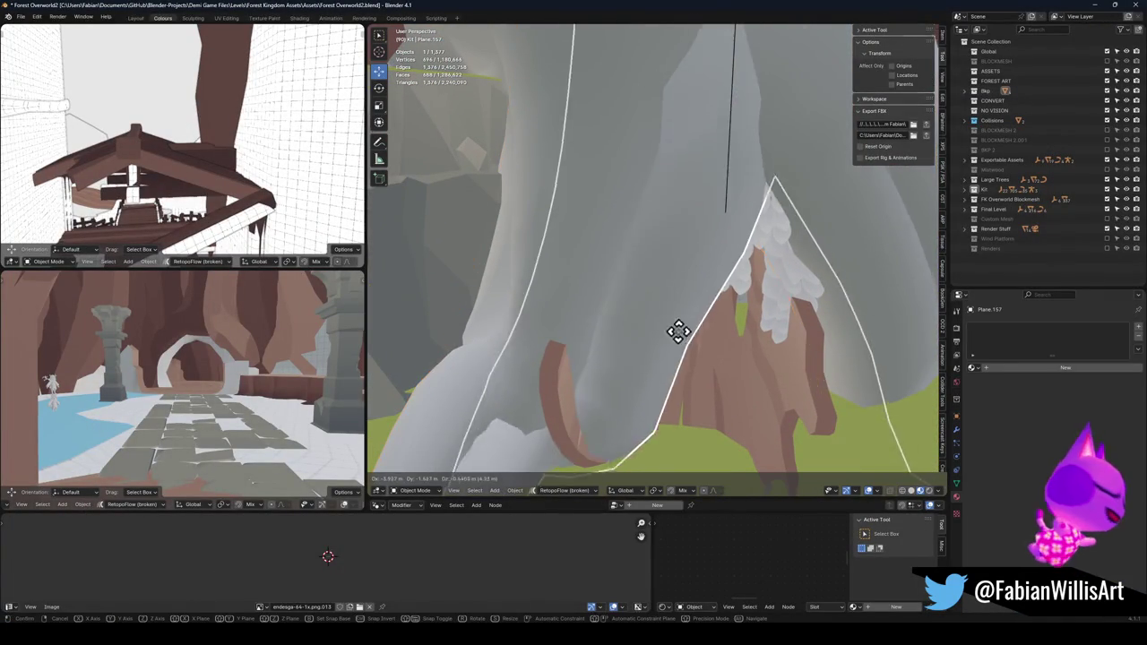
scroll(607, 253, down, 3)
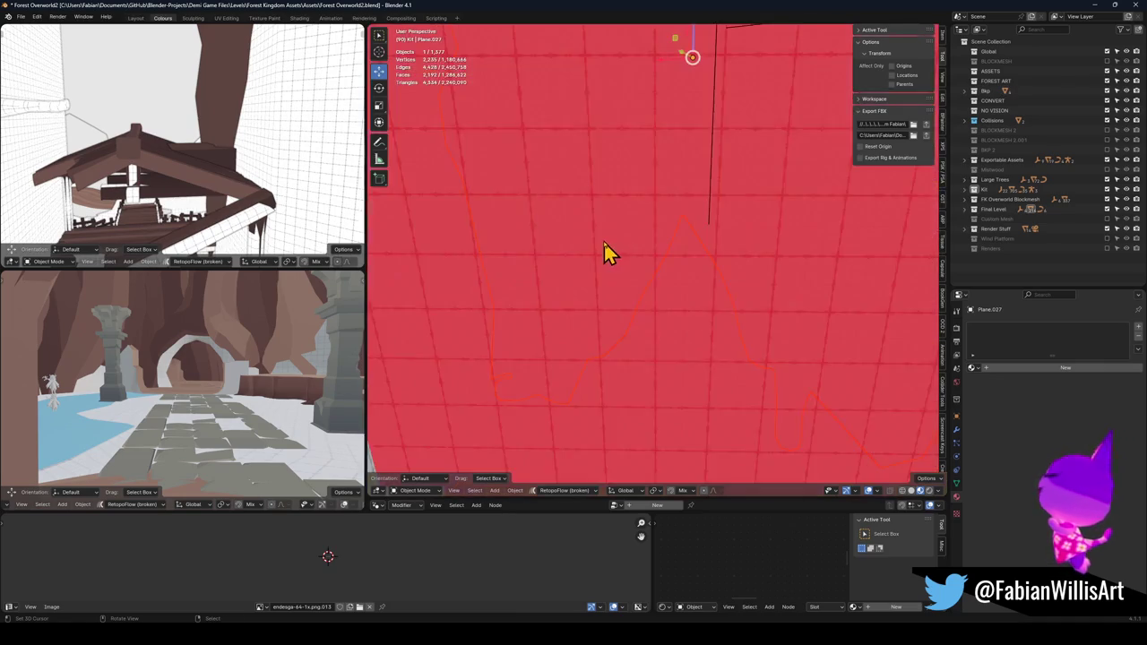
click(769, 229)
click(672, 262)
key(Tab)
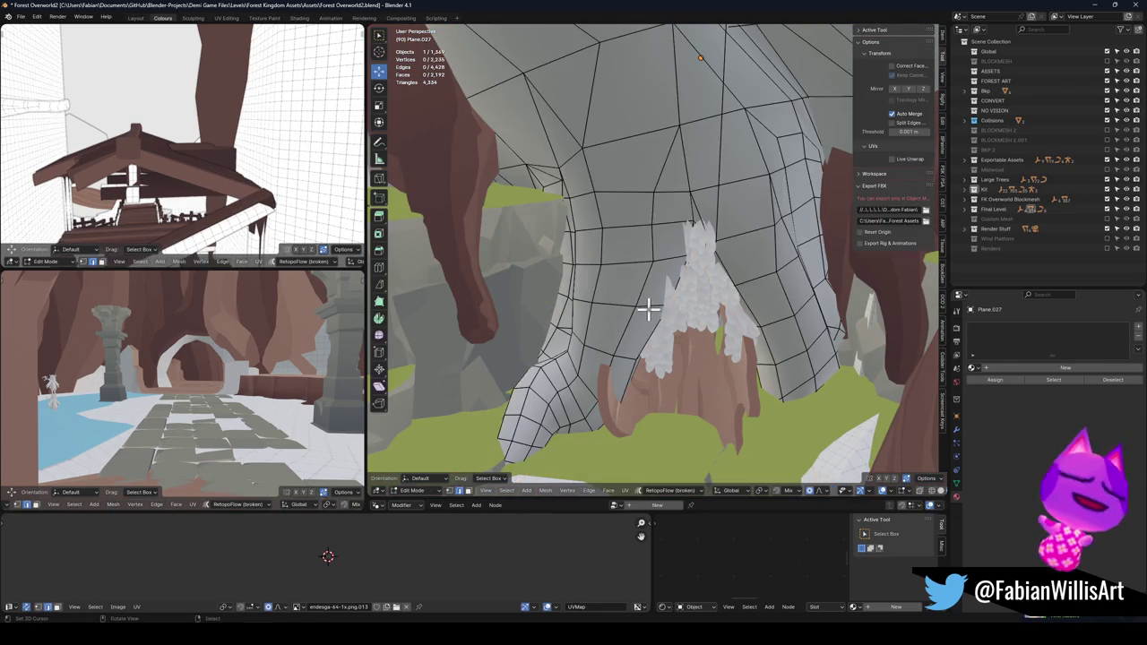
- Move the cliff edge along X with an enlarged proportional falloff
scroll(650, 307, up, 3)
scroll(676, 297, down, 2)
scroll(658, 355, down, 2)
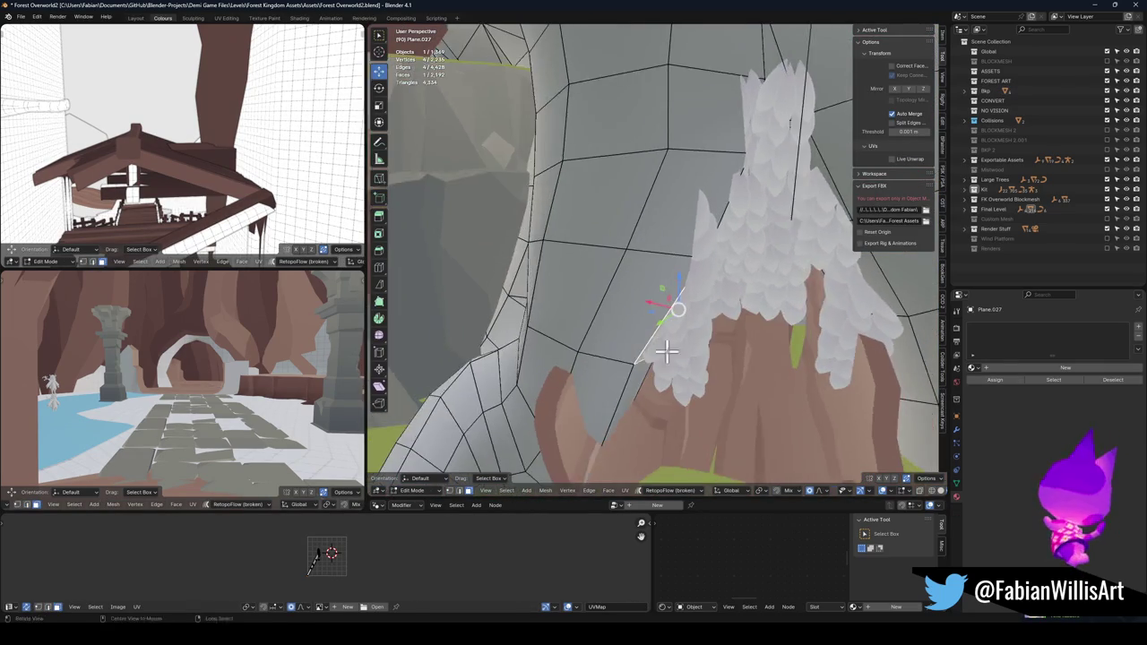
key(g)
key(x)
scroll(717, 331, down, 8)
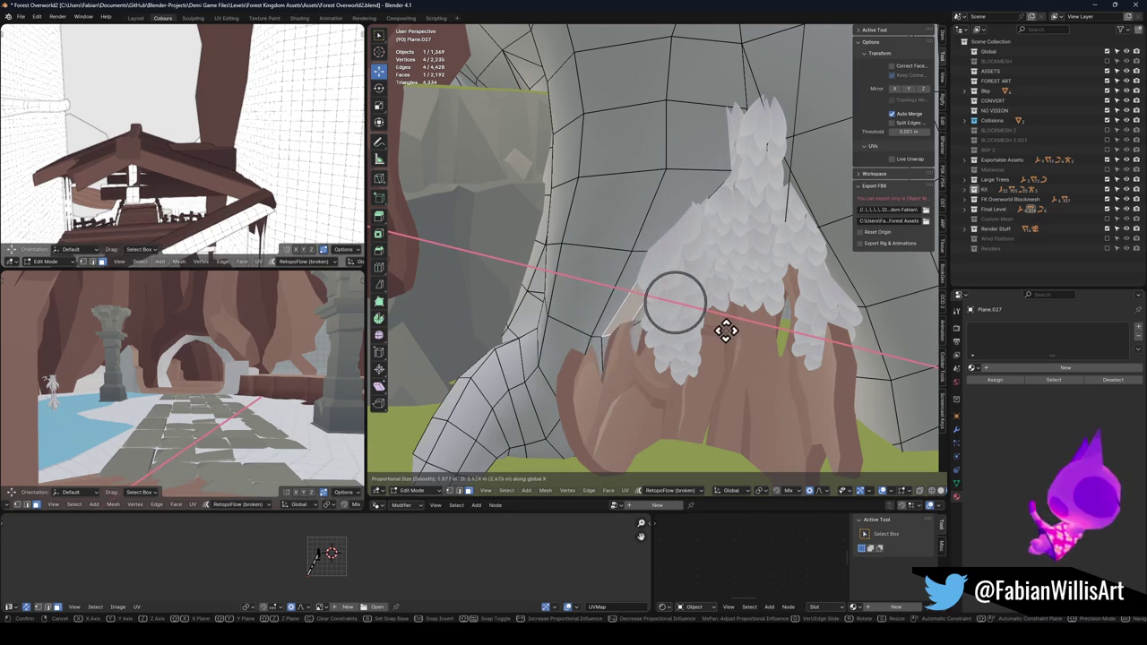
scroll(726, 330, down, 5)
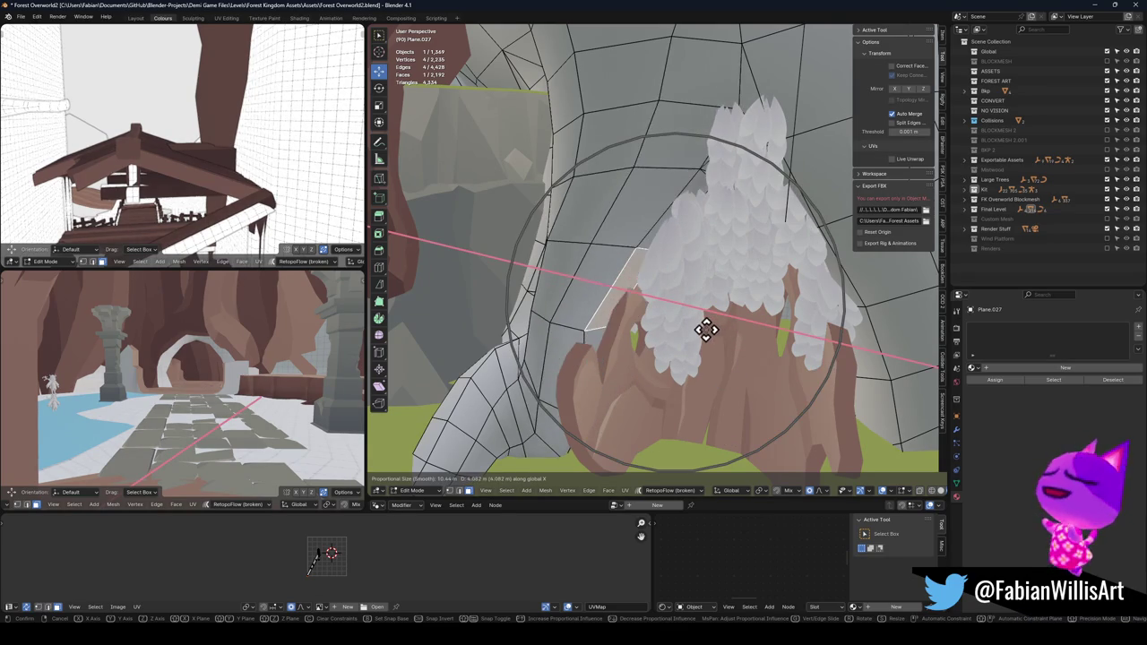
click(708, 331)
- Push the cliff vertex 1.8226 m further along X and leave Edit Mode
scroll(735, 286, up, 6)
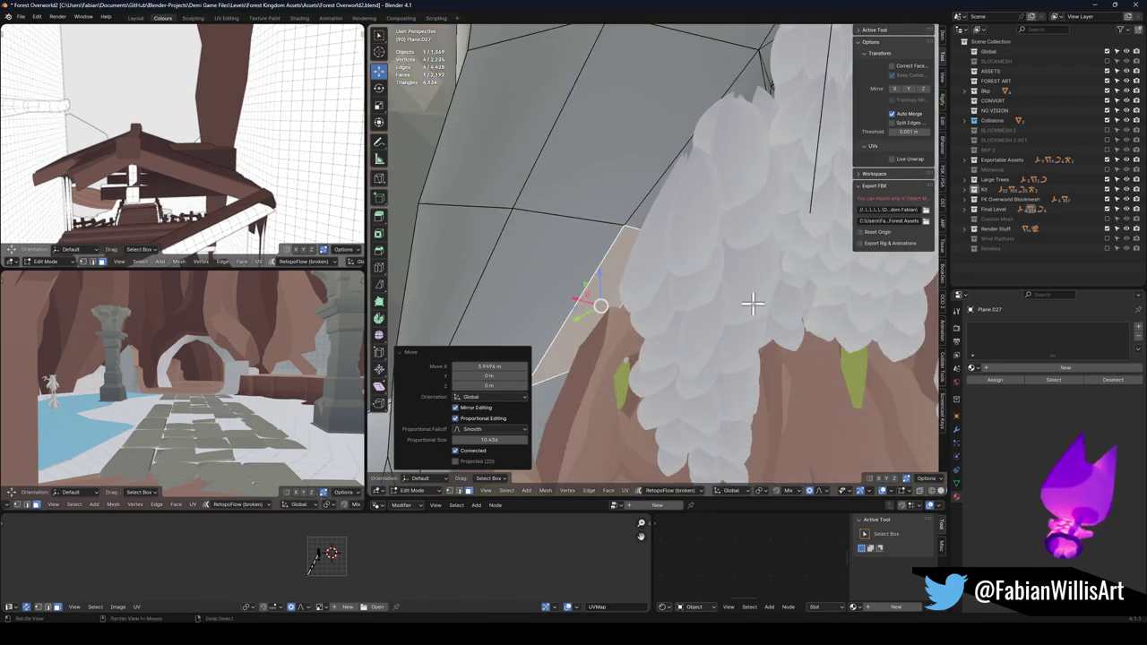
scroll(794, 355, up, 3)
key(g)
key(x)
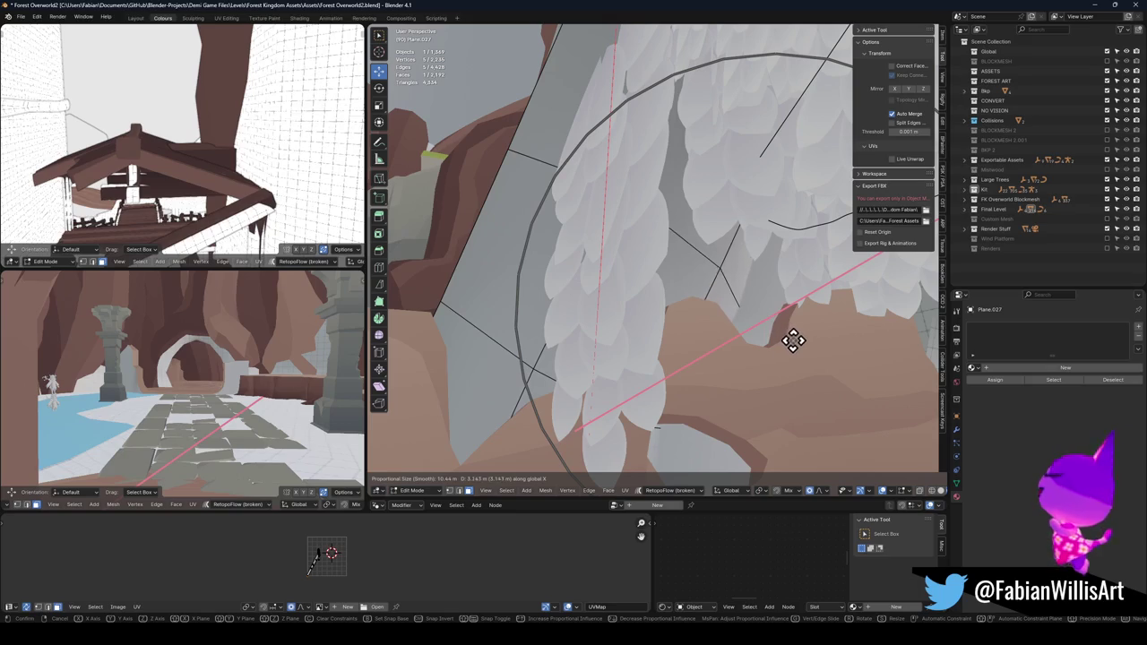
click(809, 343)
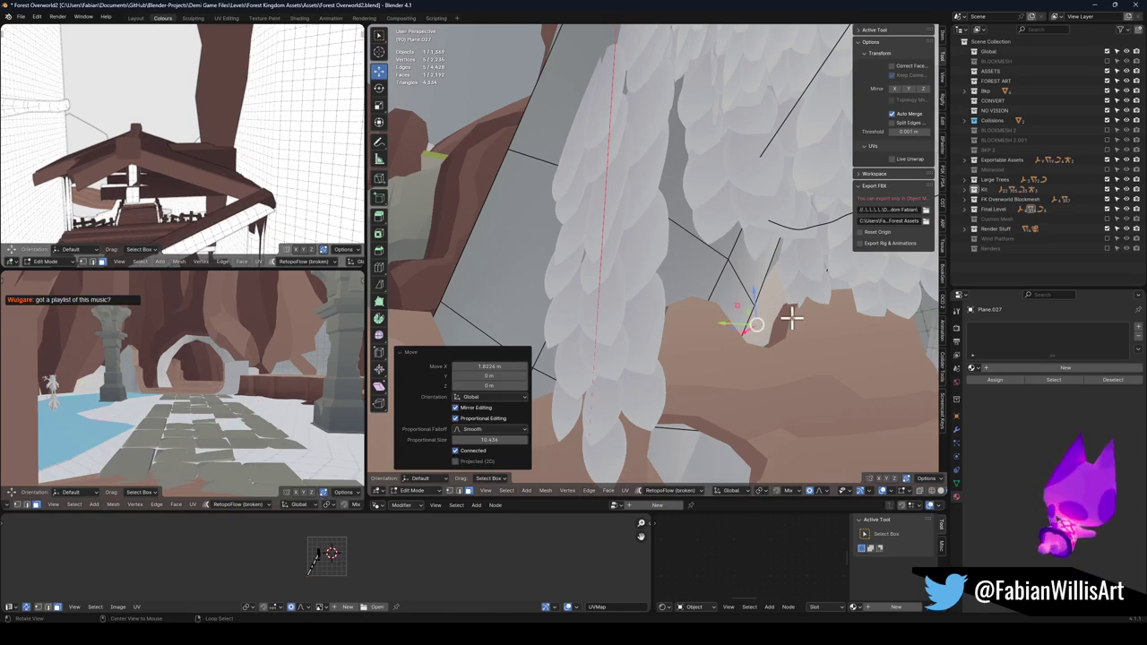
mouse_move(806, 312)
mouse_down()
mouse_move(717, 307)
mouse_move(722, 294)
mouse_move(681, 297)
mouse_move(686, 307)
mouse_move(750, 302)
mouse_move(657, 280)
mouse_move(763, 294)
mouse_move(762, 271)
mouse_up()
key(Tab)
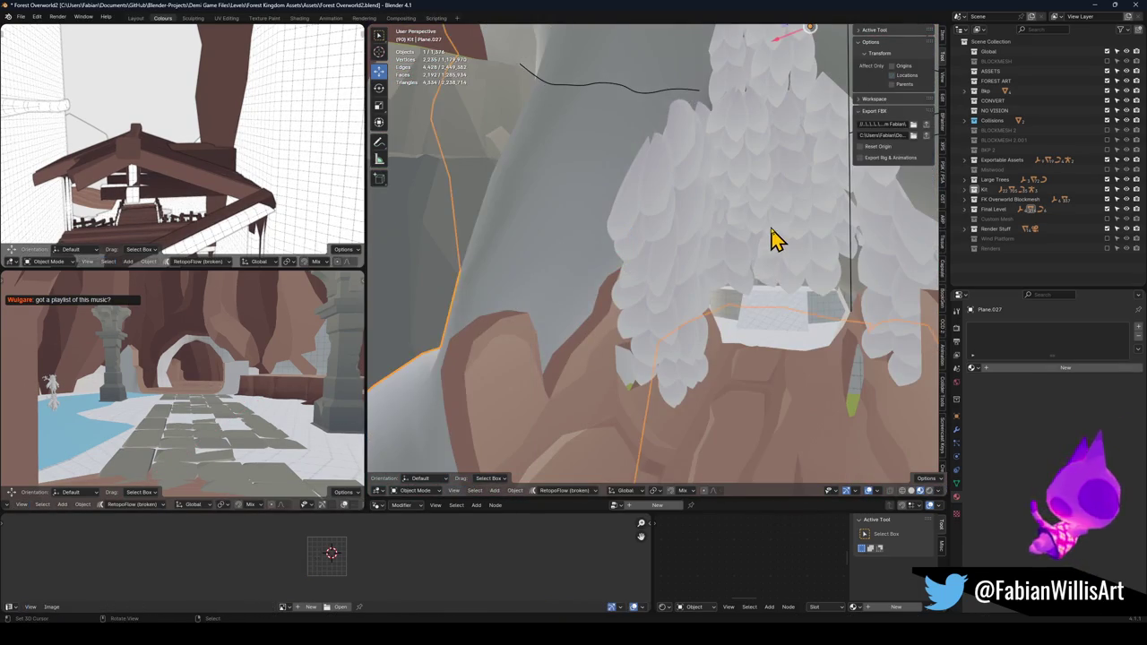
- Delete the stray ivy leaf object under the arch
click(773, 239)
key(Delete)
drag(758, 218, 730, 300)
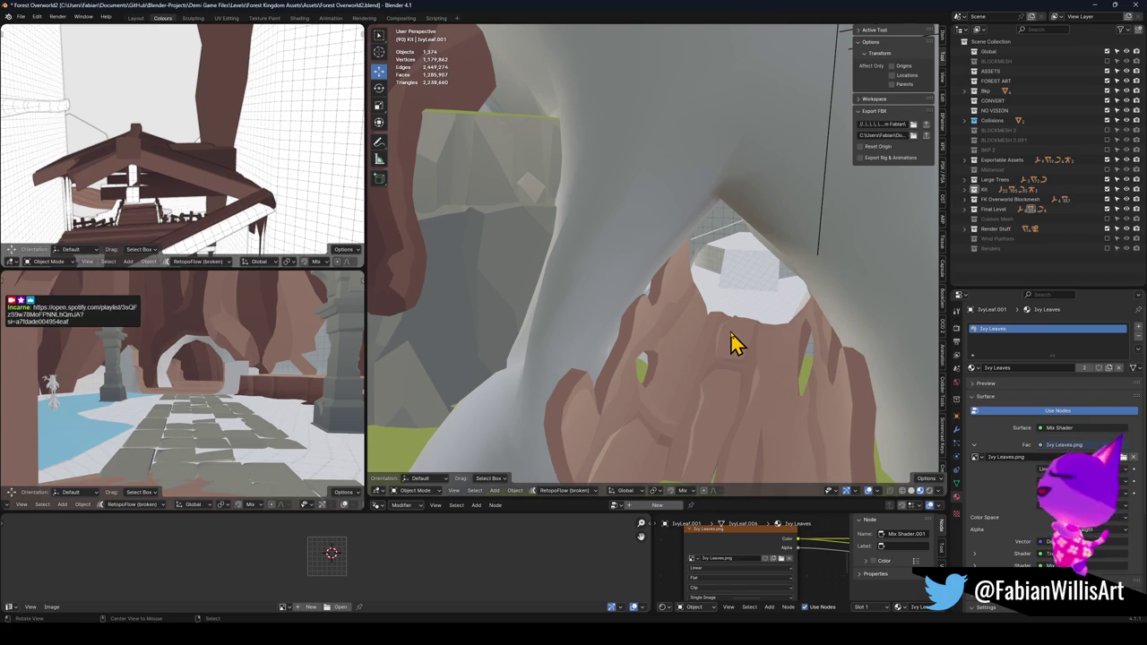
mouse_move(731, 329)
mouse_down()
mouse_move(707, 259)
mouse_move(655, 278)
mouse_move(673, 277)
mouse_move(686, 302)
mouse_move(672, 296)
mouse_up()
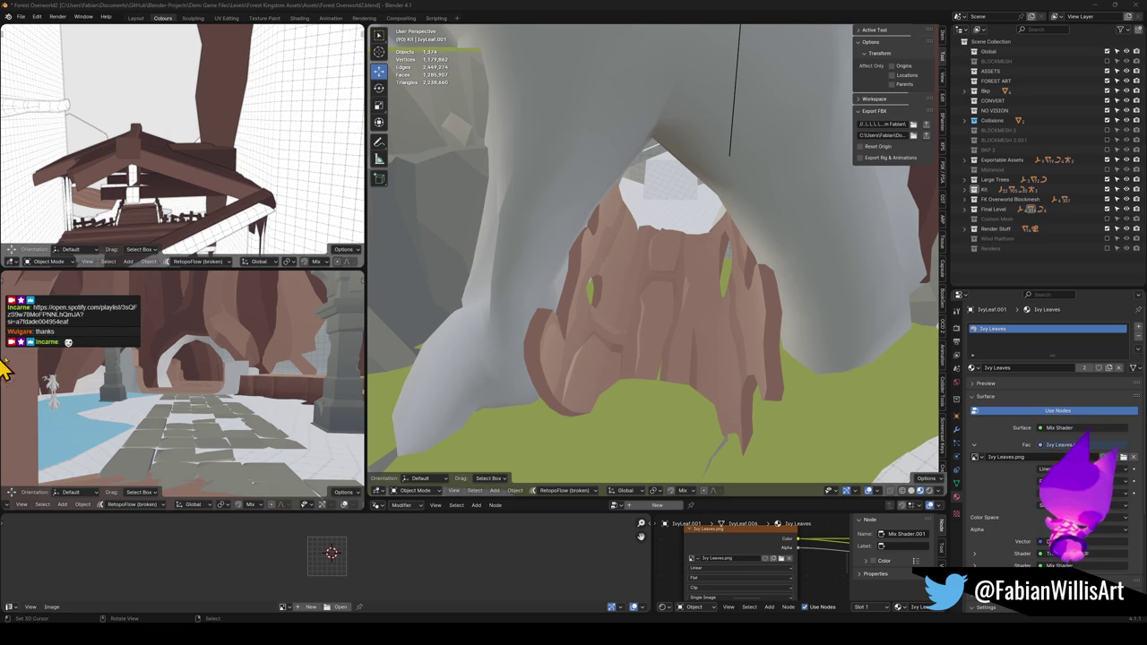
- Enter Edit Mode on cliff mesh Plane.027 and extrude new geometry to a clicked point
scroll(638, 322, up, 2)
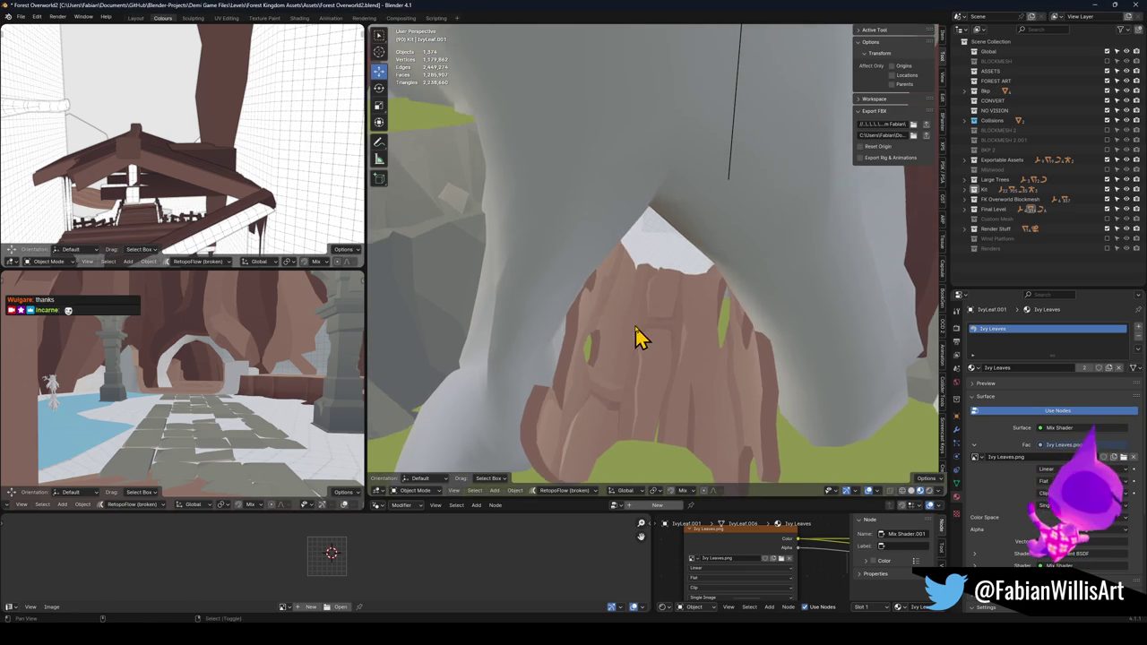
scroll(647, 327, up, 6)
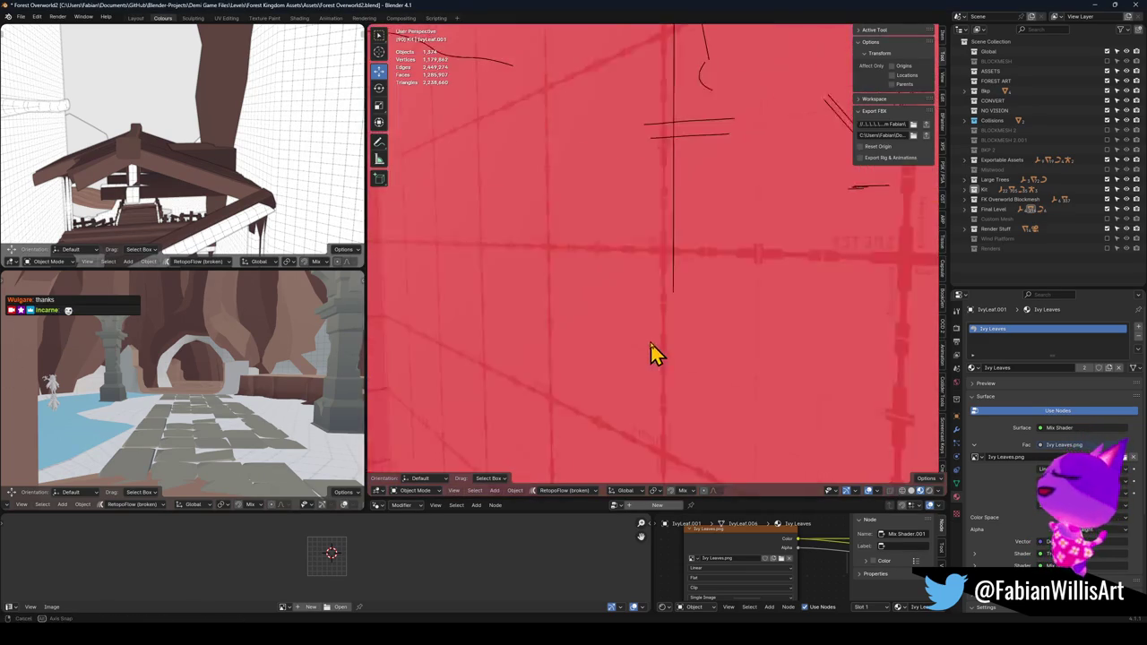
scroll(659, 330, down, 2)
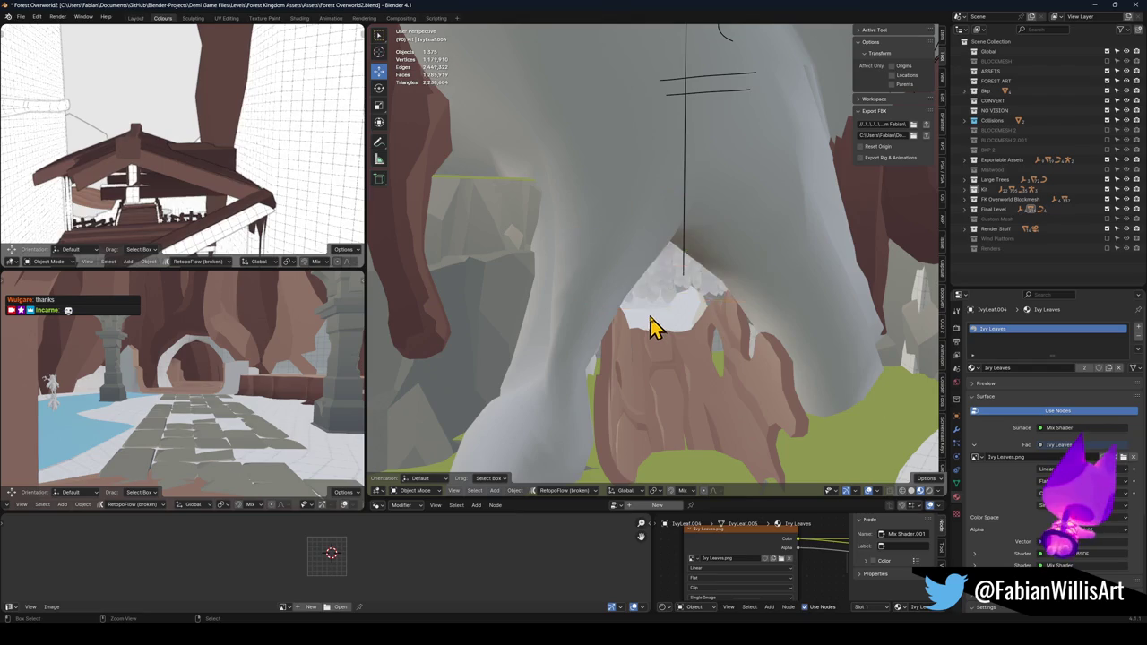
click(653, 325)
key(Tab)
ctrl+click(647, 310)
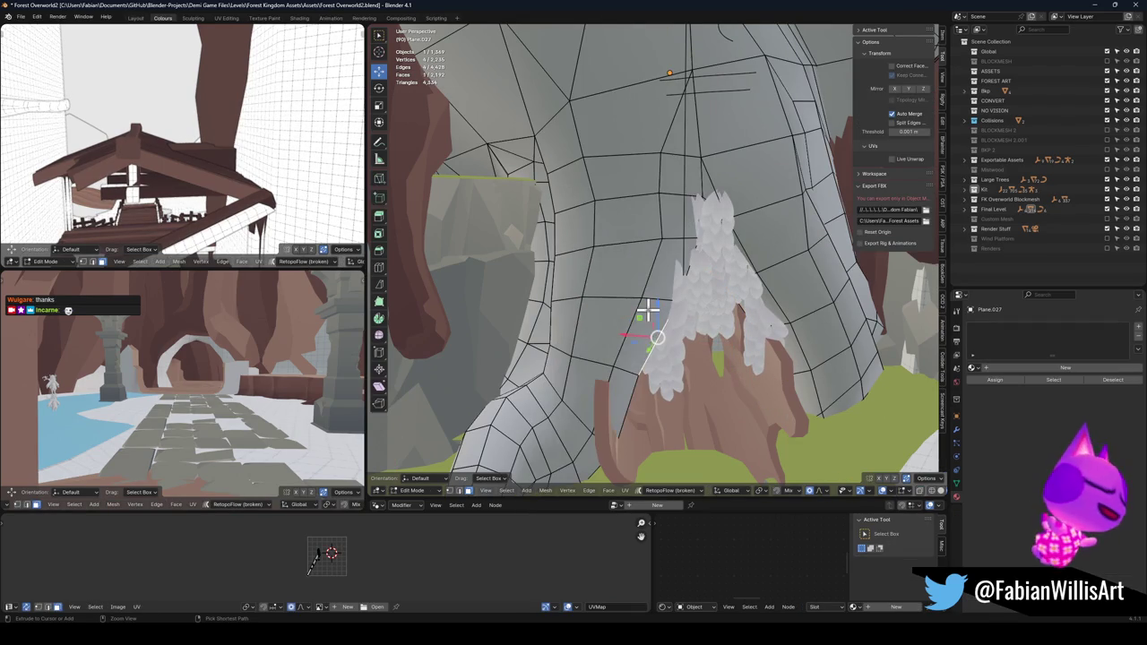
- Move the cliff face beside the foliage 2.5181 m along X
mouse_move(627, 314)
mouse_down()
mouse_move(604, 336)
mouse_move(632, 358)
mouse_move(650, 358)
mouse_move(651, 346)
mouse_move(626, 362)
mouse_move(654, 368)
mouse_up()
click(654, 370)
key(g)
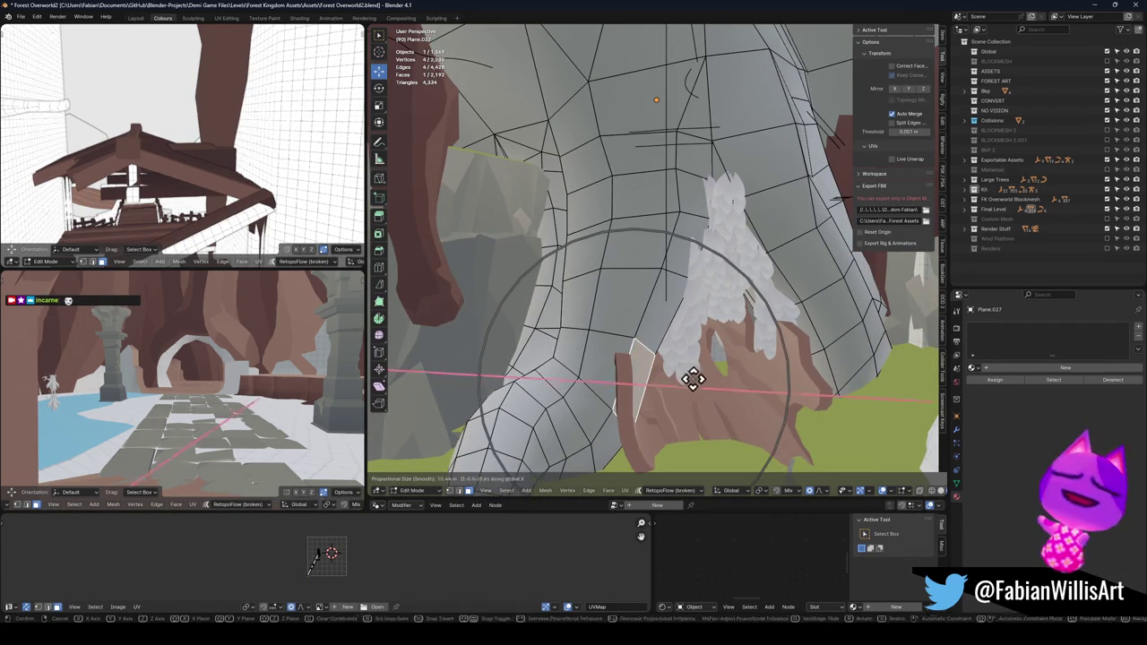
key(x)
click(663, 377)
- Rotate the cliff area 6.25° with smooth proportional falloff
key(r)
scroll(665, 394, up, 7)
key(Escape)
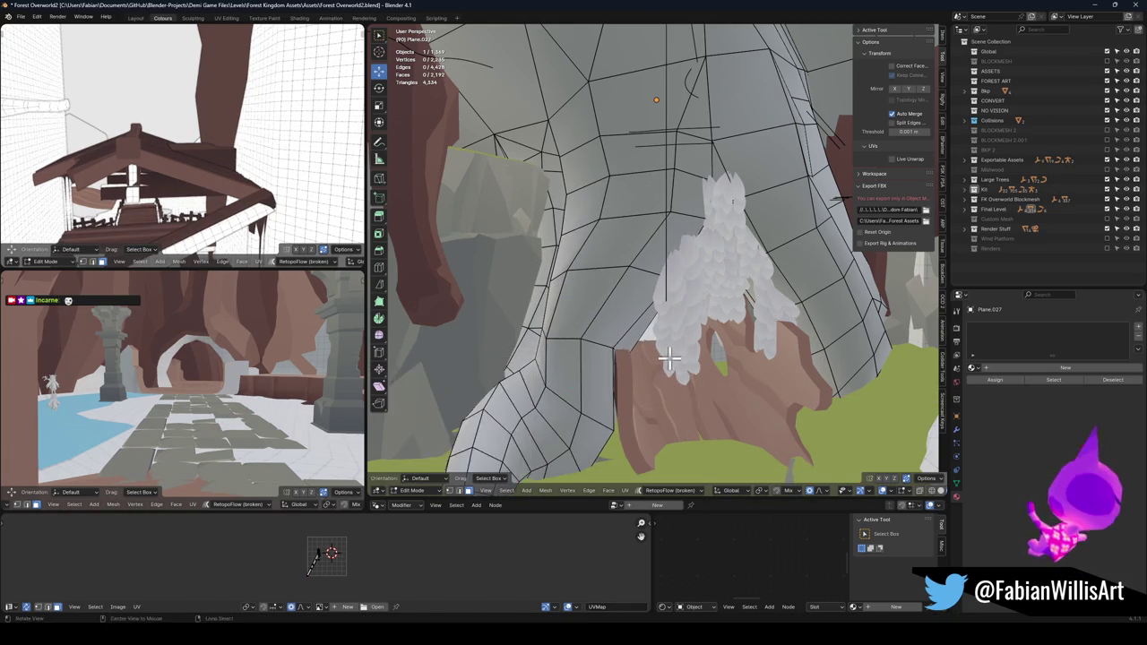
scroll(565, 335, up, 5)
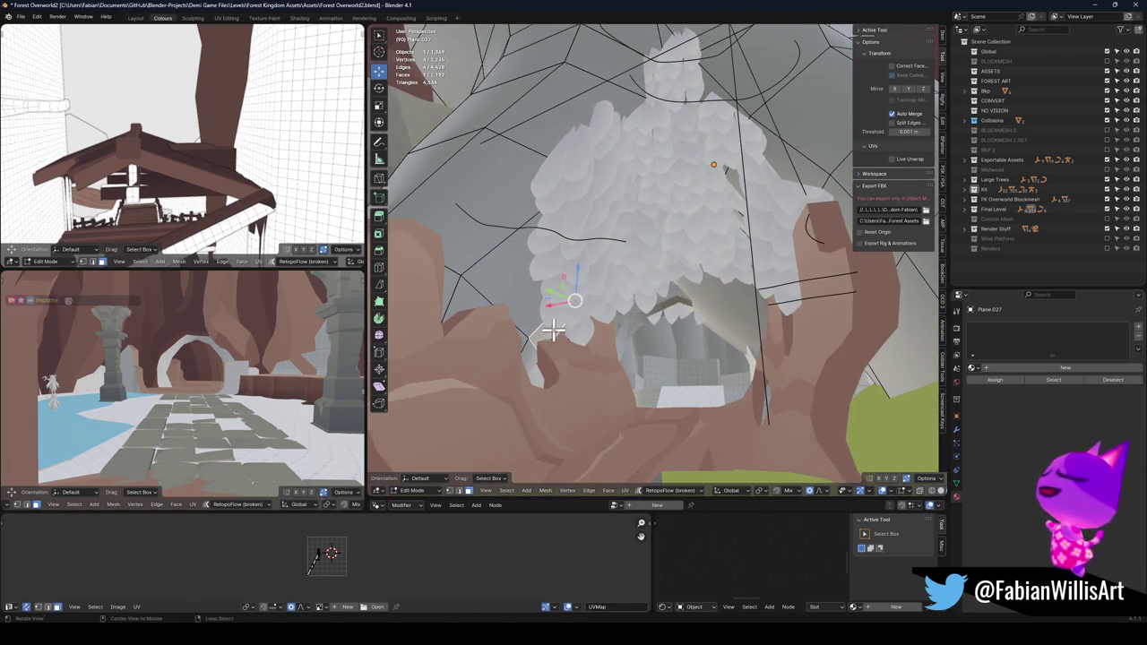
key(r)
scroll(640, 359, up, 4)
click(640, 388)
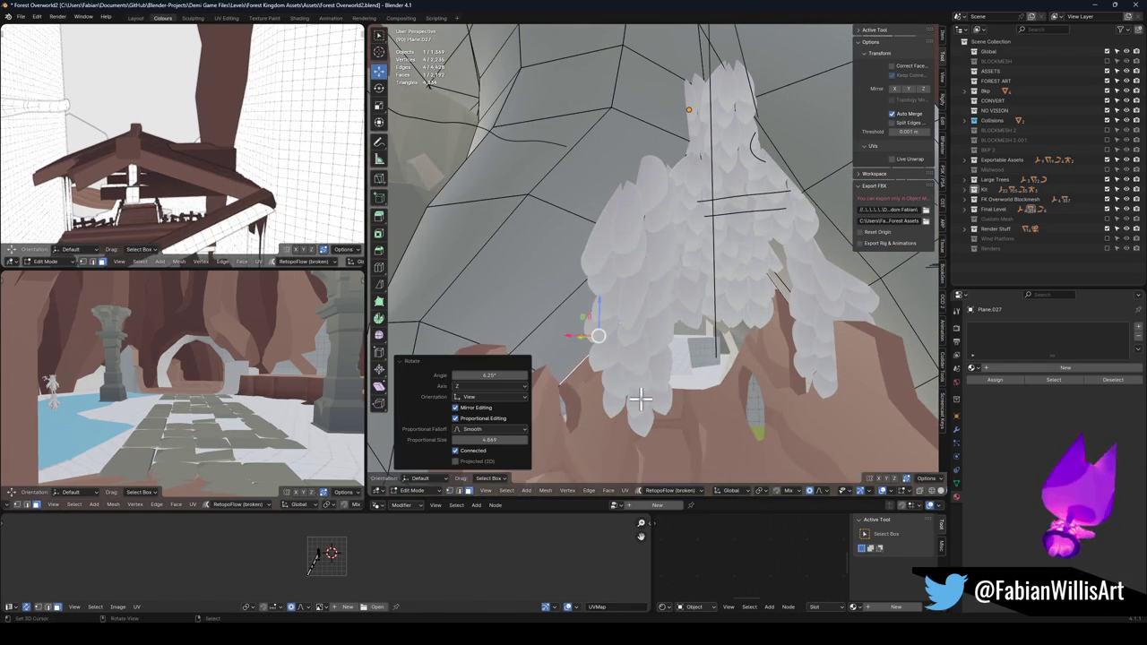
- Raise a cliff vertex near the rock base 1.581 m on Z, then return to Object Mode
key(g)
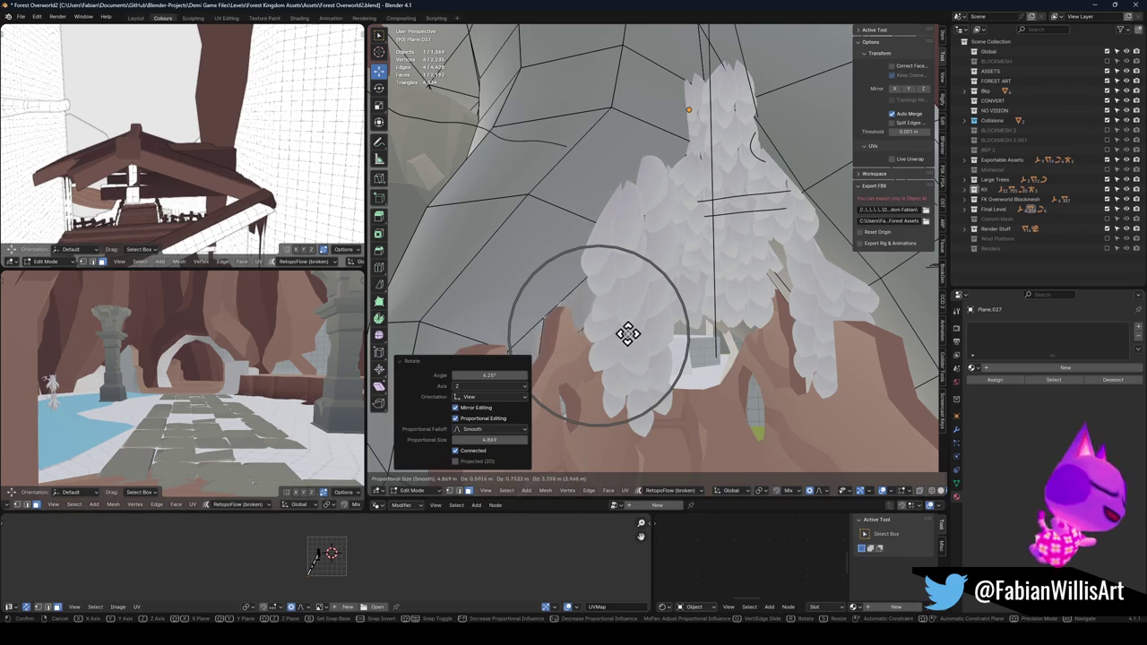
key(Escape)
scroll(628, 336, down, 3)
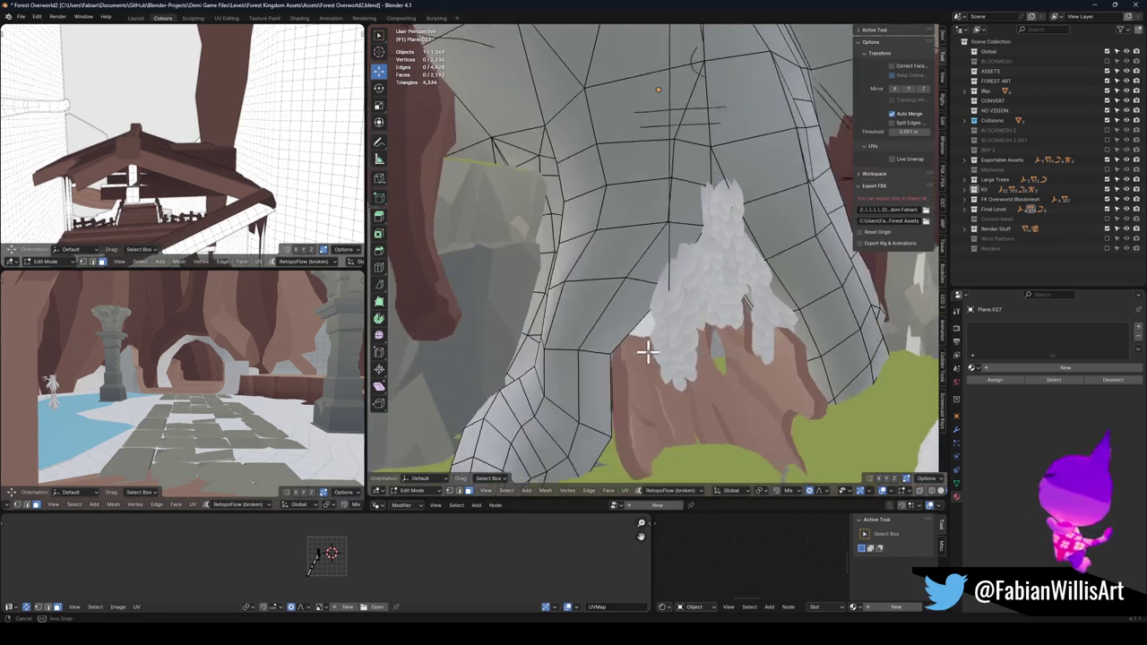
scroll(635, 333, up, 6)
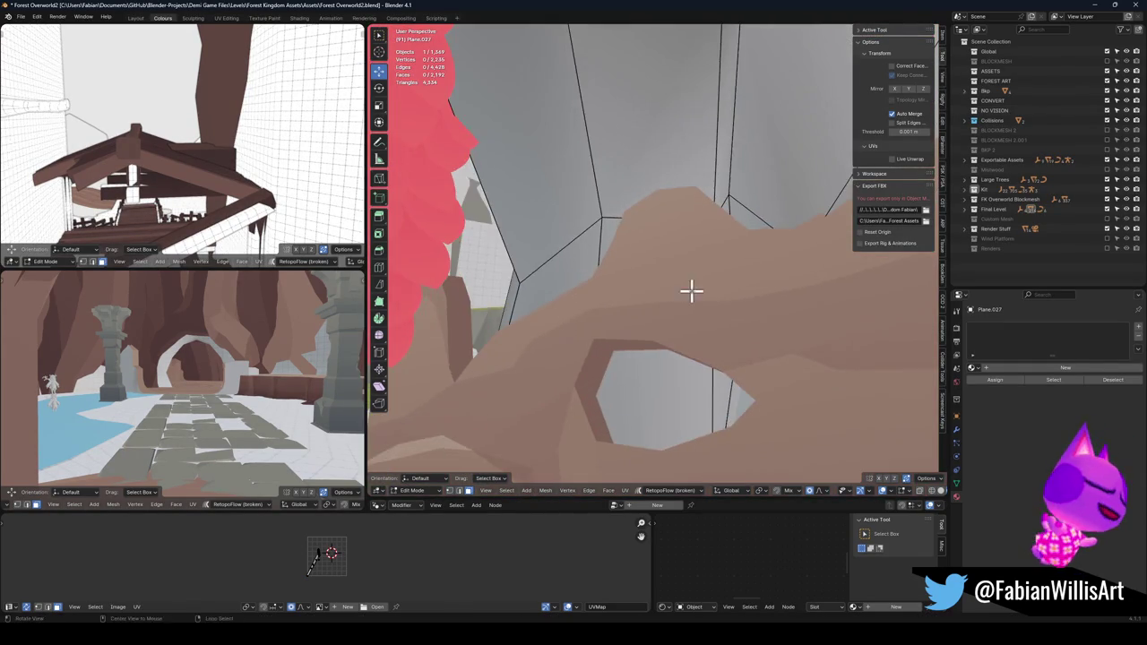
mouse_move(691, 289)
mouse_down()
mouse_move(675, 313)
mouse_move(720, 302)
mouse_move(637, 333)
mouse_move(685, 261)
mouse_move(661, 203)
mouse_up()
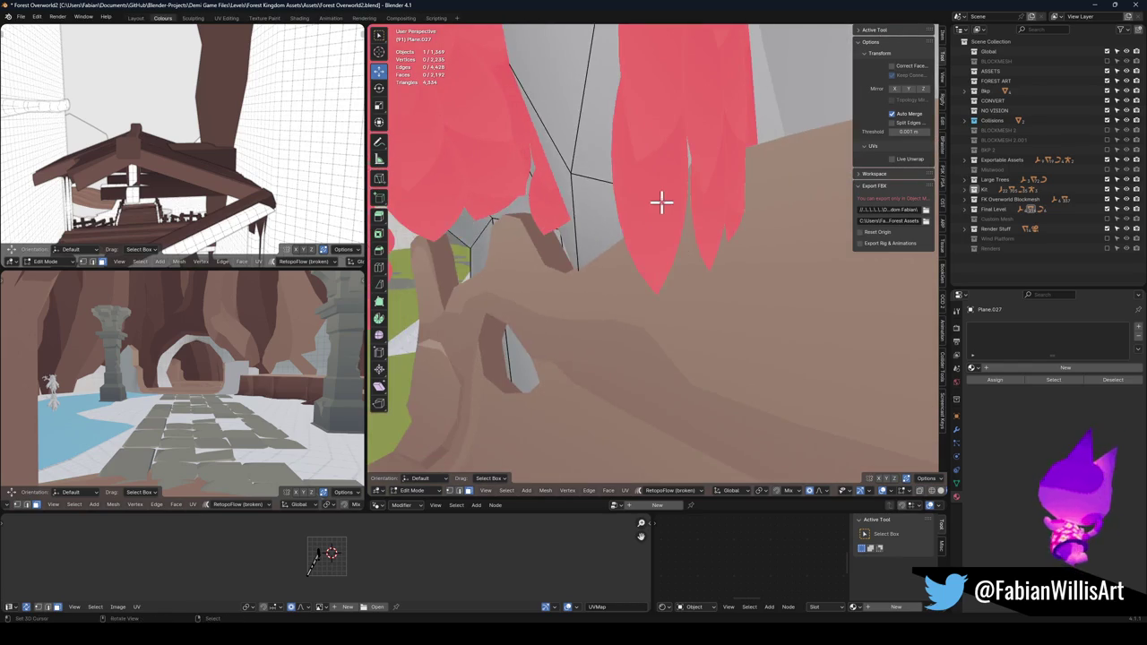
key(g)
click(635, 225)
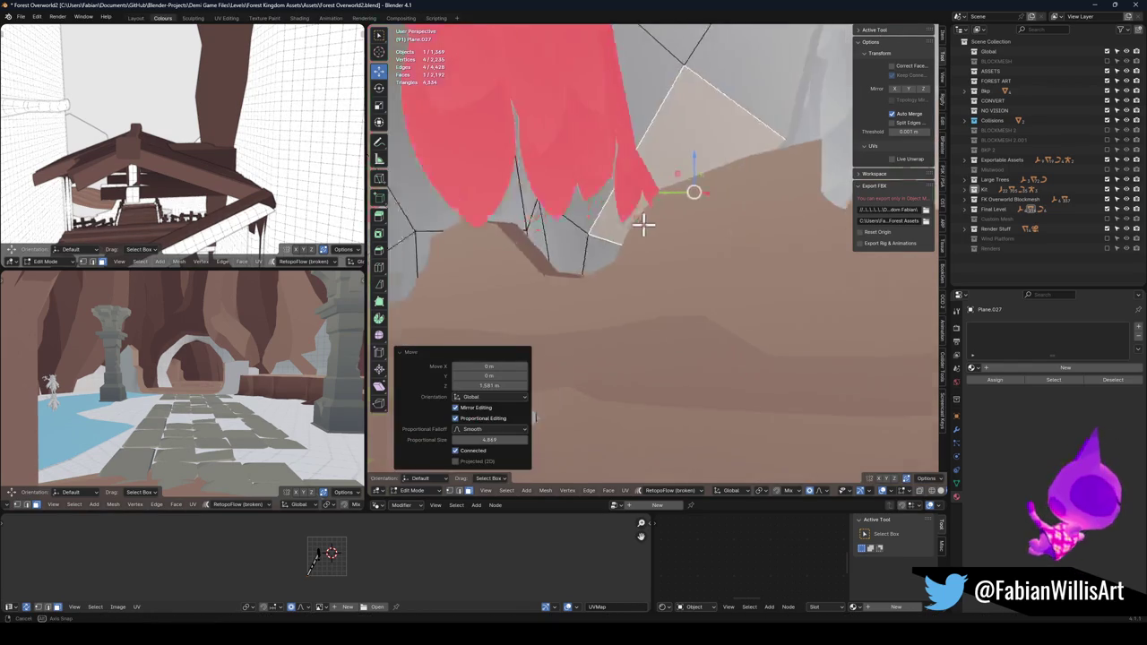
scroll(706, 228, down, 6)
key(Tab)
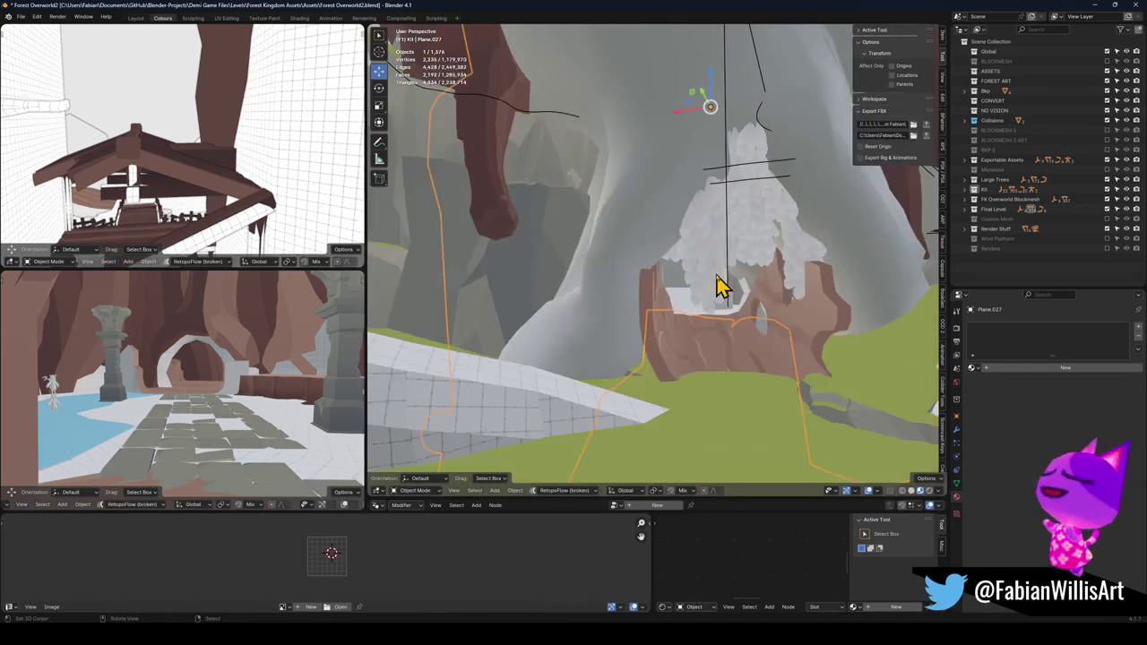
- Nudge the Plane.027 cliff vertex about 0.57 m on X in Edit Mode
key(Tab)
scroll(612, 281, up, 5)
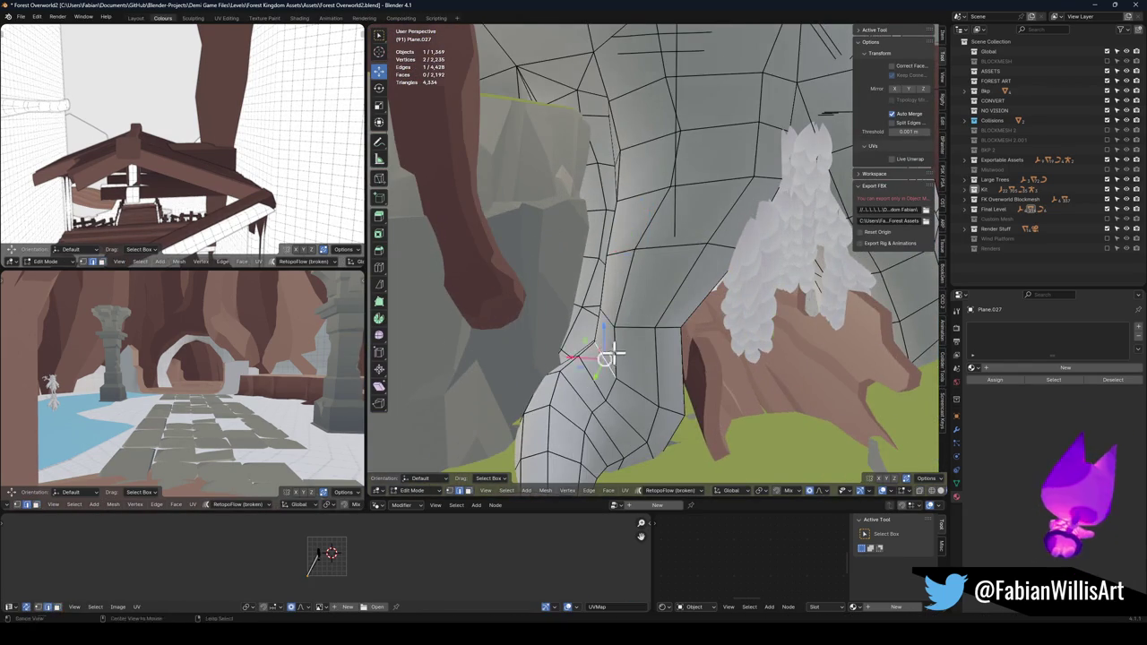
key(g)
click(608, 331)
key(Tab)
- Delete the stray IvyLeaf.004 object and save Forest Overworld2.blend
click(700, 270)
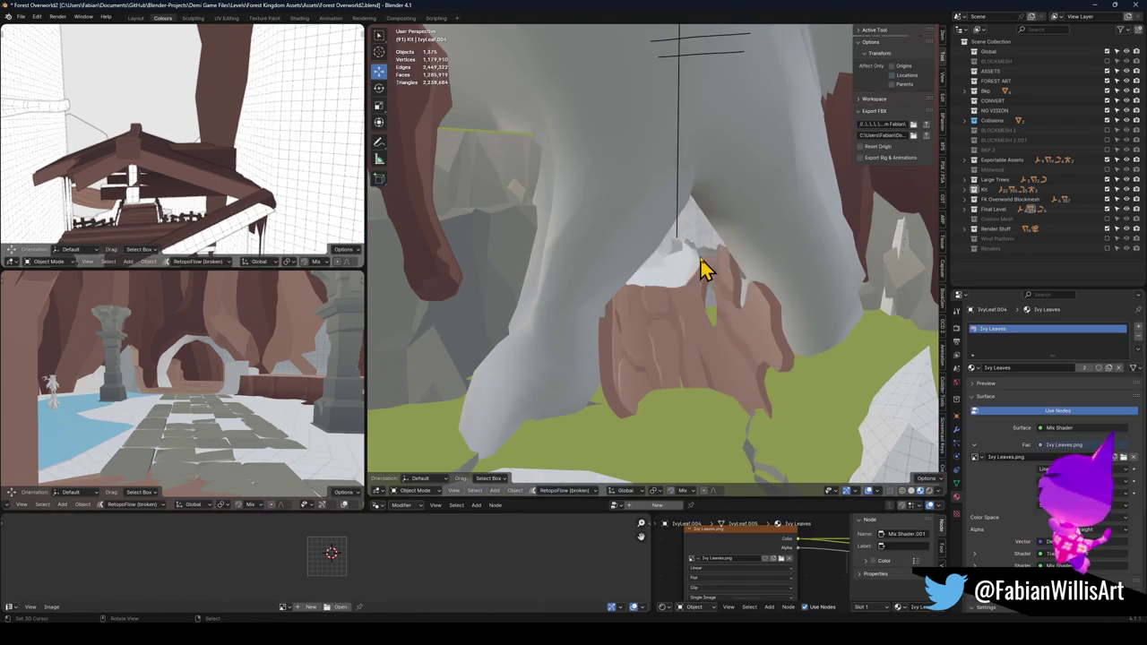
key(Delete)
scroll(699, 262, up, 5)
scroll(699, 261, down, 5)
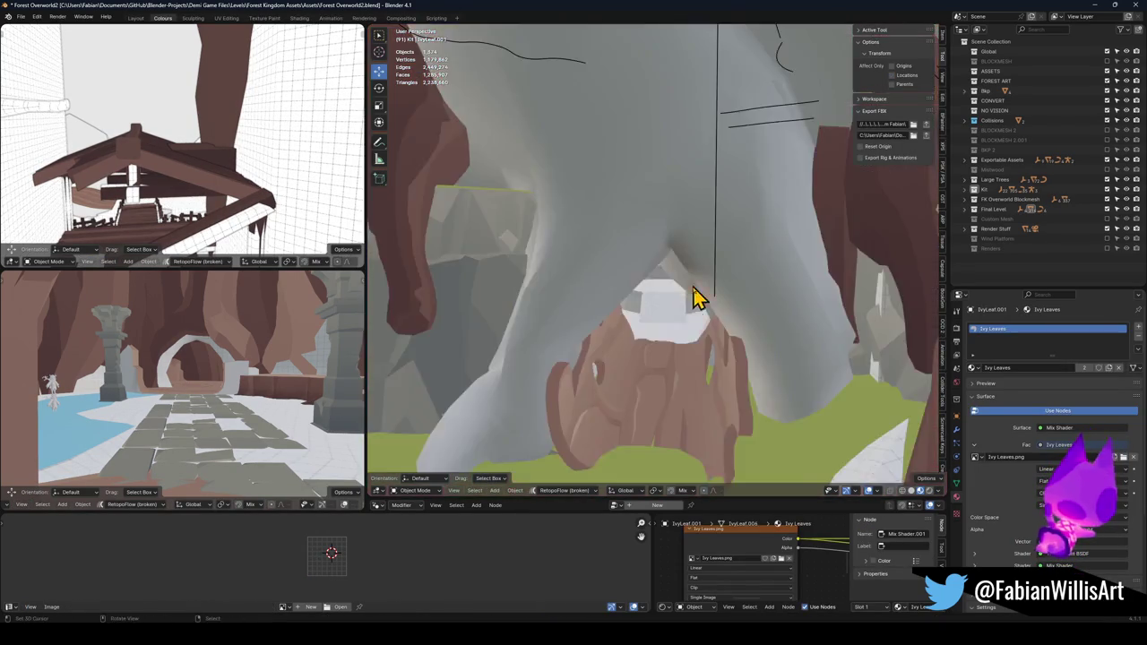
scroll(682, 292, up, 3)
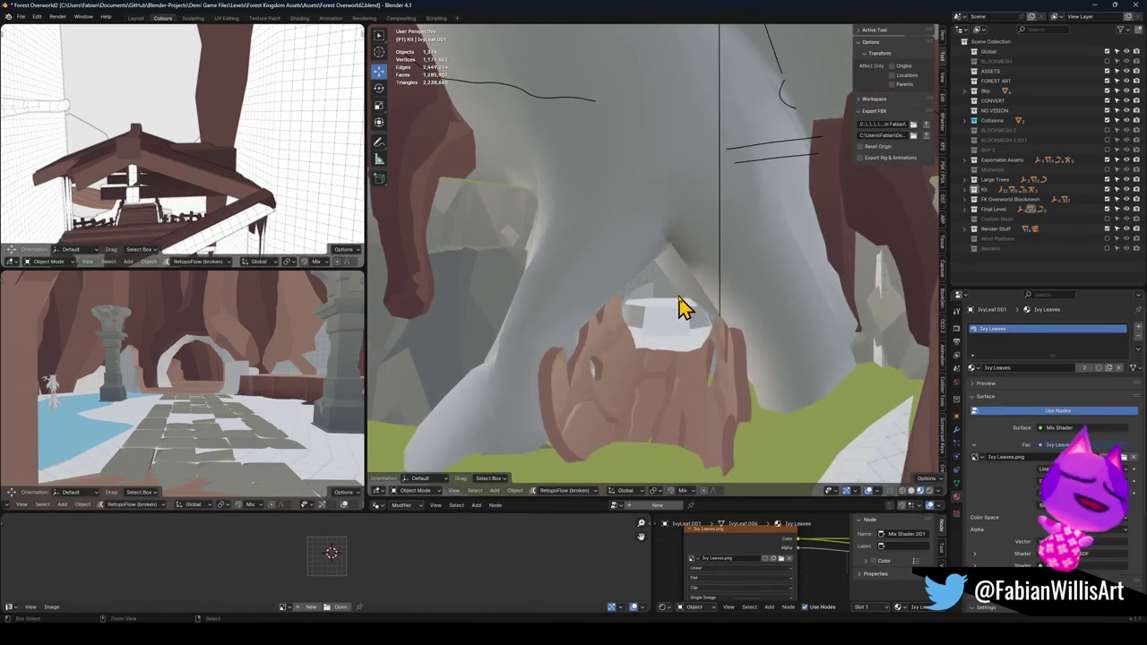
key(ctrl+s)
scroll(686, 346, down, 3)
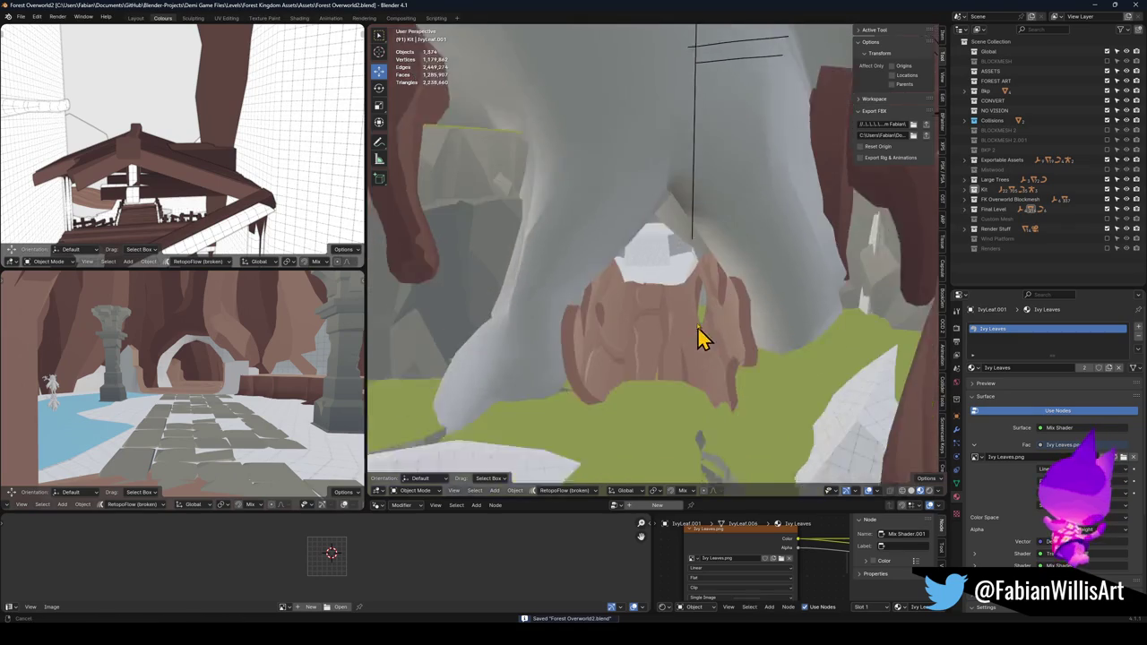
scroll(694, 282, down, 2)
click(776, 356)
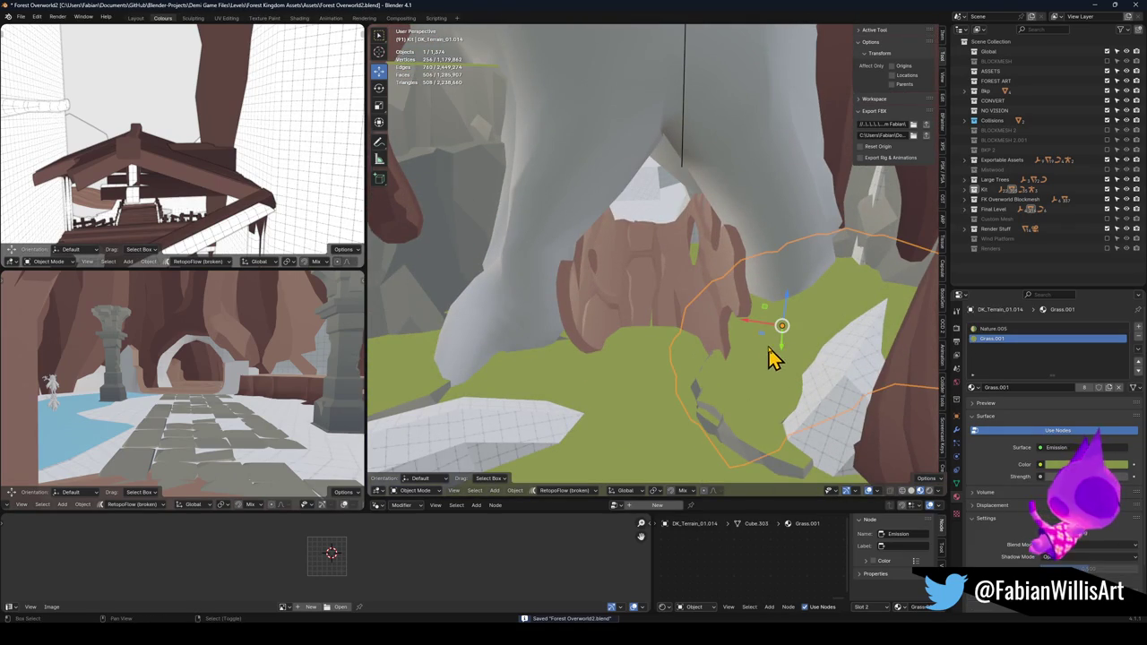
key(shift+d)
click(717, 370)
scroll(750, 353, up, 3)
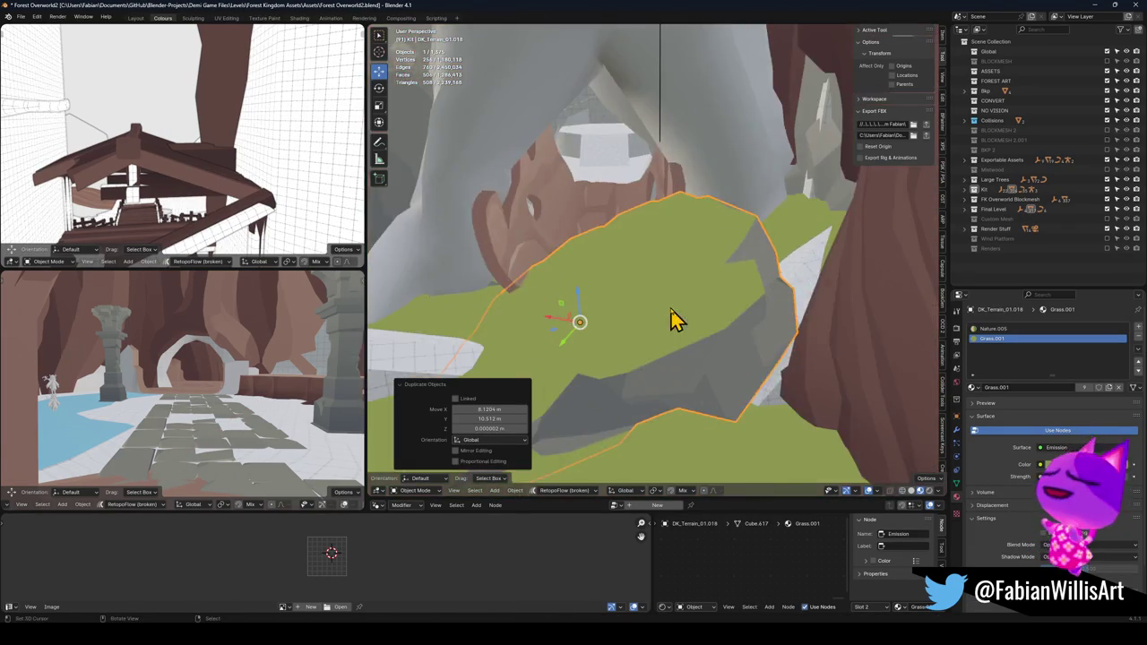
scroll(676, 321, up, 5)
key(ctrl+z)
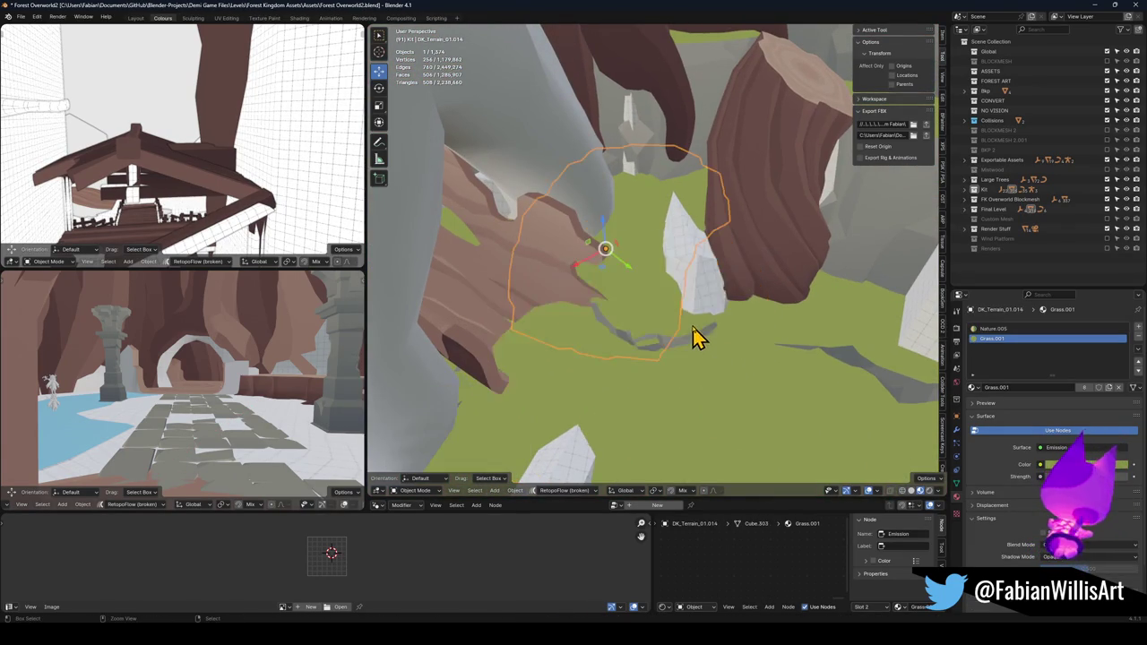
click(697, 336)
scroll(646, 287, down, 4)
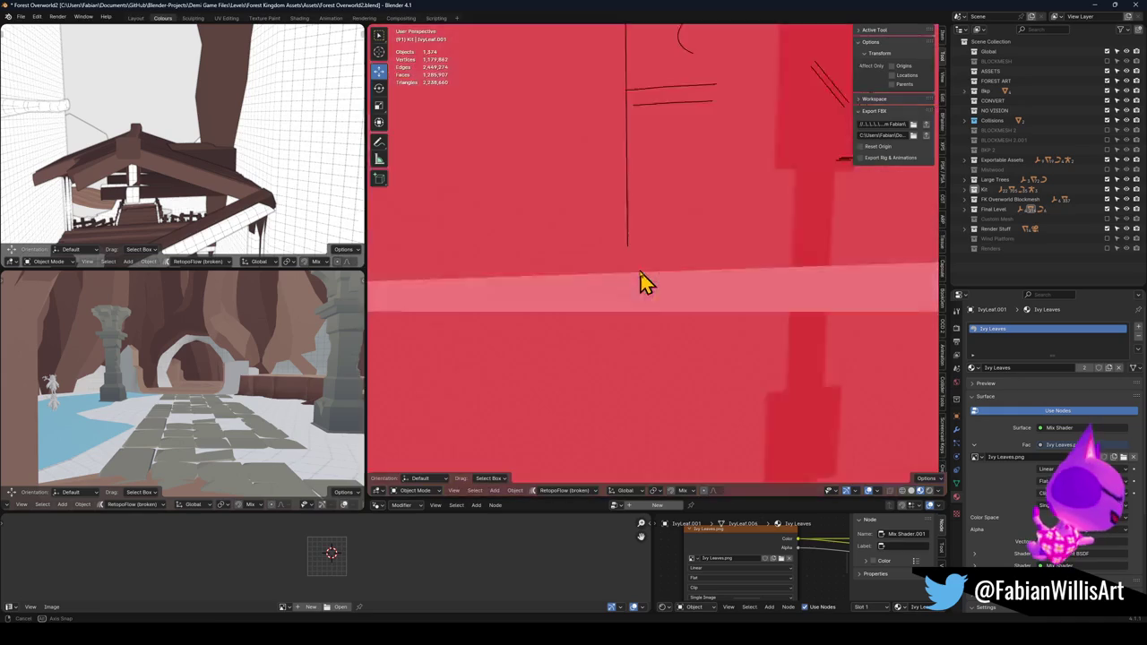
scroll(682, 341, down, 4)
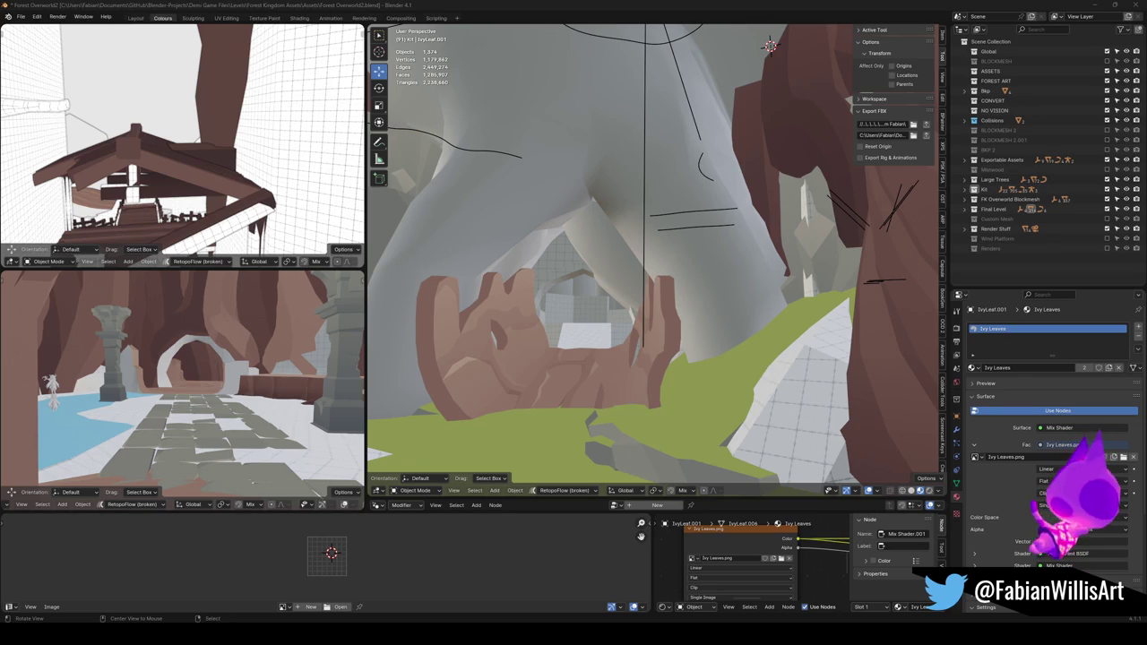
scroll(518, 303, up, 5)
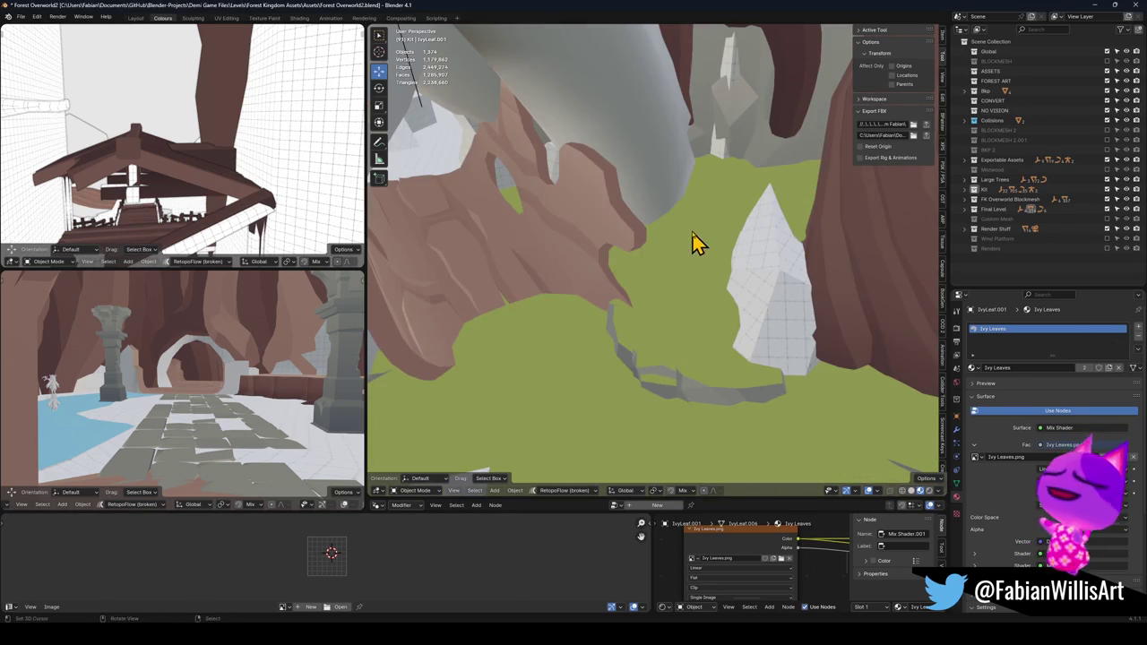
click(703, 253)
key(g)
key(Escape)
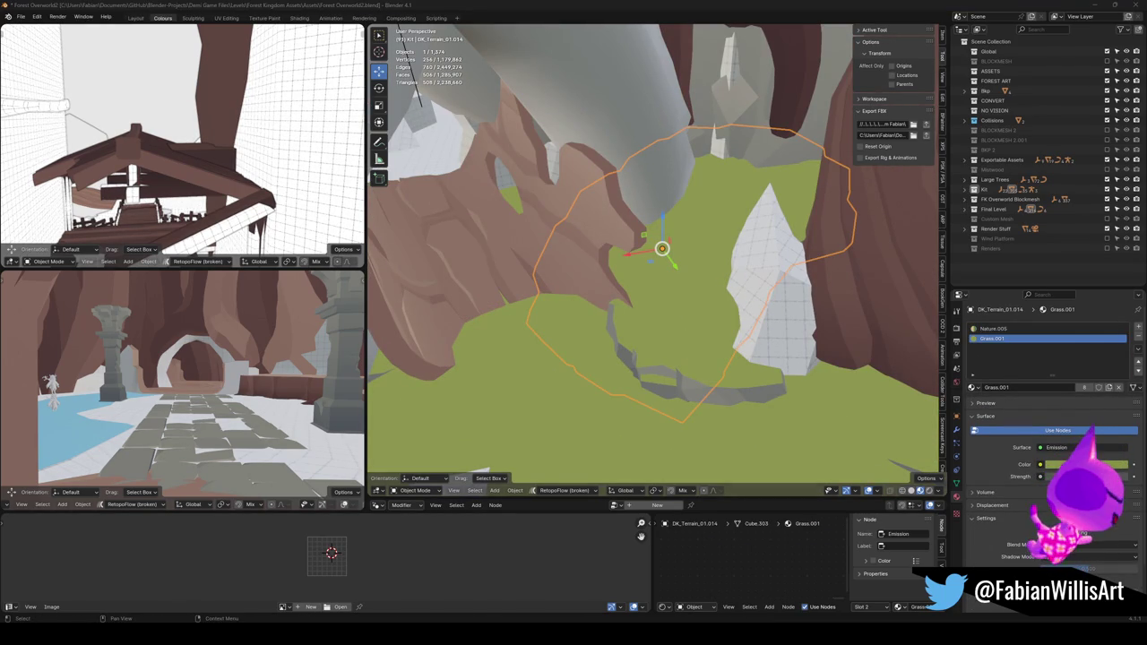
scroll(735, 291, up, 10)
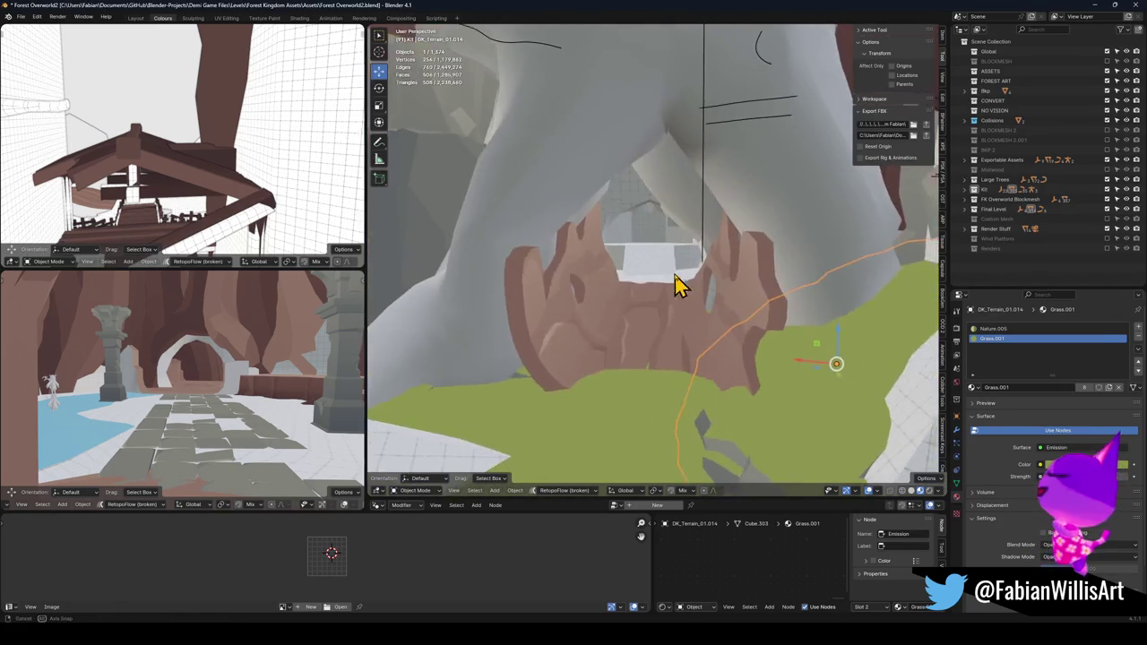
scroll(740, 284, down, 8)
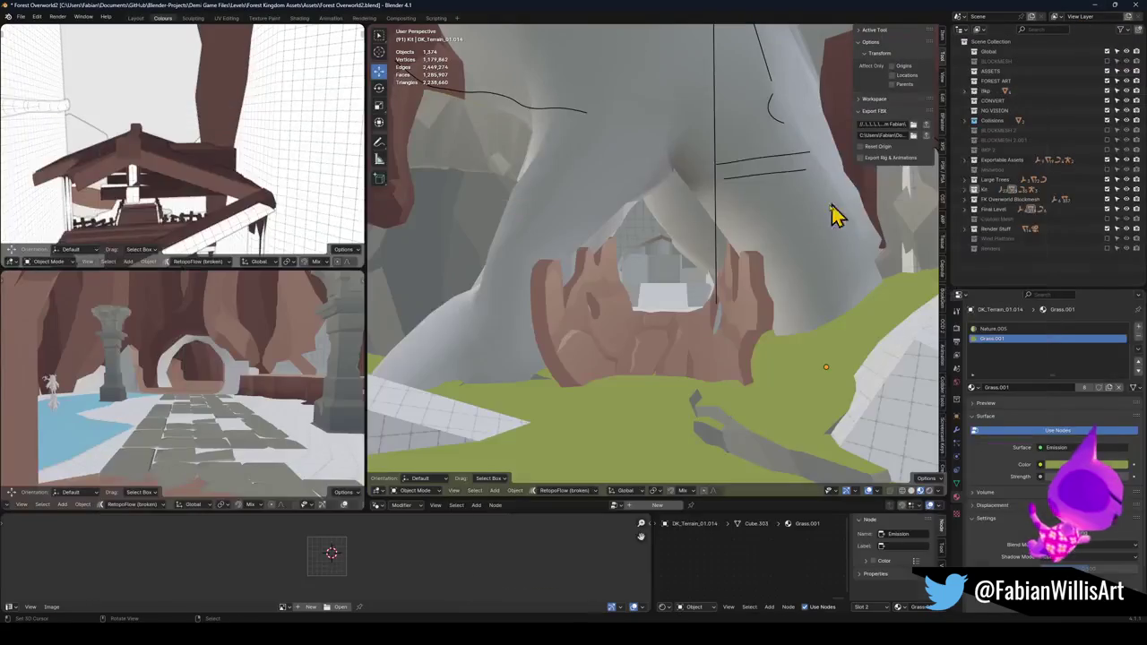
scroll(778, 312, up, 5)
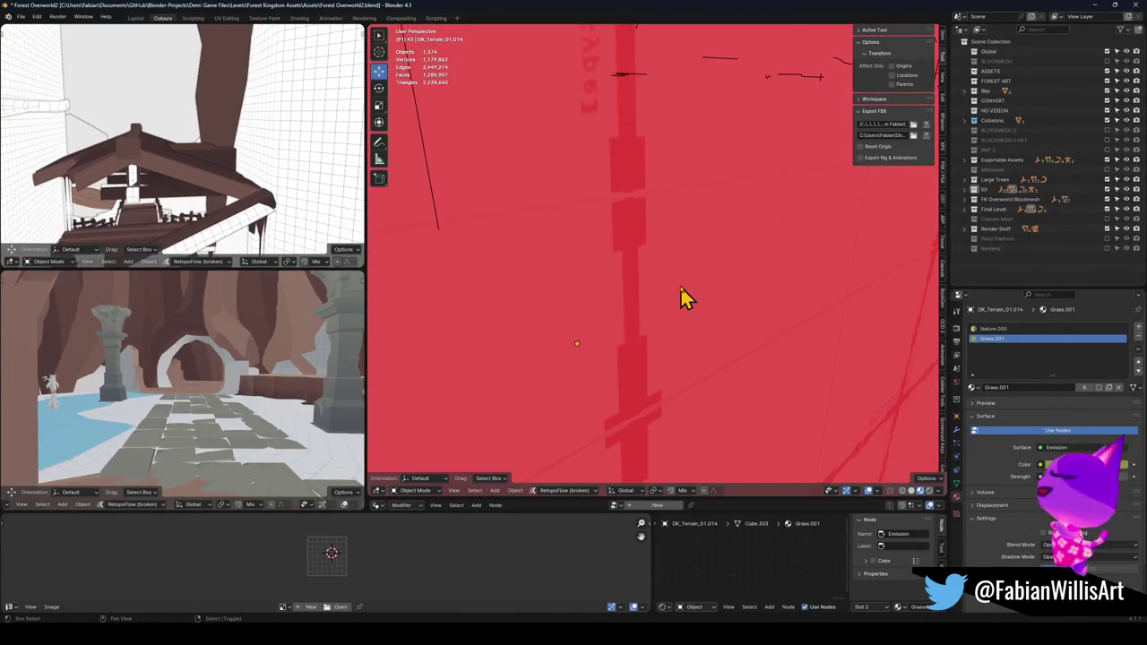
scroll(680, 288, down, 5)
click(684, 263)
key(F2)
- Parent the tree to the cross-shaped empty using Object (Keep Transform)
key(Escape)
key(shift+grave)
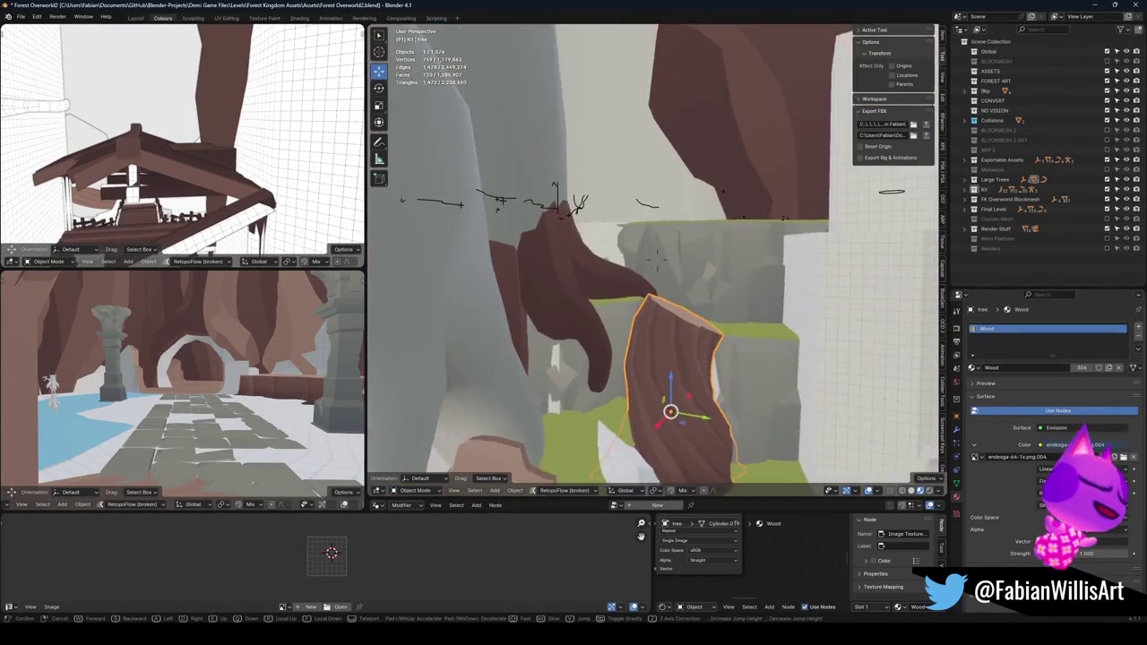
click(657, 259)
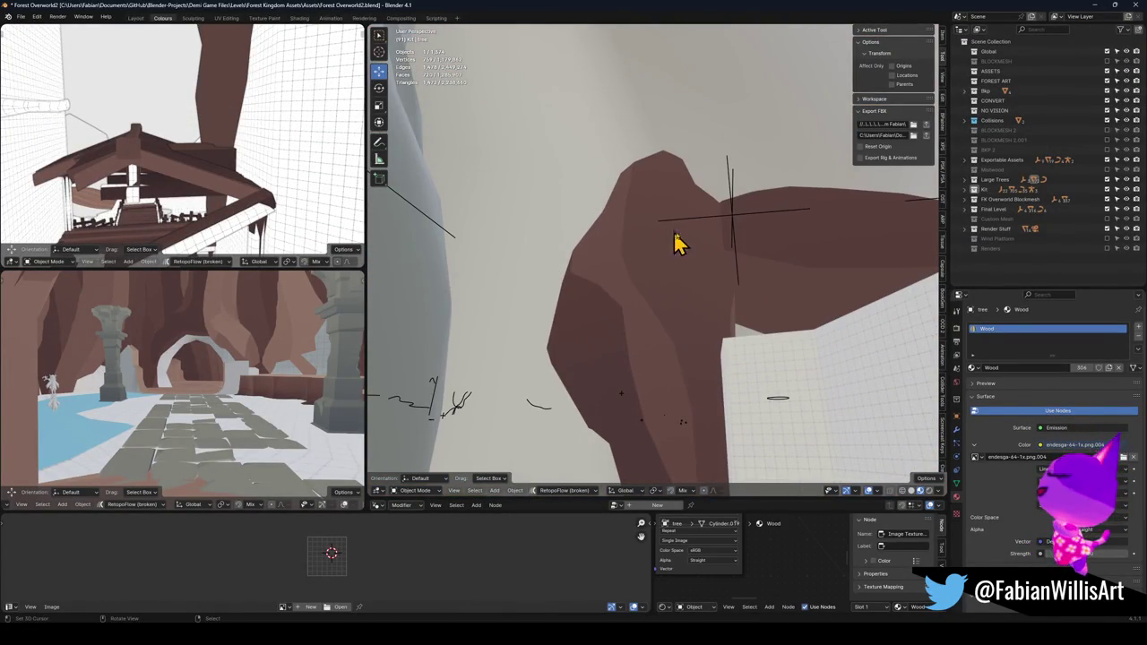
click(733, 231)
key(g)
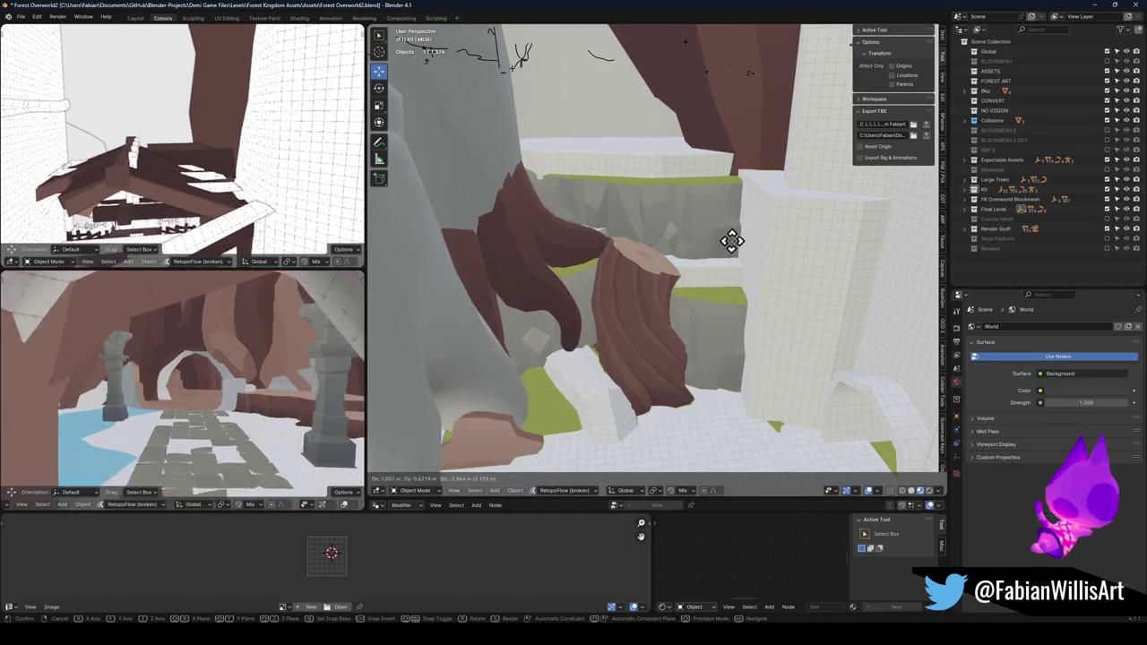
click(639, 320)
key(KP_Decimal)
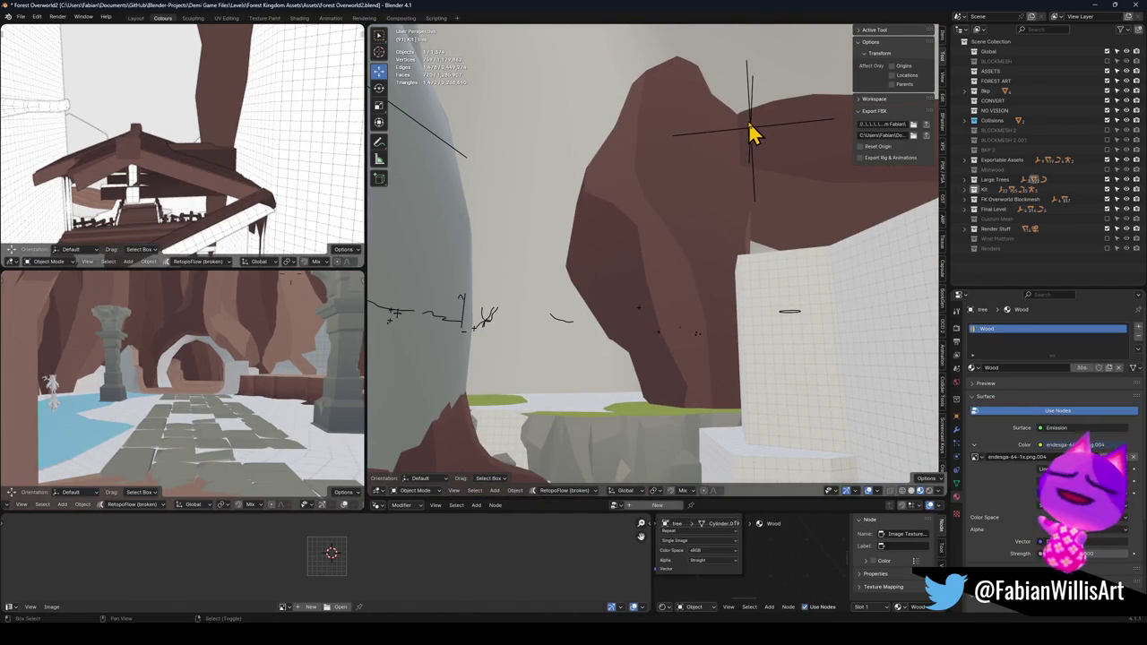
click(751, 132)
key(ctrl+p)
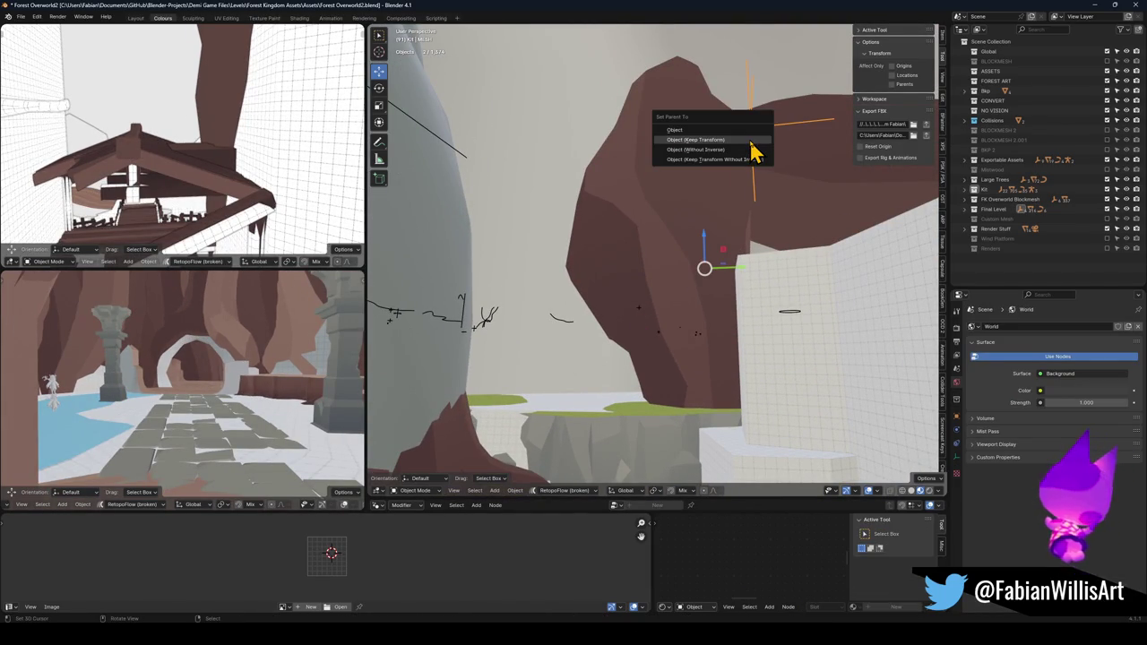
click(751, 149)
- Duplicate the grass terrain piece under the arch, leaving the copy in place
key(KP_Decimal)
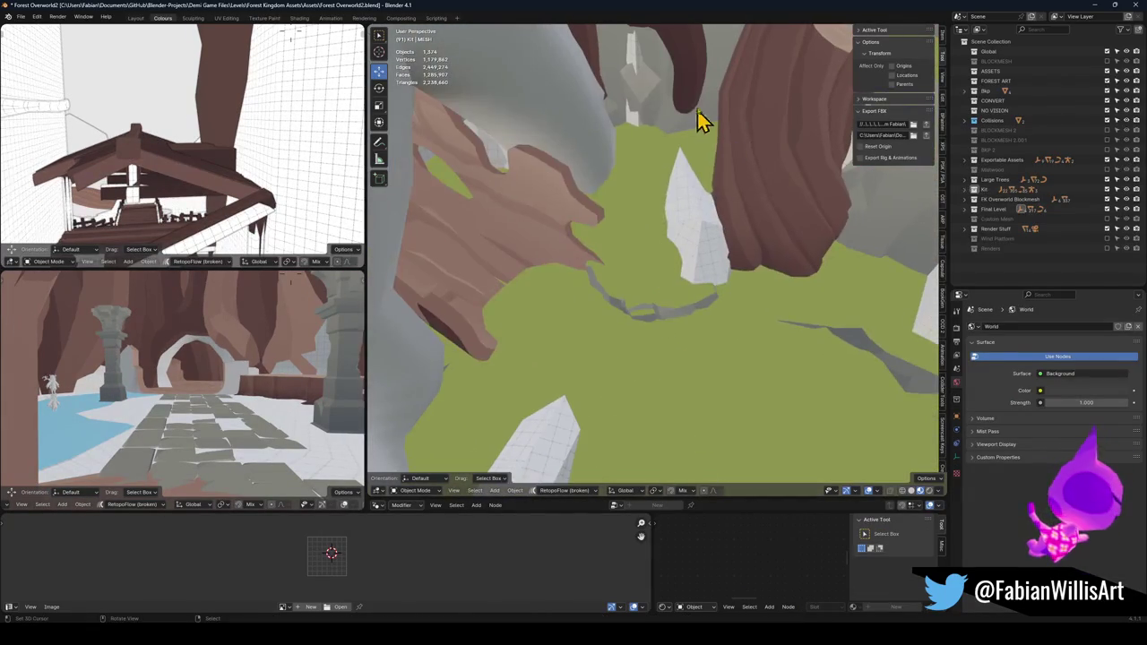
click(654, 195)
key(shift+d)
right_click(683, 182)
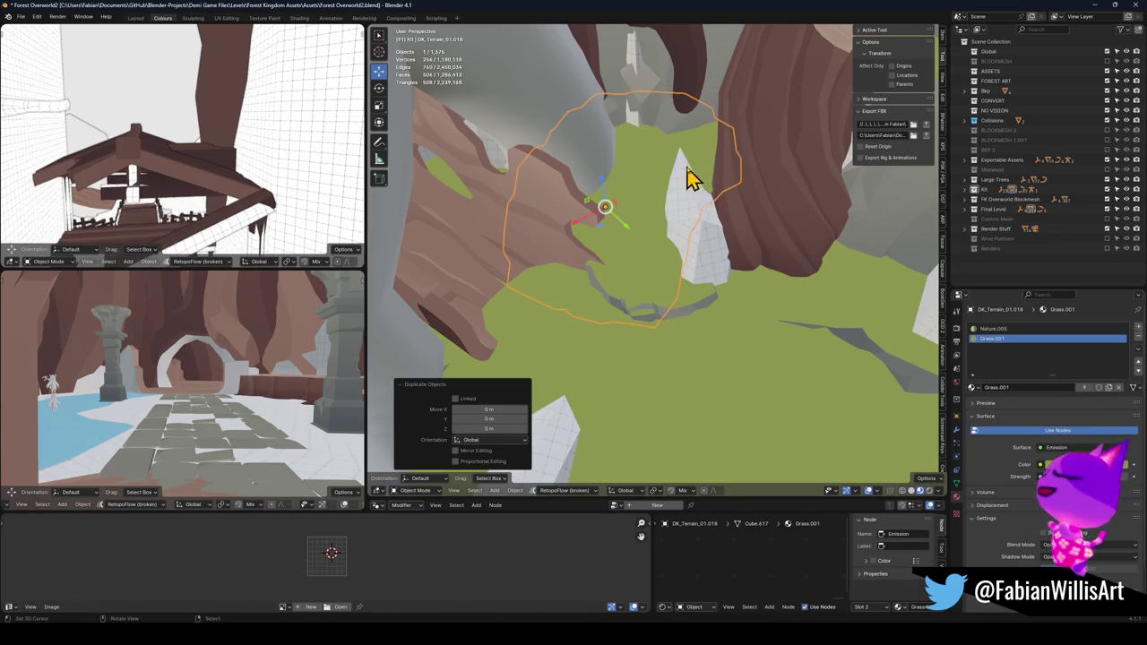
- Reposition the duplicated terrain piece and rename it Forest_TerrainFloor_00
key(g)
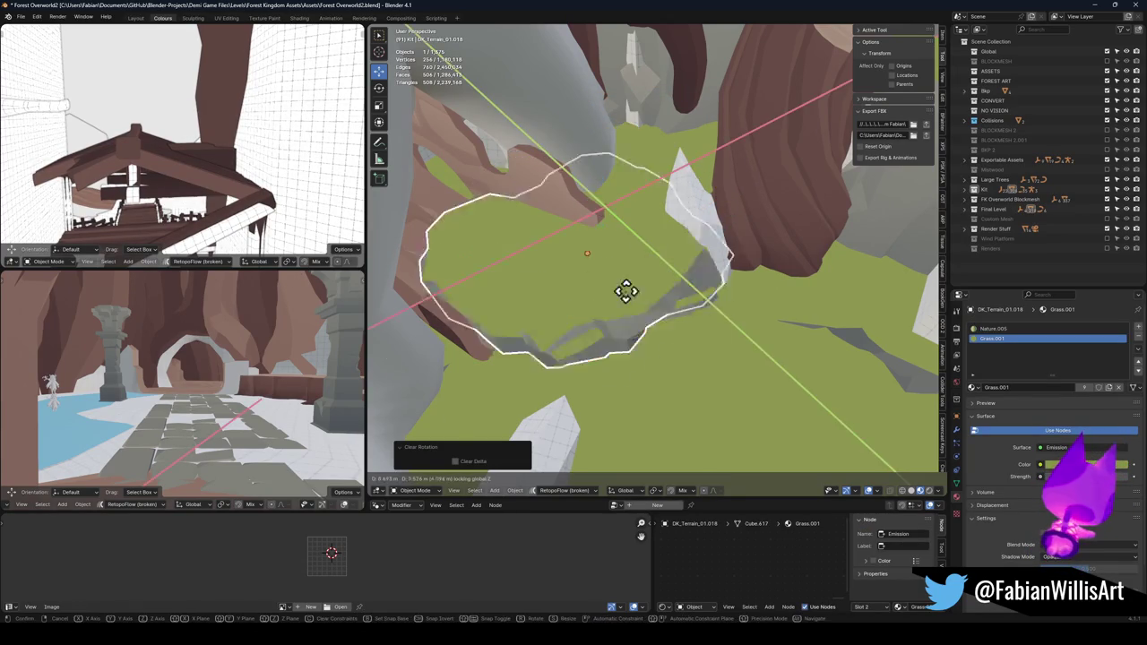
click(640, 241)
key(KP_Decimal)
key(F2)
text(Forest_Terrain_)
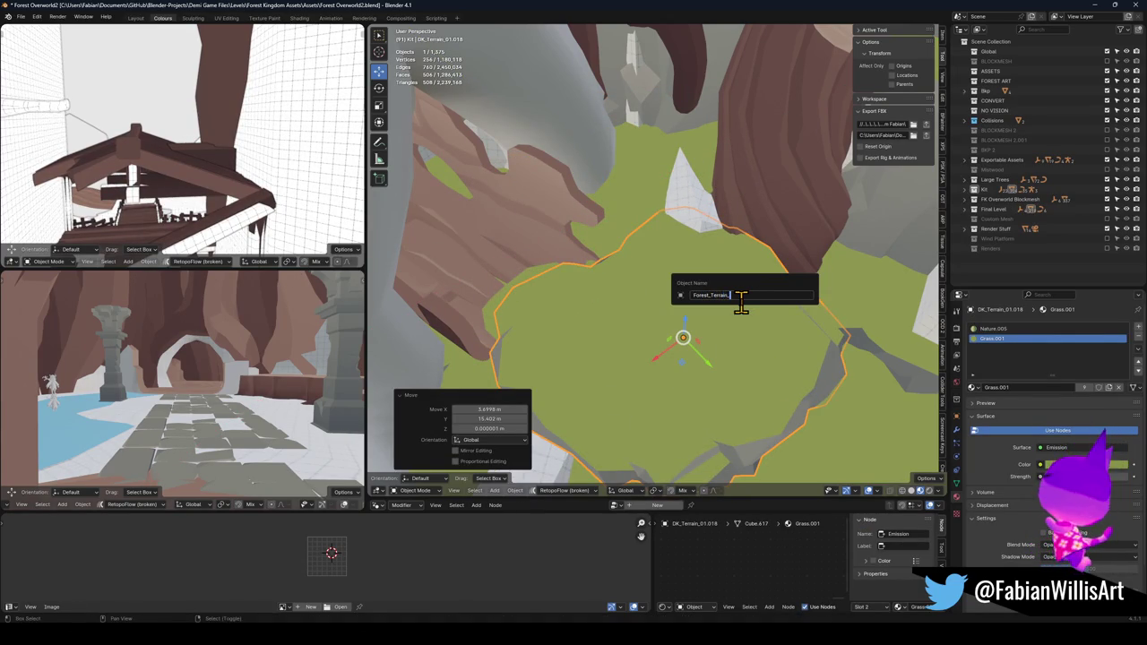
text(0)
key(Return)
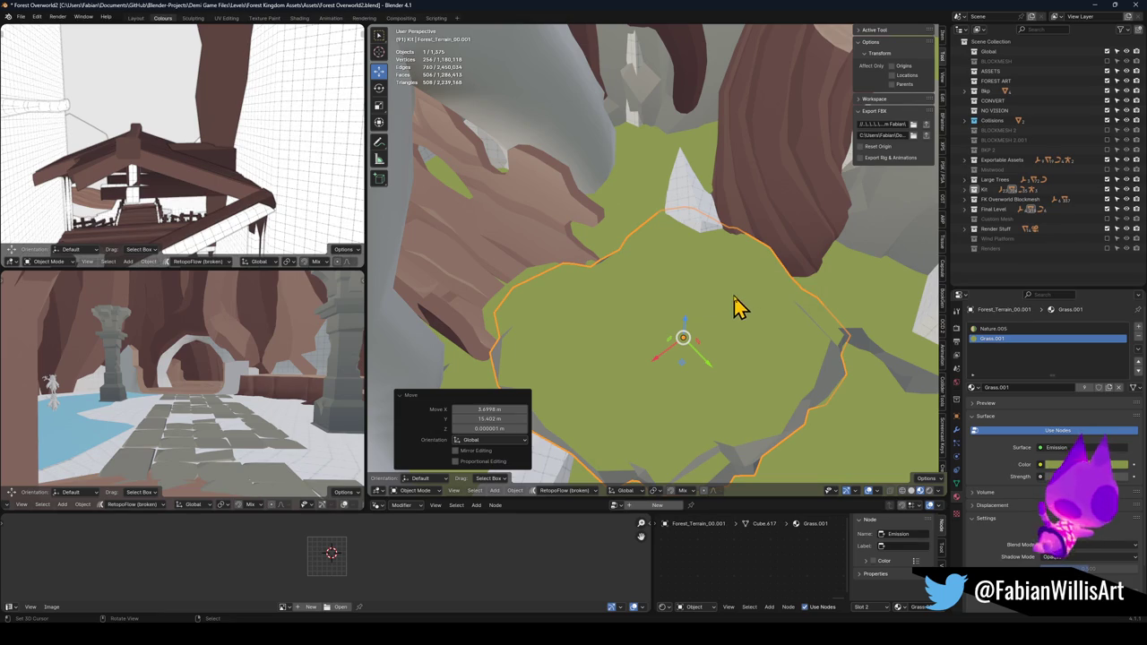
key(F2)
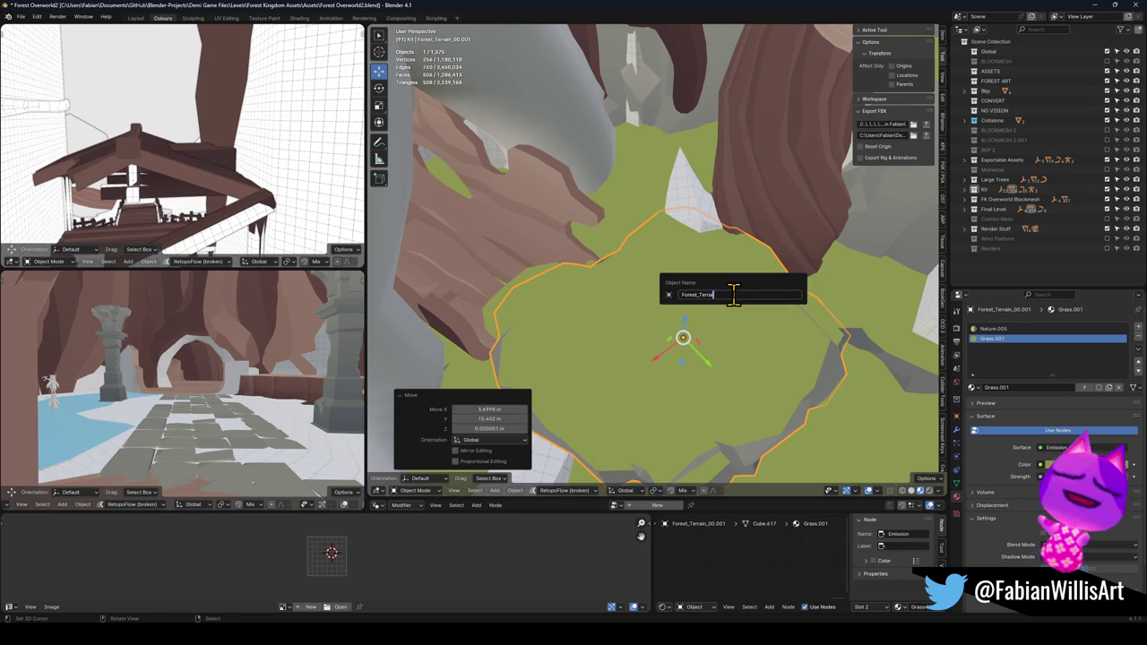
text(Forest_TerrainFloor_0)
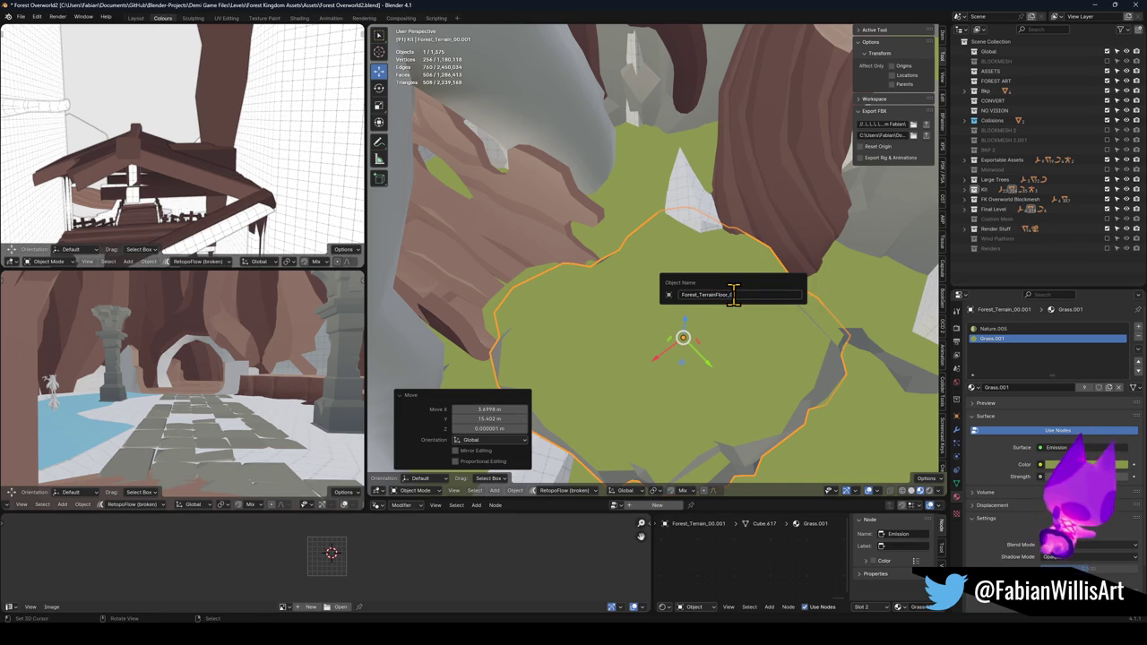
key(Return)
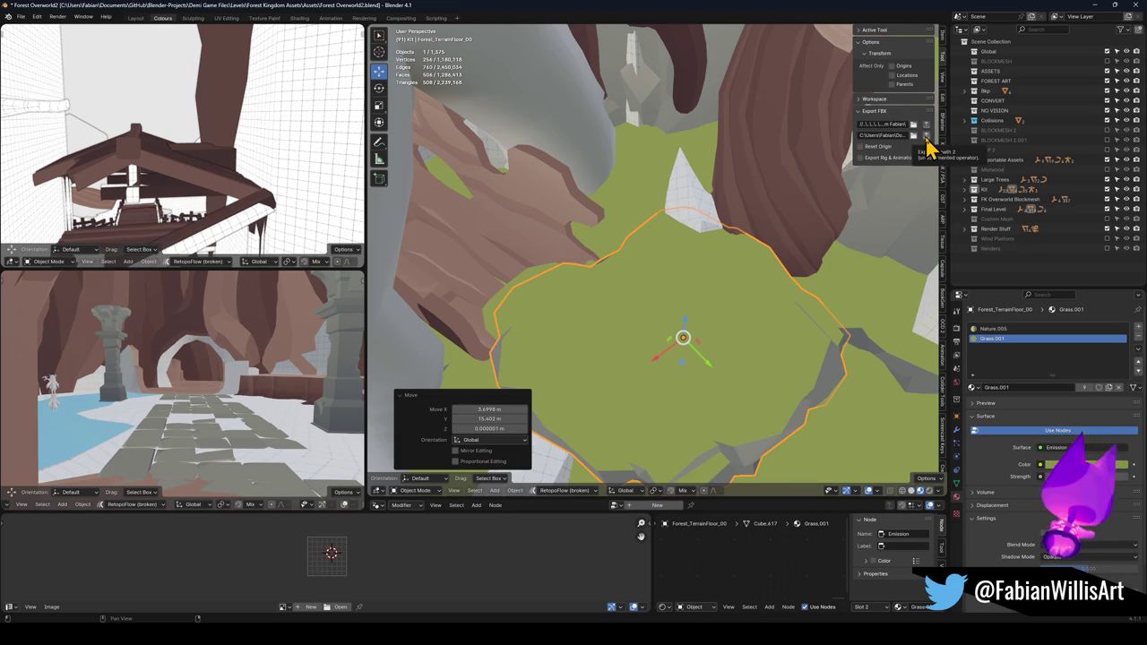
- Export Forest_TerrainFloor_00 as FBX and clear its parent, keeping the transformation
click(926, 136)
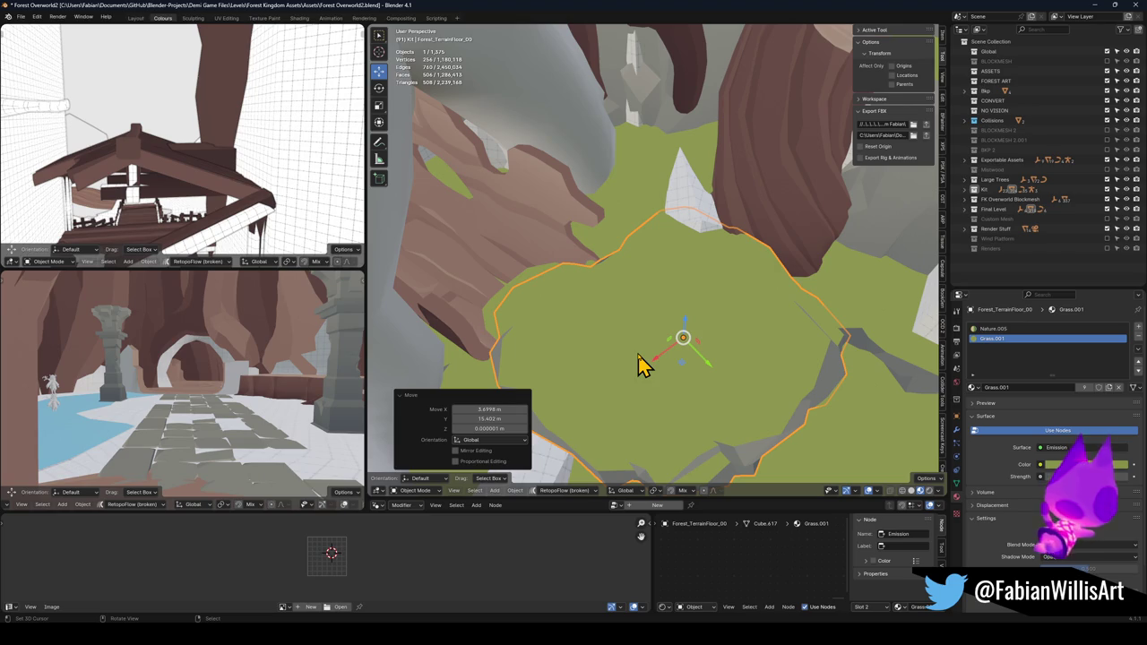
key(alt+p)
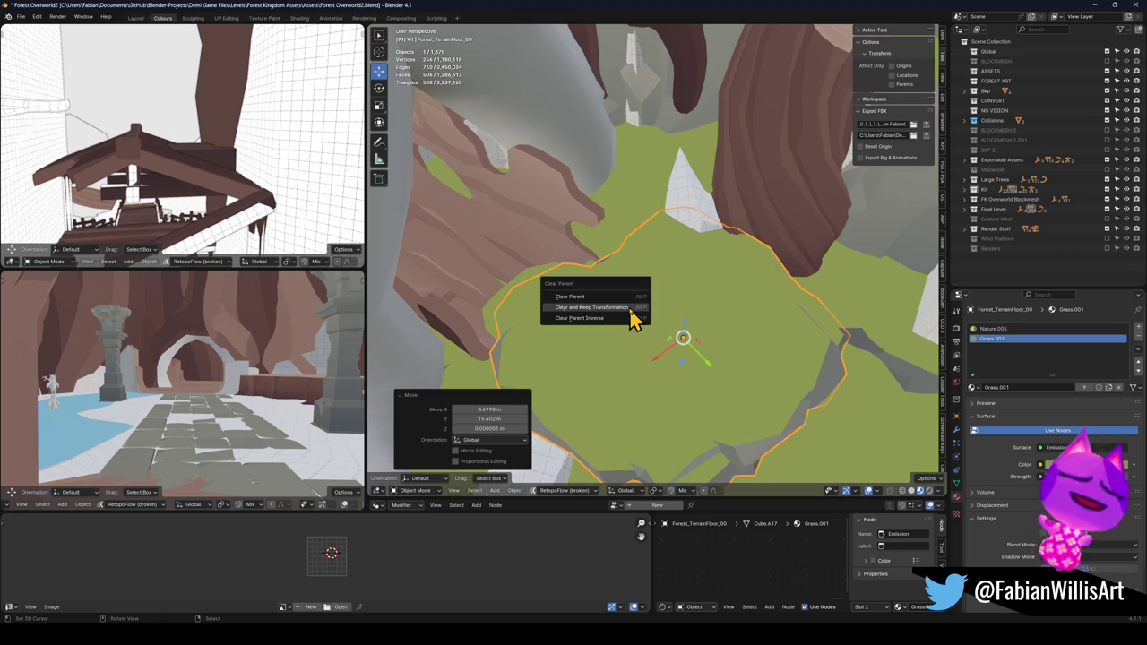
click(629, 308)
key(KP_Decimal)
scroll(660, 305, down, 10)
key(g)
key(shift+z)
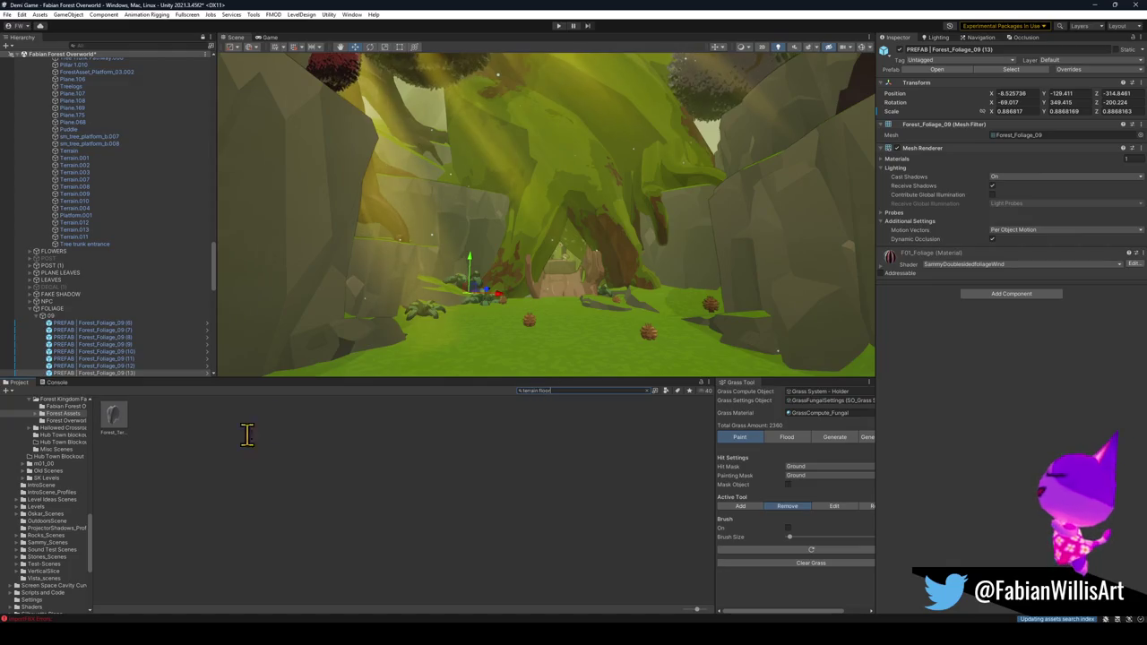
- Place the terrain floor mesh in the scene and create an empty group named TERRAIN FLOOR
mouse_move(125, 421)
mouse_down()
mouse_move(453, 337)
mouse_move(508, 350)
mouse_move(530, 328)
mouse_up()
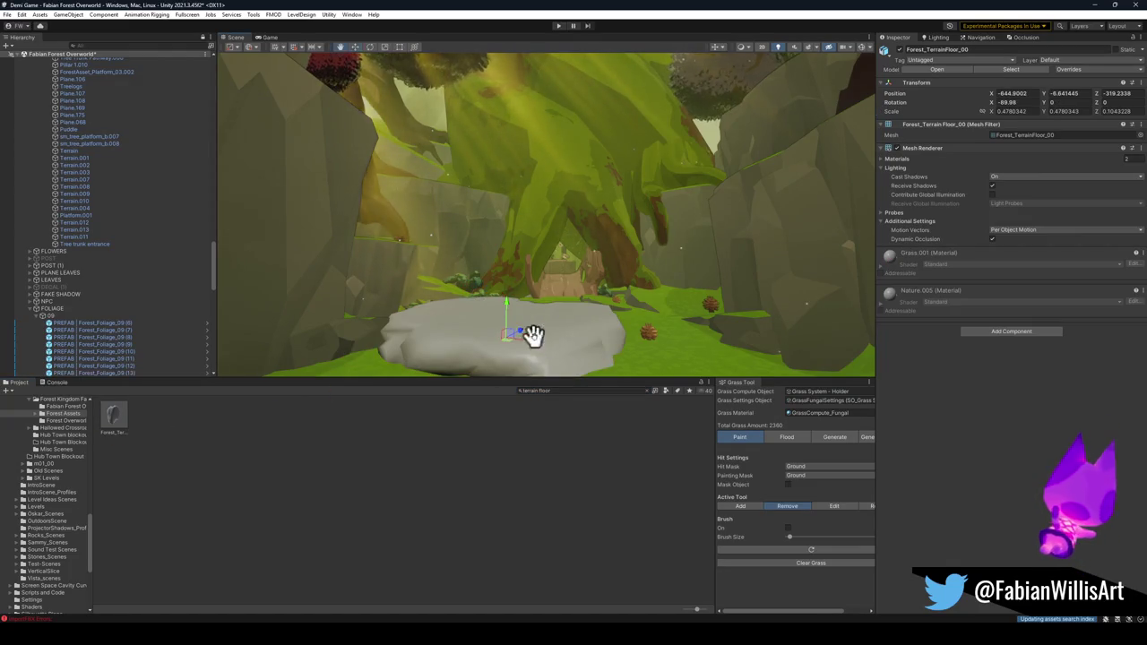
key(f)
drag(573, 248, 576, 310)
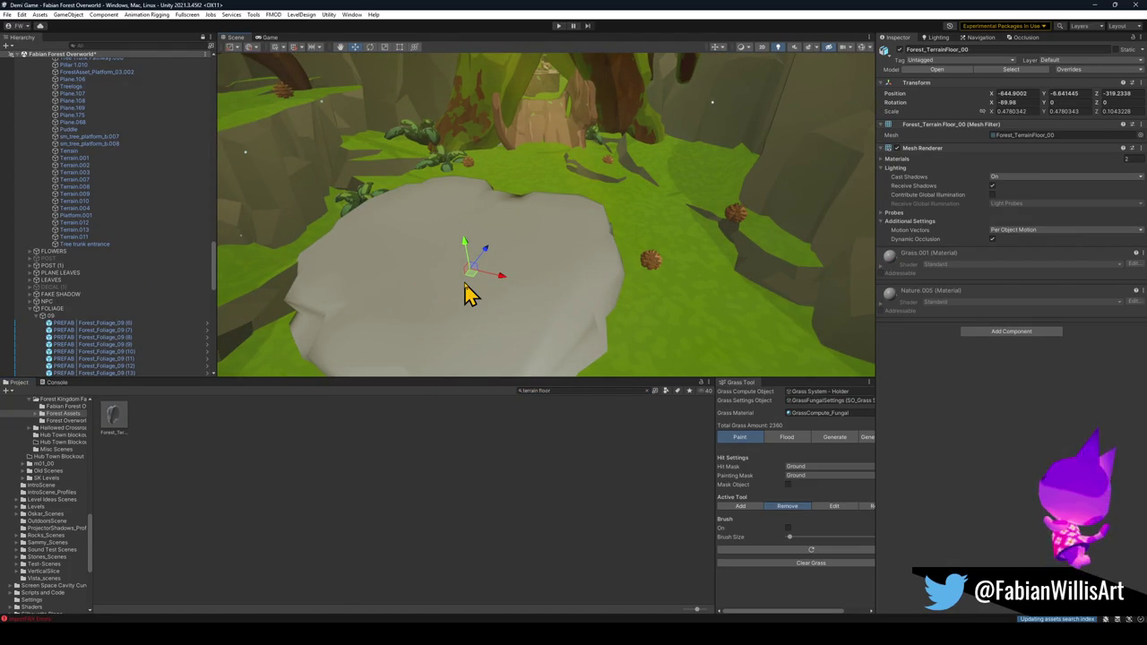
scroll(413, 240, up, 2)
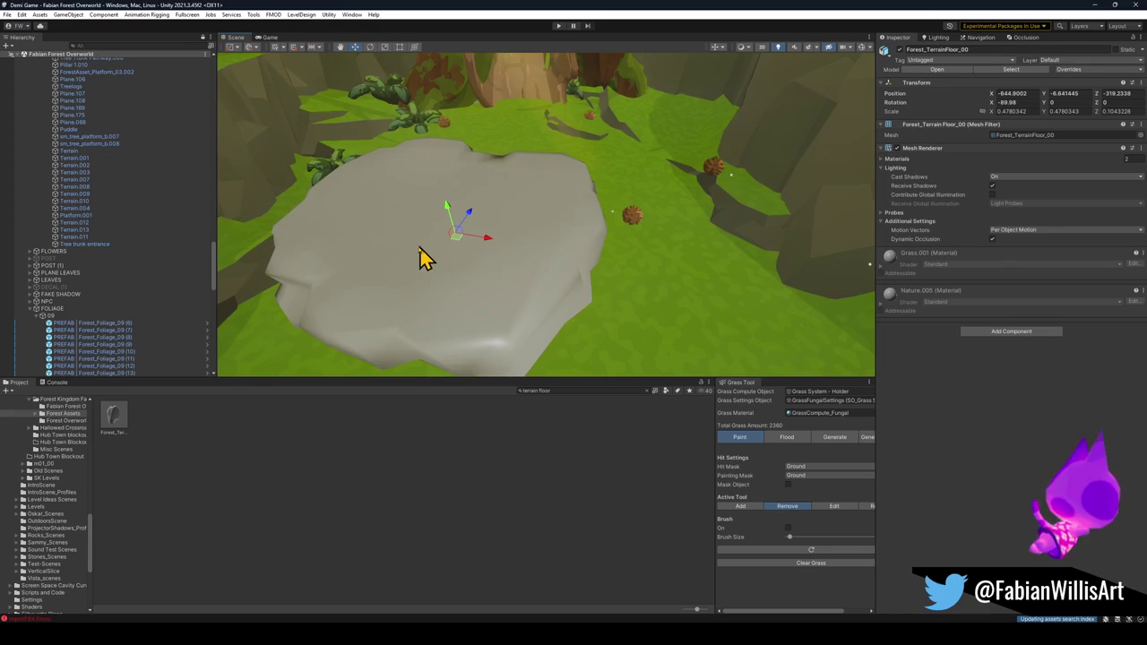
key(ctrl+shift+n)
text(TE)
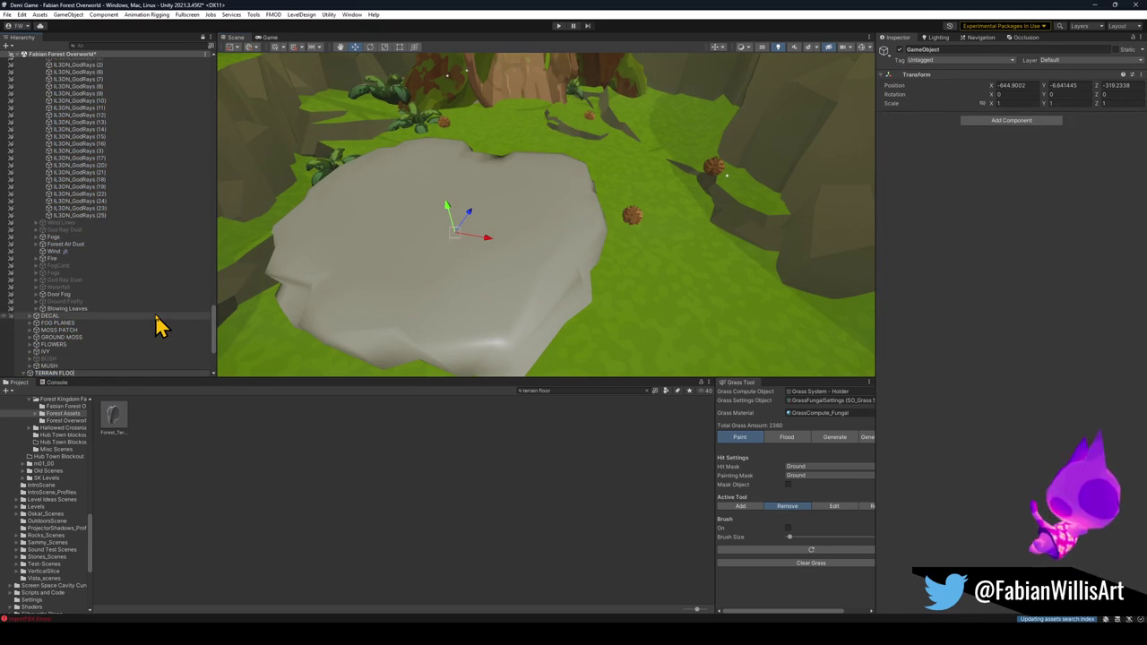
text(RRAIN FLOO)
key(Return)
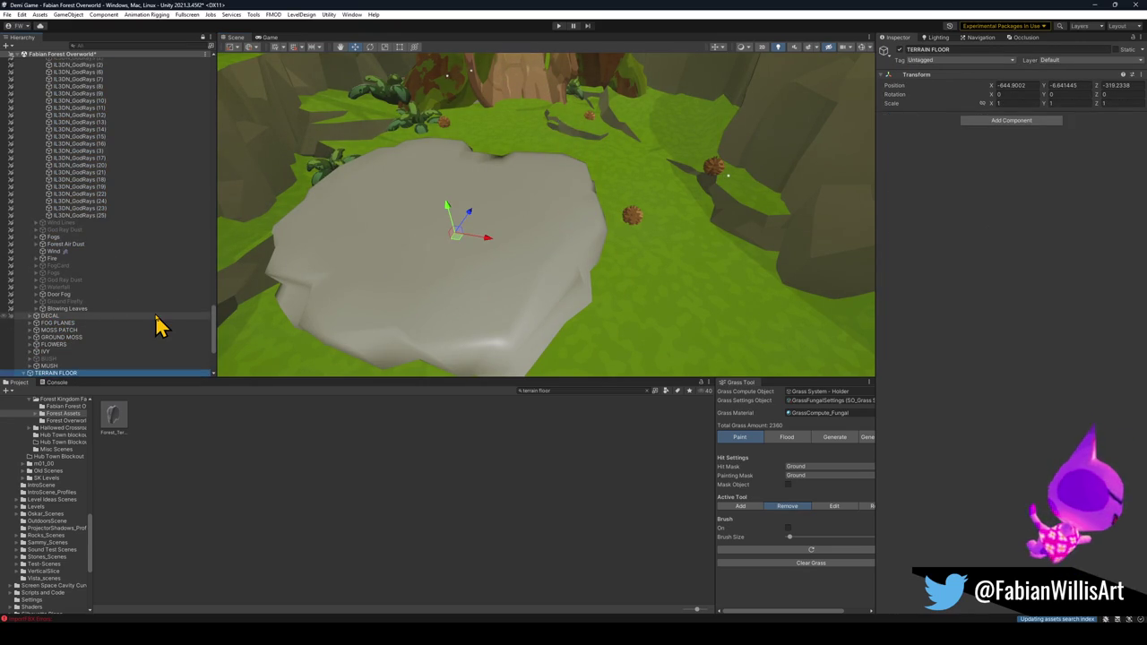
scroll(116, 299, down, 5)
- Apply the forest Ground and Nature materials to the white floor patch so it turns green
click(70, 252)
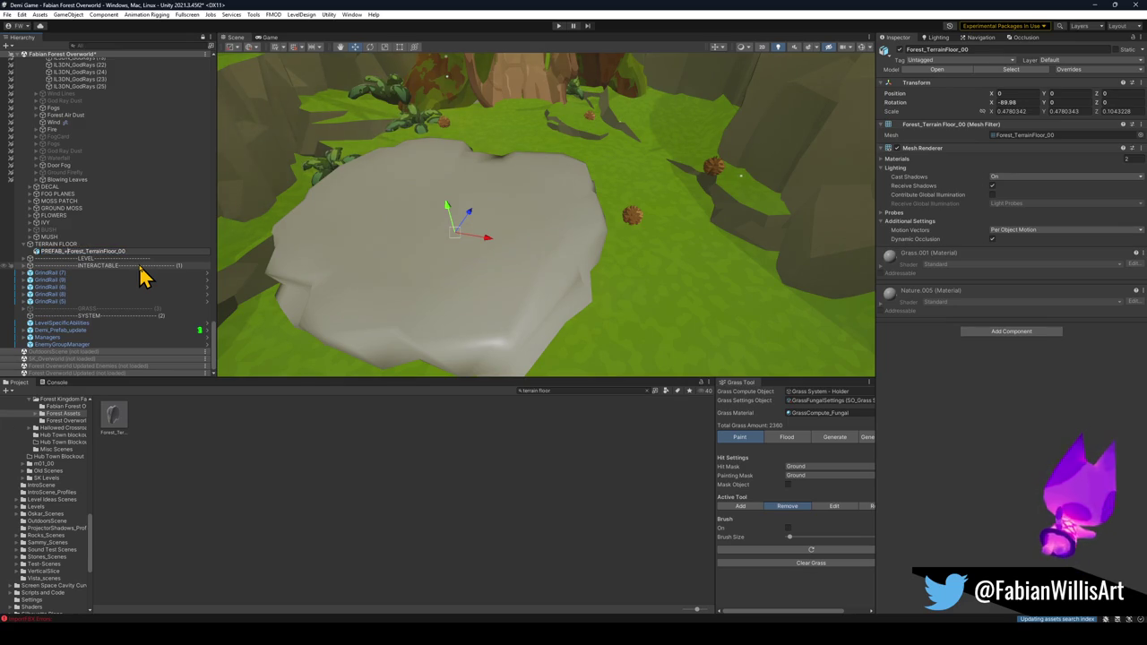
click(630, 329)
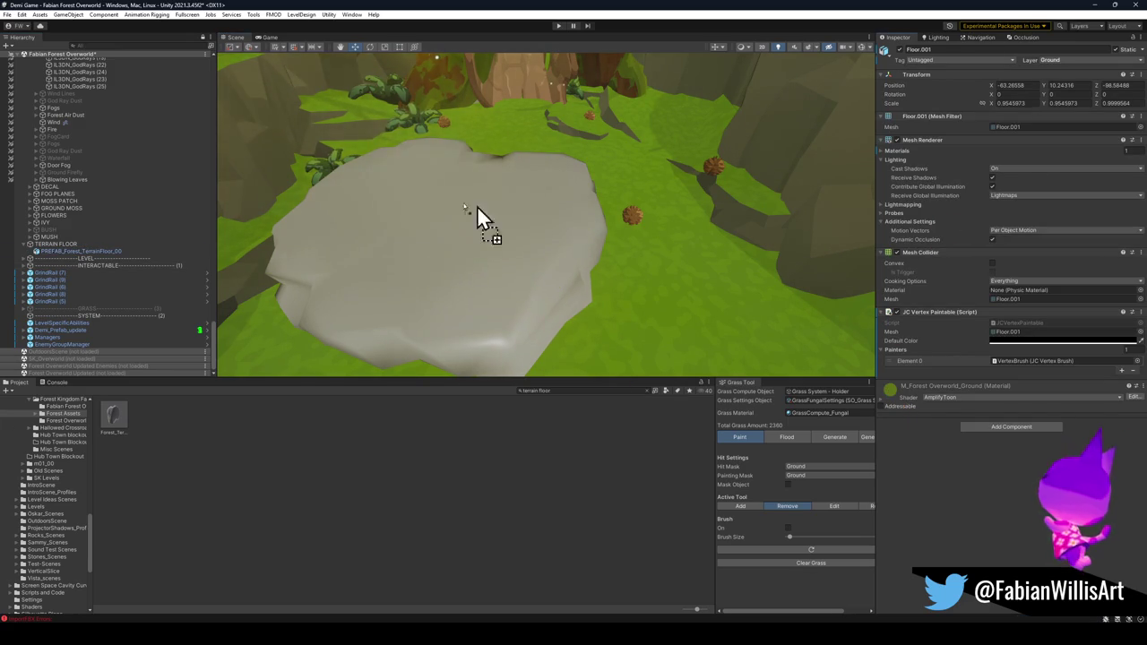
click(800, 191)
click(817, 203)
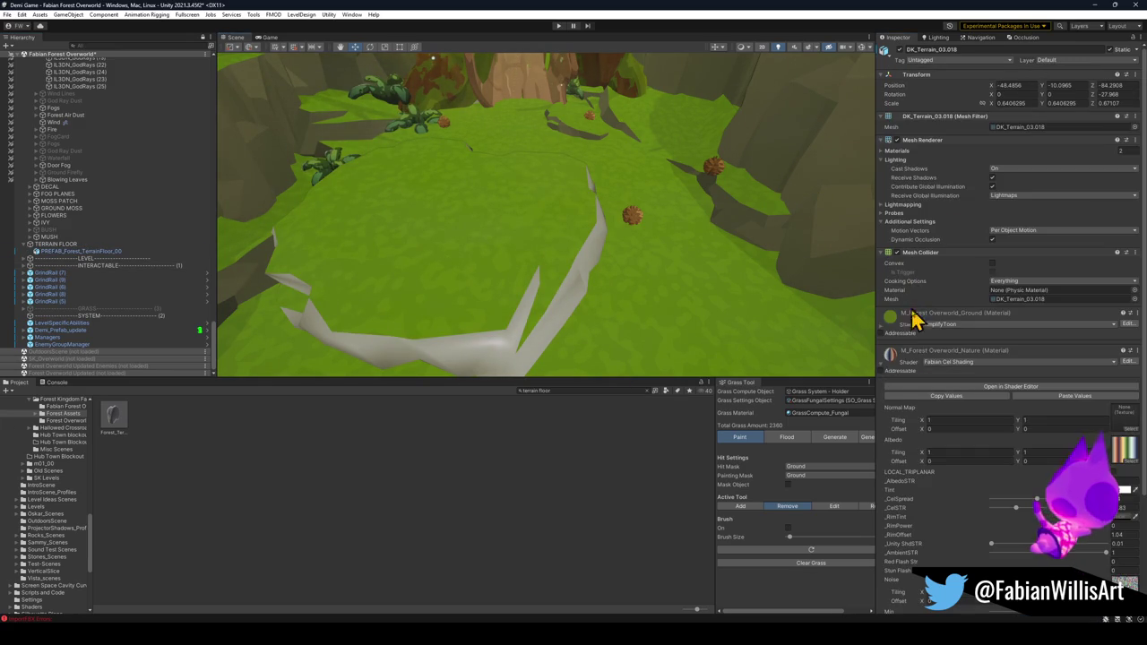
drag(895, 356, 527, 309)
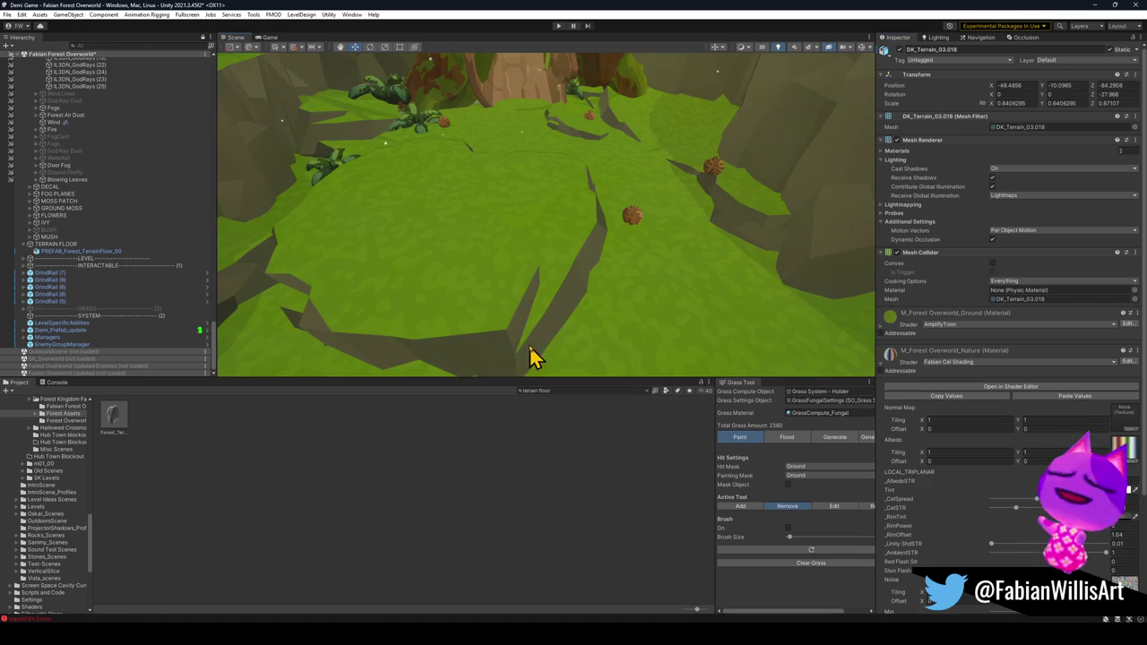
click(82, 251)
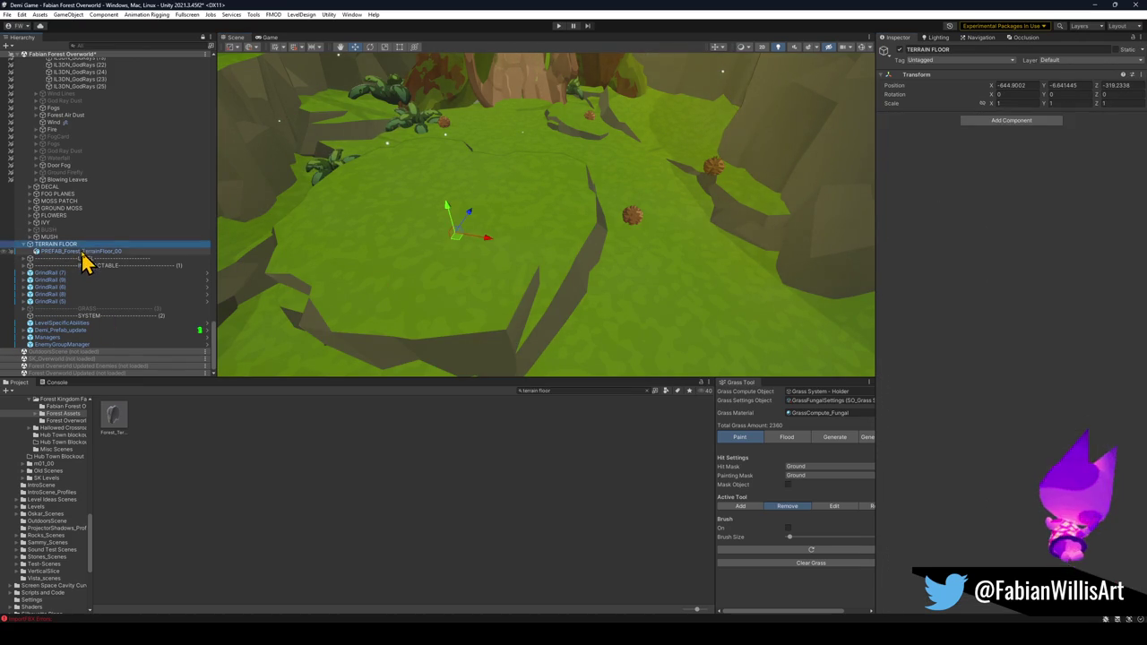
- Save the terrain floor piece as an Original Prefab in Forest Asset Prefabs
click(580, 428)
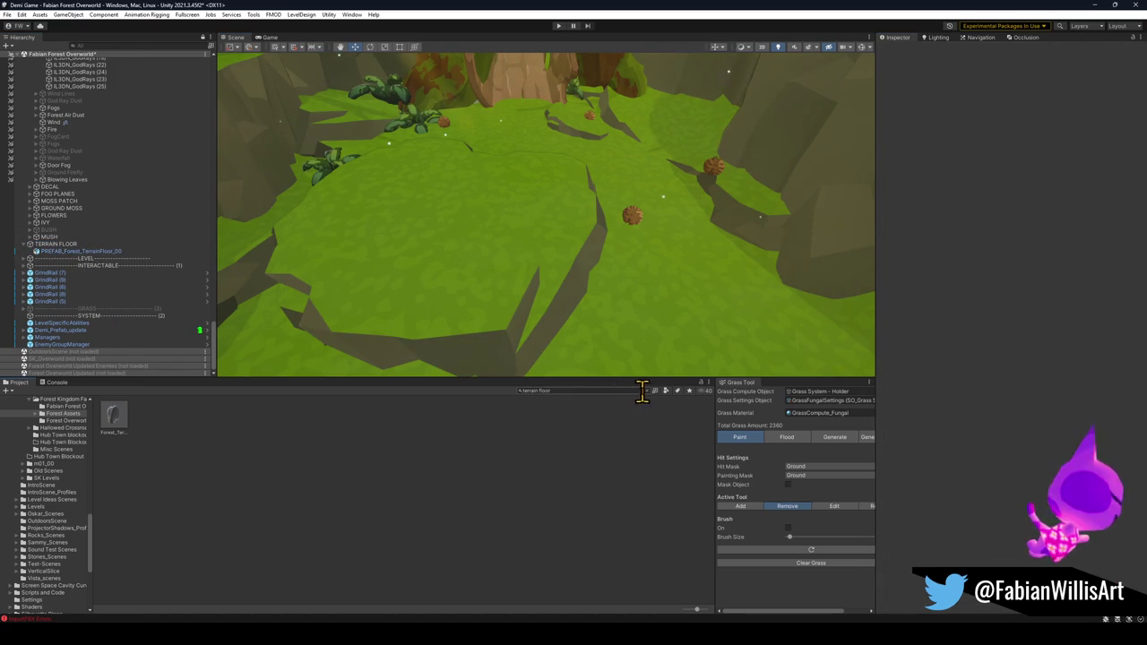
click(647, 391)
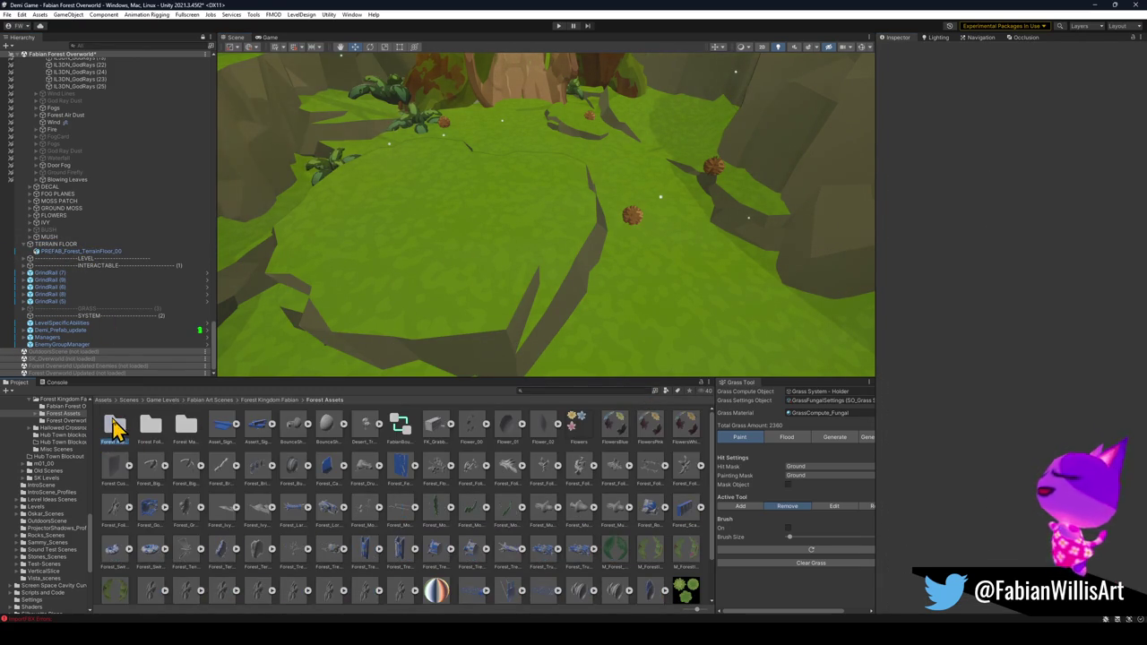
double_click(114, 427)
mouse_move(91, 255)
mouse_down()
mouse_move(276, 327)
mouse_move(399, 526)
mouse_up()
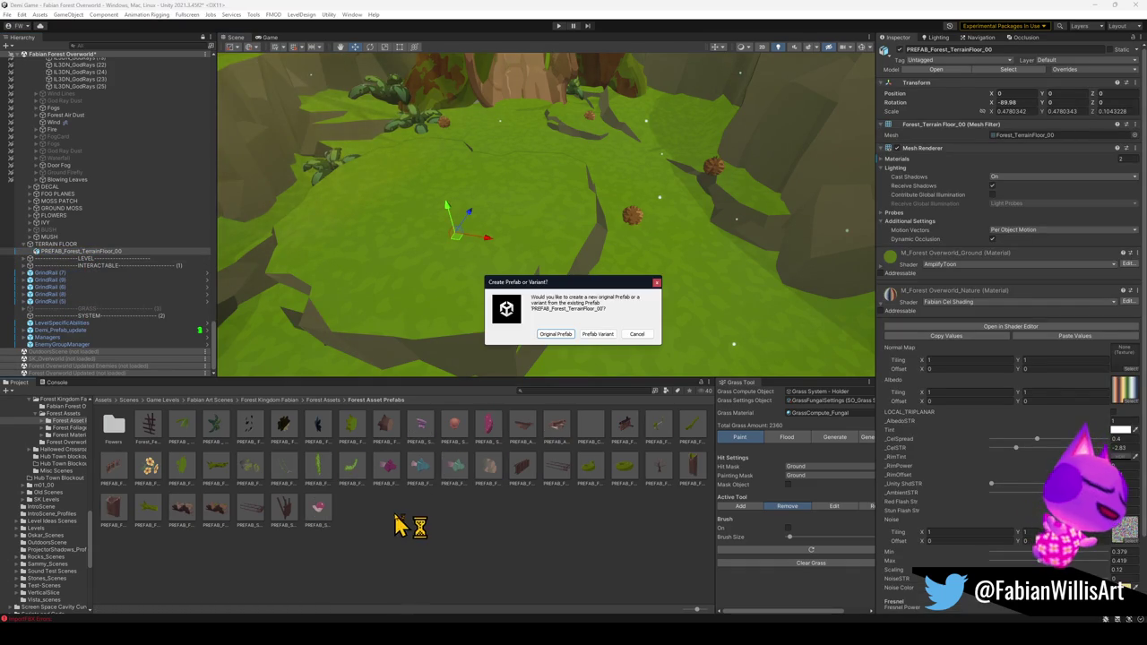
click(558, 334)
- Reposition the floor piece in the clearing, setting its Y to 0.52
click(499, 305)
mouse_move(493, 294)
mouse_down()
mouse_move(469, 292)
mouse_move(499, 319)
mouse_move(544, 260)
mouse_move(546, 234)
mouse_move(504, 240)
mouse_move(525, 264)
mouse_move(577, 235)
mouse_move(599, 201)
mouse_up()
key(e)
key(w)
mouse_move(601, 160)
mouse_down()
mouse_move(601, 146)
mouse_move(601, 192)
mouse_move(594, 153)
mouse_move(568, 174)
mouse_move(619, 205)
mouse_up()
- Enlarge the terrain floor piece and tilt it to a new angle
key(e)
key(r)
mouse_move(523, 173)
mouse_down()
mouse_move(548, 203)
mouse_move(512, 289)
mouse_move(525, 285)
mouse_move(511, 287)
mouse_move(529, 242)
mouse_move(491, 258)
mouse_move(518, 267)
mouse_move(492, 230)
mouse_move(440, 218)
mouse_move(475, 220)
mouse_move(438, 197)
mouse_move(451, 189)
mouse_move(457, 126)
mouse_move(448, 128)
mouse_move(456, 161)
mouse_up()
key(w)
mouse_move(602, 288)
mouse_down()
mouse_move(607, 317)
mouse_move(632, 308)
mouse_move(614, 325)
mouse_move(619, 350)
mouse_move(666, 295)
mouse_up()
key(w)
- Duplicate the floor piece and shift and rotate the copy into place beside it
key(ctrl+d)
mouse_move(644, 239)
mouse_down()
mouse_move(504, 263)
mouse_move(543, 259)
mouse_move(502, 255)
mouse_move(529, 266)
mouse_move(509, 252)
mouse_move(511, 263)
mouse_move(553, 237)
mouse_move(566, 284)
mouse_move(555, 225)
mouse_move(568, 241)
mouse_move(543, 235)
mouse_move(553, 258)
mouse_move(516, 229)
mouse_move(615, 256)
mouse_move(577, 266)
mouse_up()
key(e)
key(w)
mouse_move(575, 267)
mouse_down()
mouse_move(606, 250)
mouse_move(558, 282)
mouse_move(538, 259)
mouse_move(528, 296)
mouse_move(413, 354)
mouse_move(399, 345)
mouse_move(454, 315)
mouse_move(420, 392)
mouse_move(416, 361)
mouse_move(374, 328)
mouse_move(369, 350)
mouse_move(361, 269)
mouse_move(456, 302)
mouse_move(430, 310)
mouse_move(550, 308)
mouse_up()
key(e)
mouse_move(508, 264)
mouse_down()
mouse_move(478, 223)
mouse_move(485, 200)
mouse_move(409, 251)
mouse_move(338, 220)
mouse_move(438, 217)
mouse_move(482, 200)
mouse_move(547, 248)
mouse_up()
key(w)
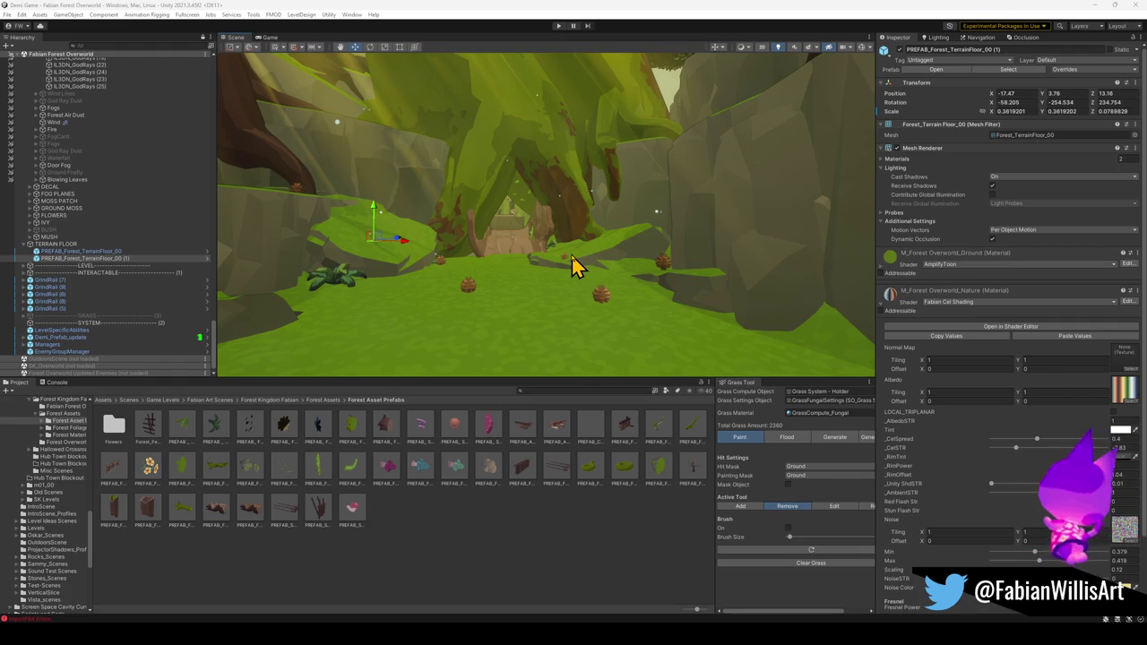
- Collapse the entire Hierarchy tree and clear the selection
scroll(135, 213, up, 10)
click(159, 193)
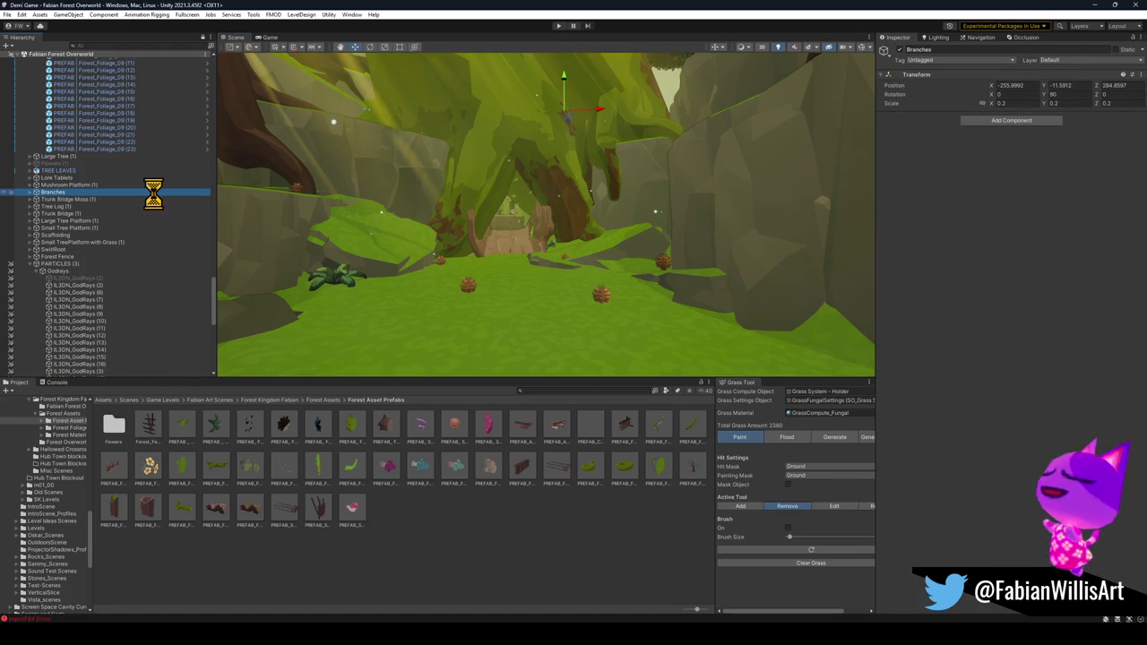
scroll(149, 209, up, 15)
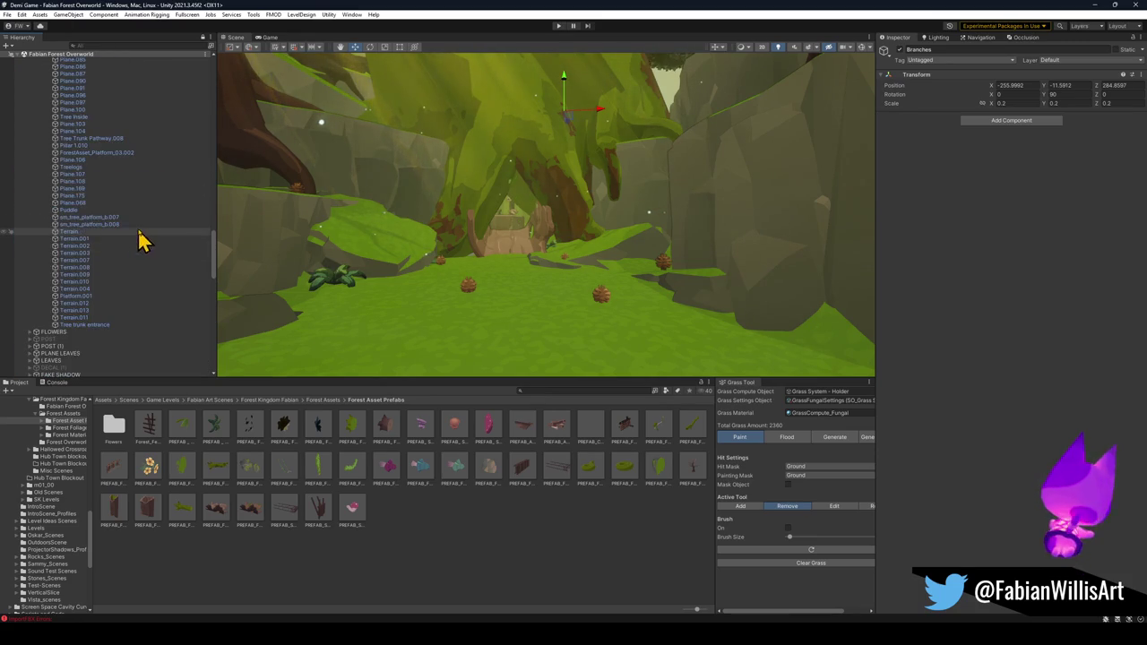
scroll(157, 256, down, 6)
scroll(152, 255, up, 10)
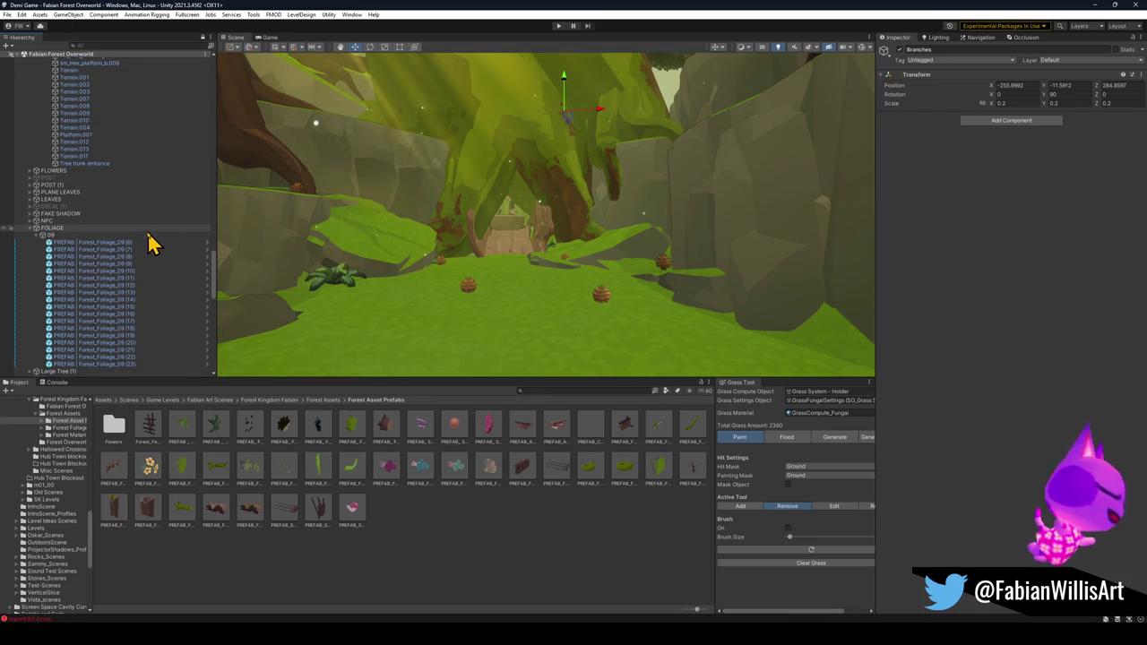
scroll(148, 242, up, 5)
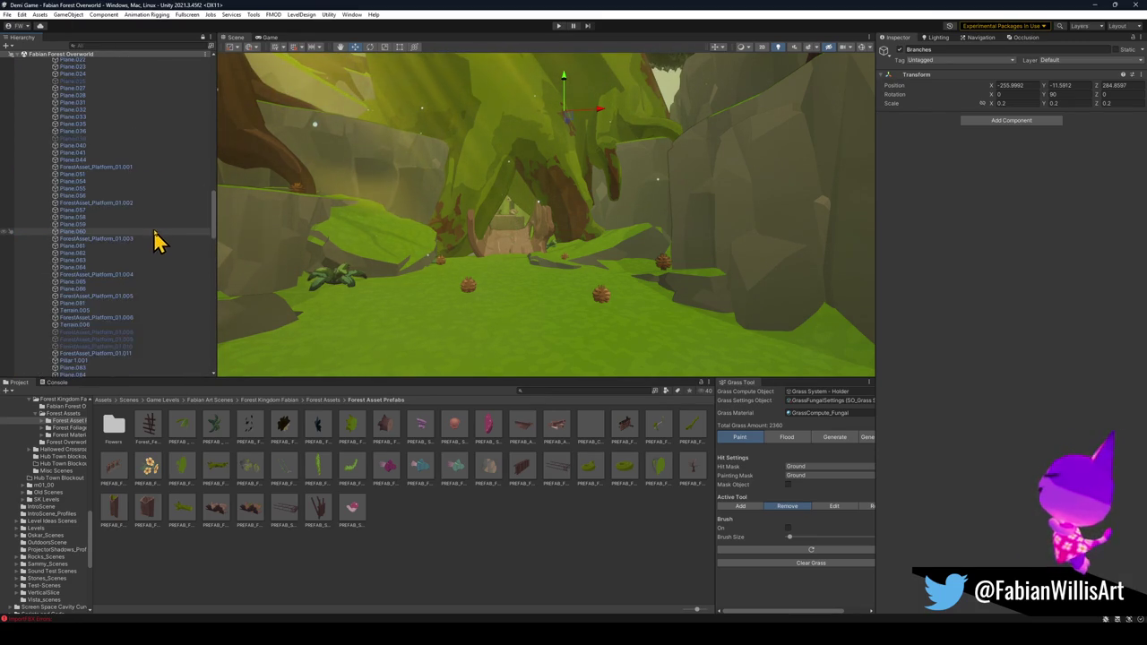
click(198, 245)
key(ctrl+a)
key(Left)
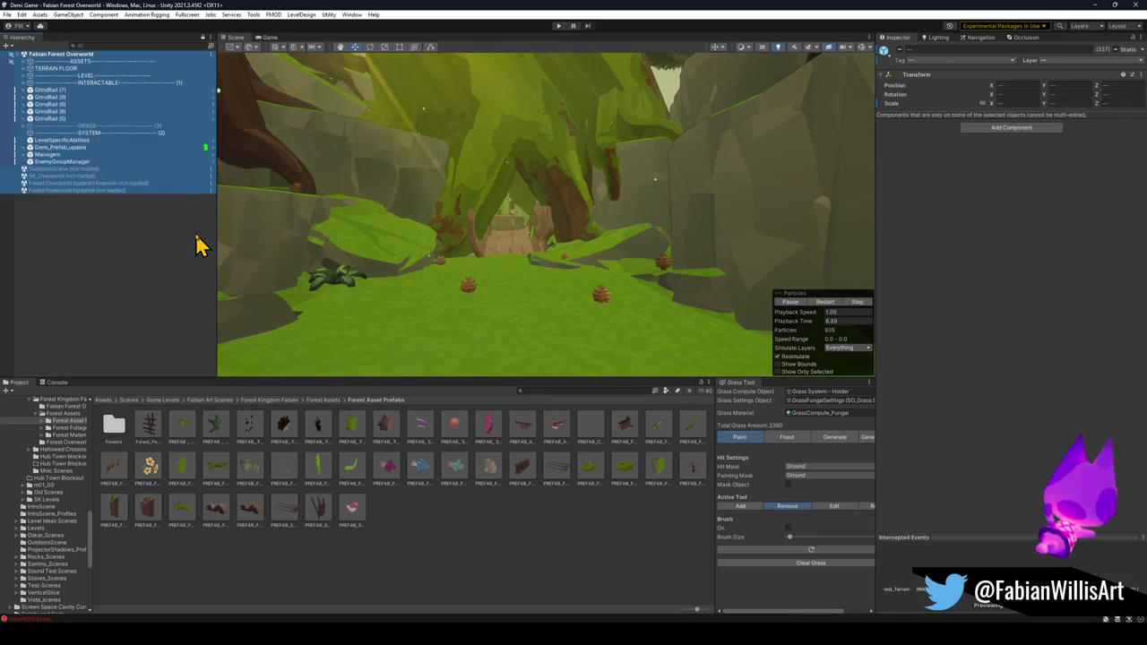
click(62, 236)
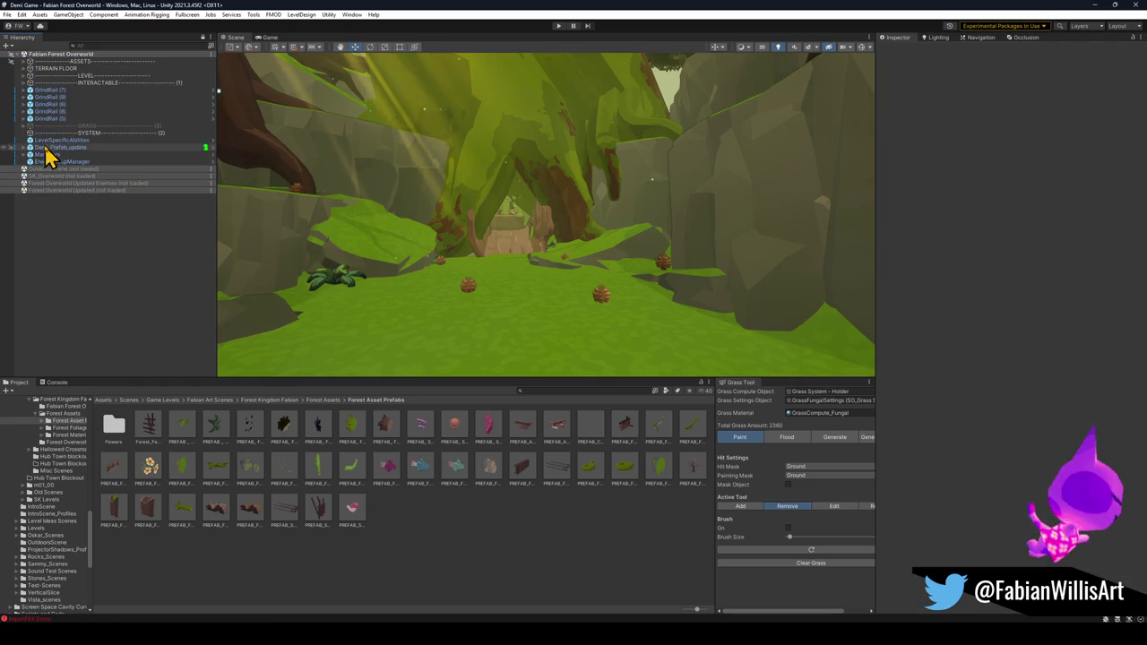
- Nest the TERRAIN FLOOR group inside ASSETS, right below MUSH
click(48, 70)
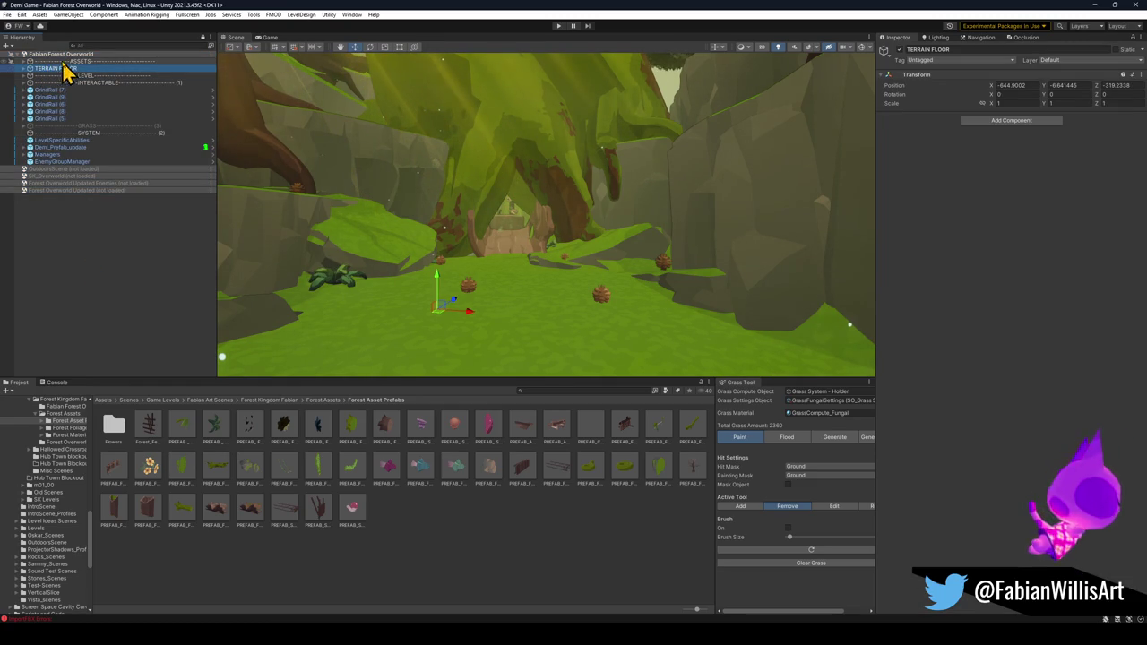
click(24, 61)
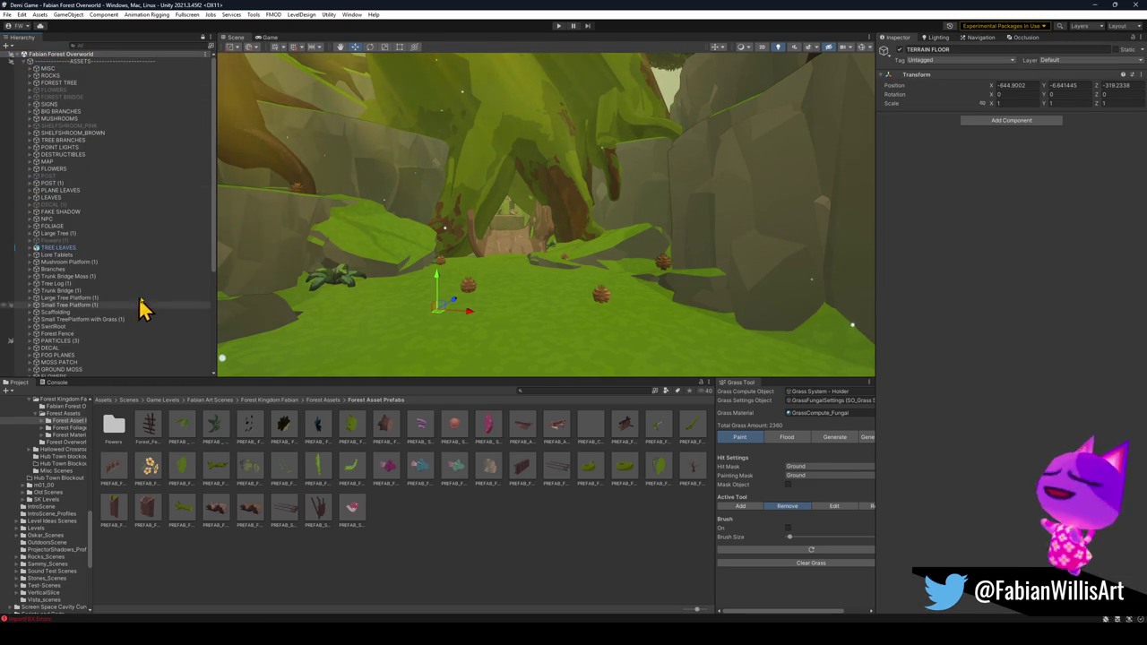
scroll(134, 295, down, 1)
drag(96, 257, 68, 251)
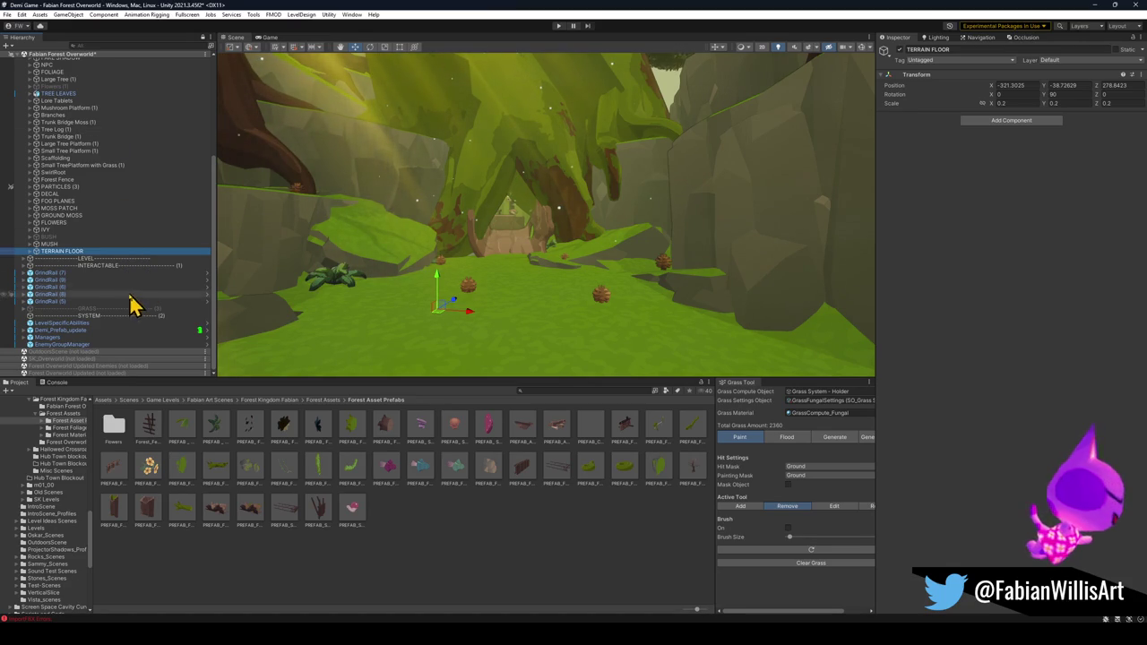
- Move the second Forest_Mushroom_02 back into the scene and tilt it to a new angle
click(31, 245)
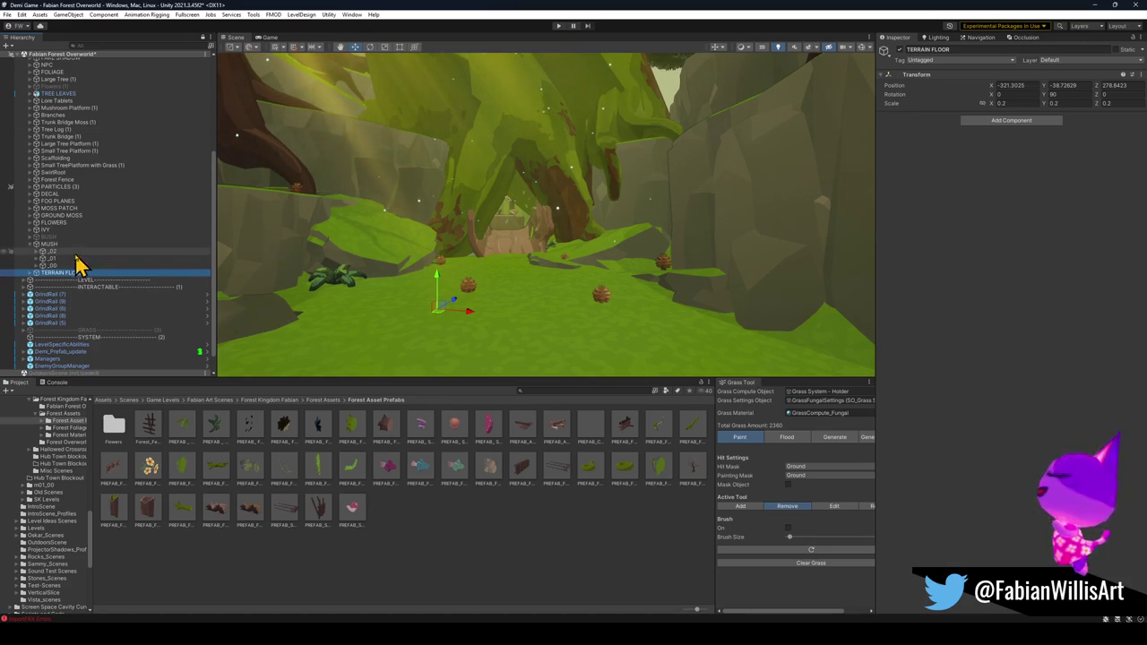
click(35, 252)
click(56, 265)
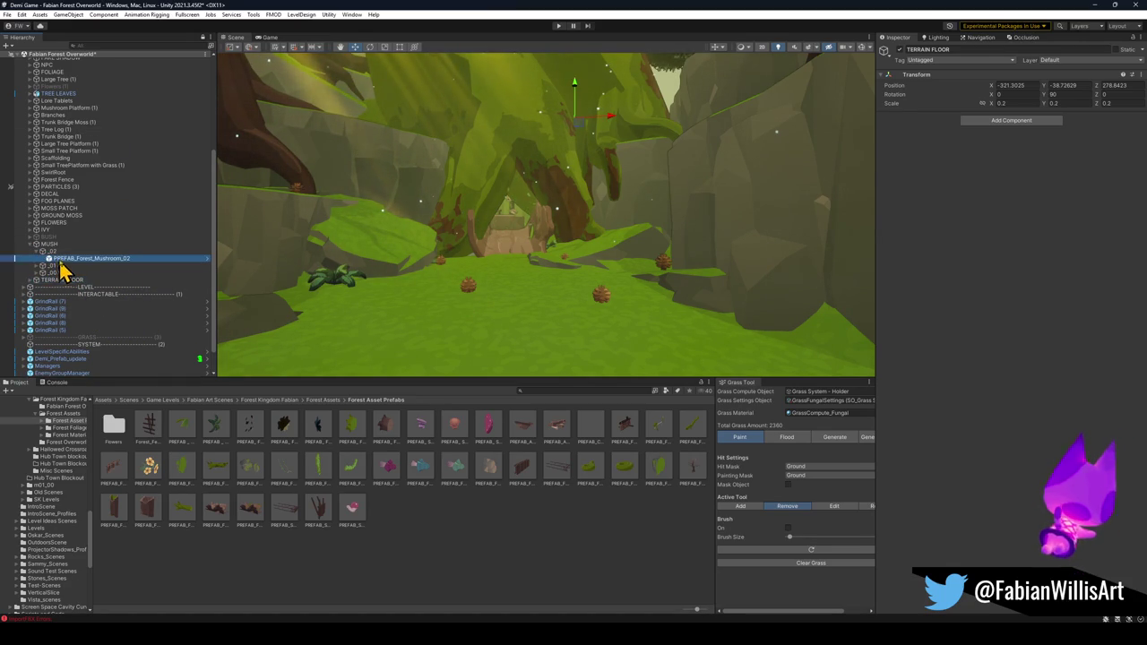
key(w)
mouse_move(542, 222)
mouse_down()
mouse_move(412, 250)
mouse_move(417, 199)
mouse_move(494, 230)
mouse_move(576, 243)
mouse_move(542, 246)
mouse_up()
key(e)
mouse_move(451, 215)
mouse_down()
mouse_move(460, 243)
mouse_move(445, 254)
mouse_up()
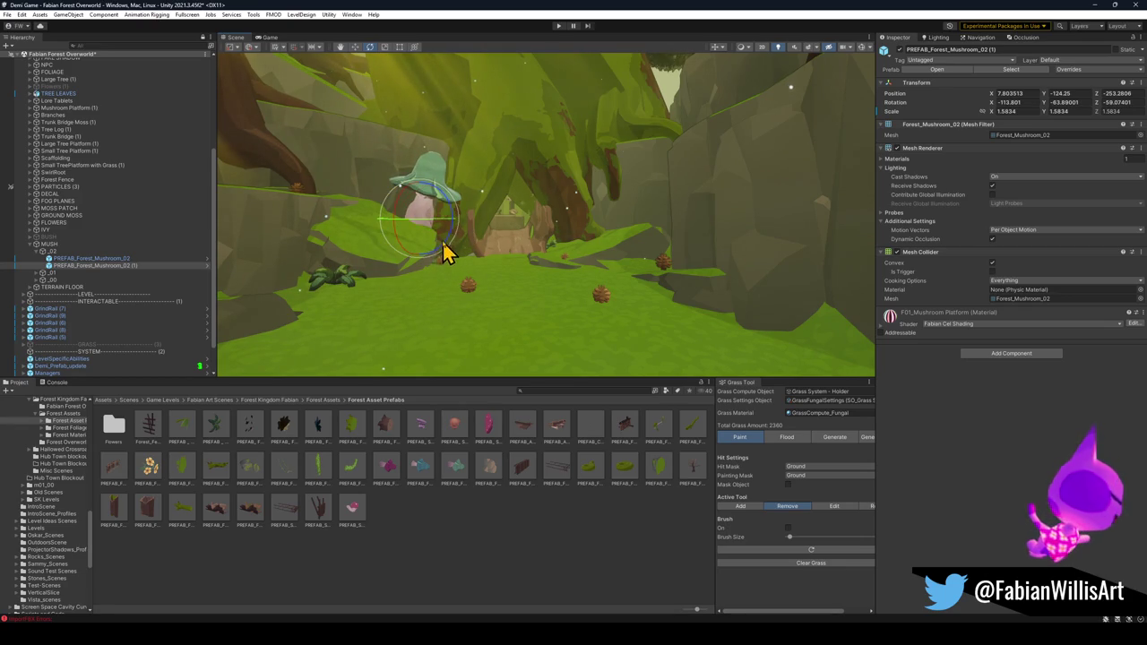
- Duplicate that mushroom and place the rotated copy to the left of the original
key(ctrl+d)
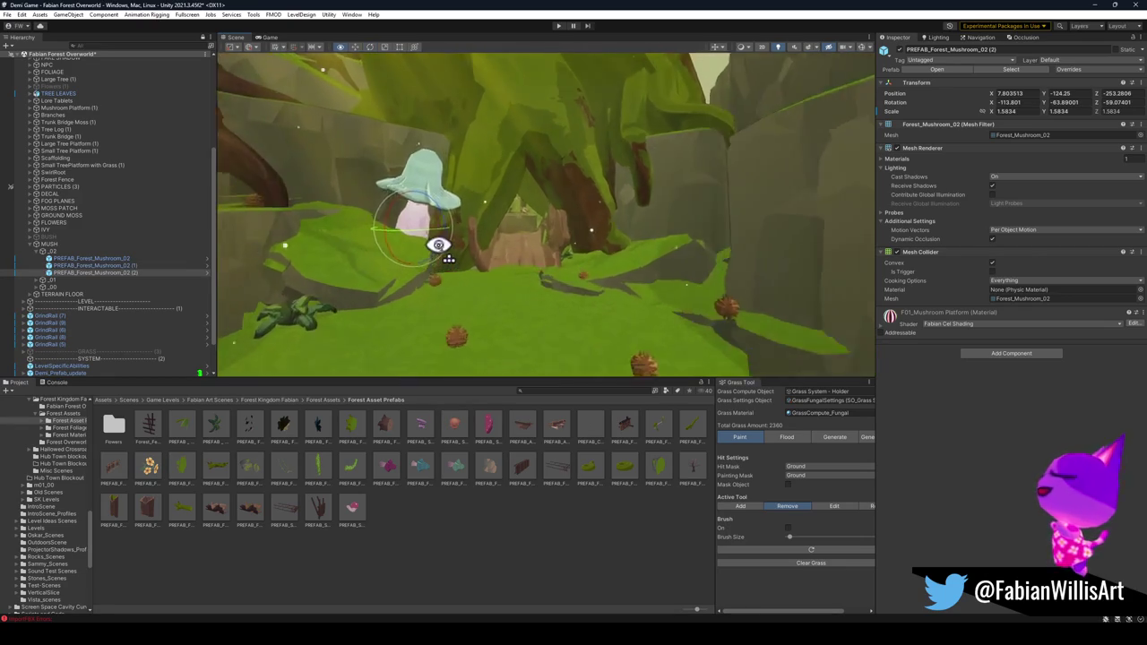
key(w)
mouse_move(456, 268)
mouse_down()
mouse_move(384, 261)
mouse_move(397, 265)
mouse_move(394, 245)
mouse_move(402, 251)
mouse_move(317, 209)
mouse_move(330, 211)
mouse_up()
key(e)
mouse_move(402, 251)
mouse_down()
mouse_move(395, 220)
mouse_move(451, 282)
mouse_move(431, 281)
mouse_move(436, 308)
mouse_move(421, 294)
mouse_move(450, 302)
mouse_move(440, 256)
mouse_move(403, 219)
mouse_move(468, 242)
mouse_up()
key(w)
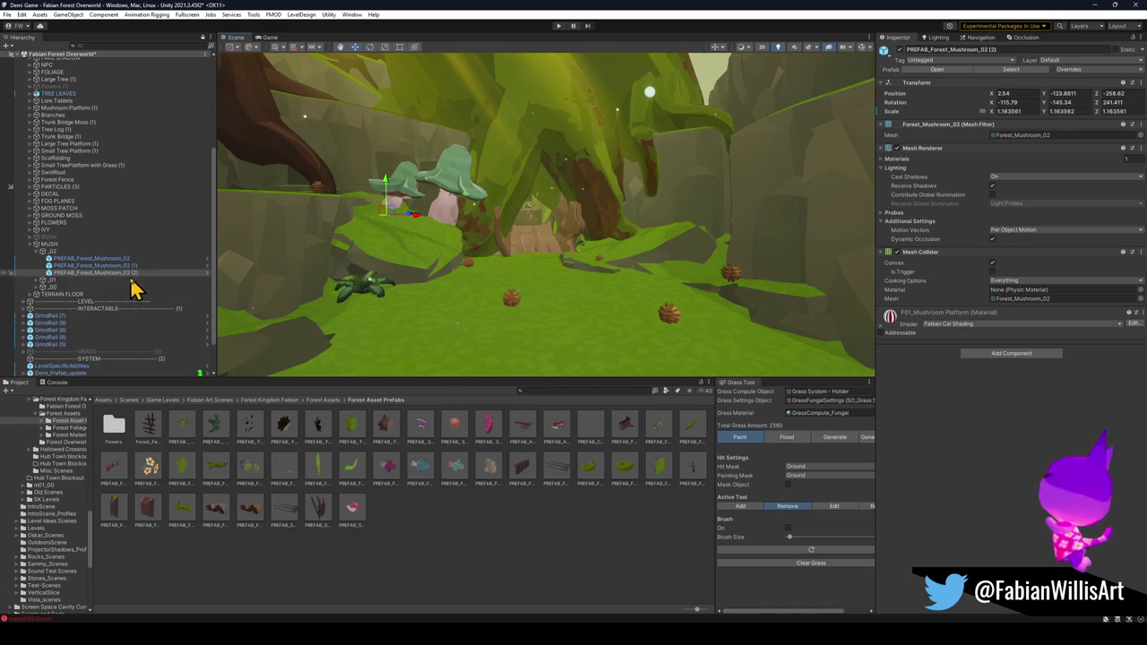
- Move a Forest_Mushroom_01 mushroom down and to the left on the slope
click(36, 279)
click(69, 301)
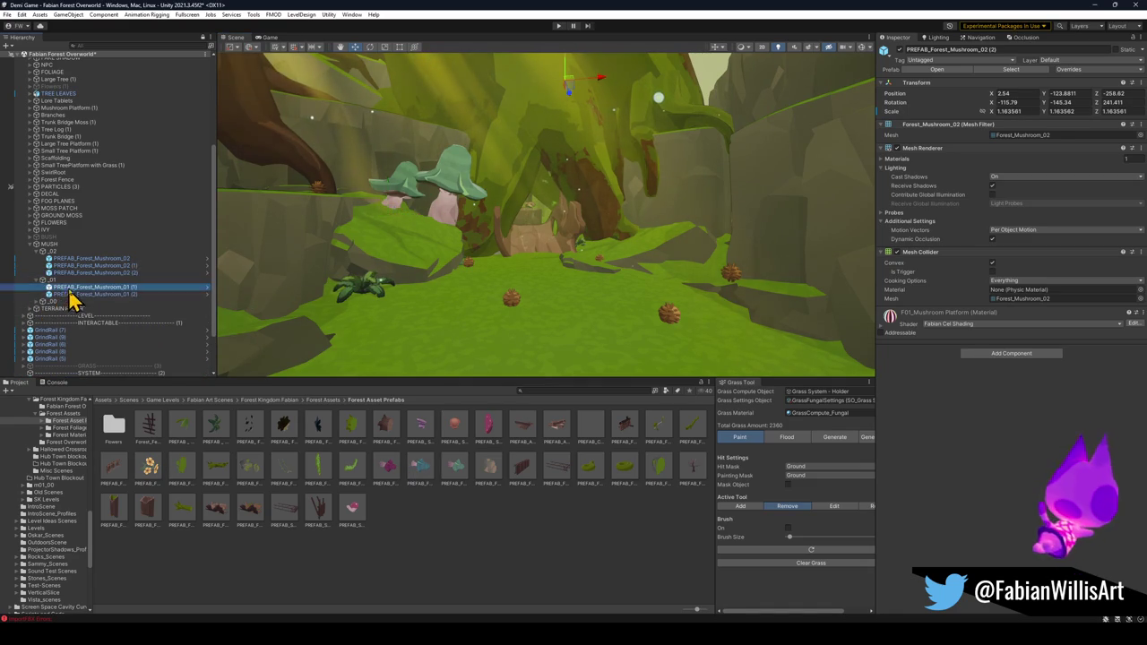
alt+drag(430, 291, 450, 299)
mouse_move(564, 115)
mouse_down()
mouse_move(405, 251)
mouse_move(412, 281)
mouse_move(409, 230)
mouse_move(460, 254)
mouse_move(440, 259)
mouse_move(426, 287)
mouse_move(435, 329)
mouse_move(469, 328)
mouse_move(481, 279)
mouse_up()
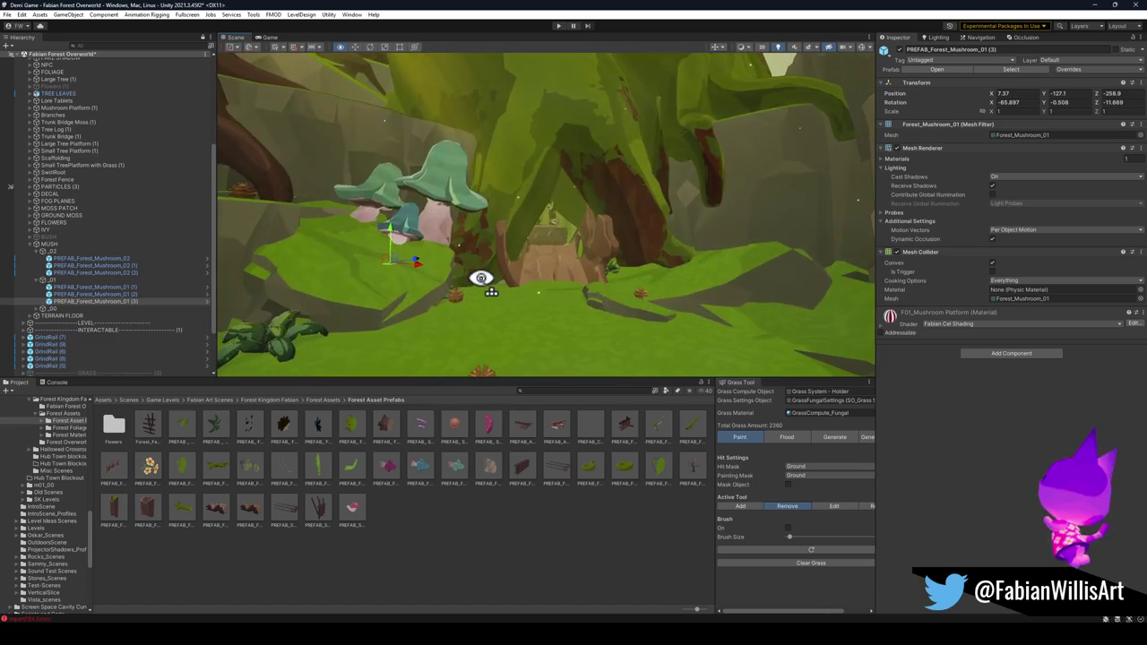
- Duplicate Forest_Mushroom_00 and place the pink copy, scaled to 1.3359, beside the green mushrooms
click(37, 309)
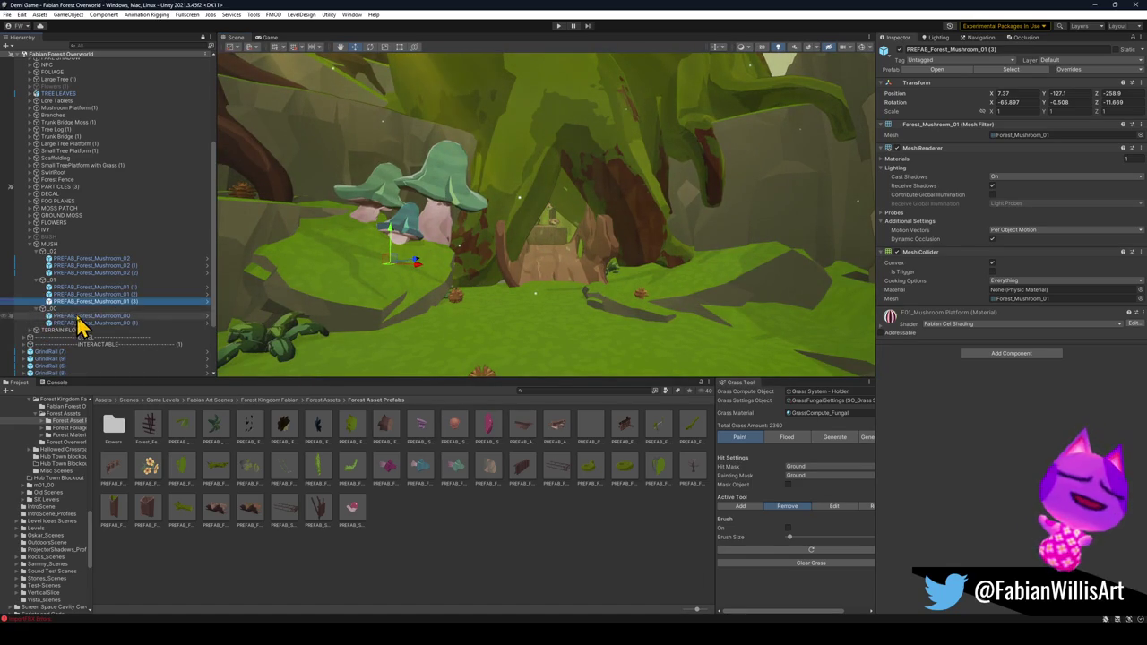
click(79, 315)
key(ctrl+d)
mouse_move(546, 230)
mouse_down()
mouse_move(512, 250)
mouse_move(475, 300)
mouse_move(506, 287)
mouse_move(474, 307)
mouse_move(502, 259)
mouse_move(476, 277)
mouse_move(477, 295)
mouse_up()
key(e)
key(w)
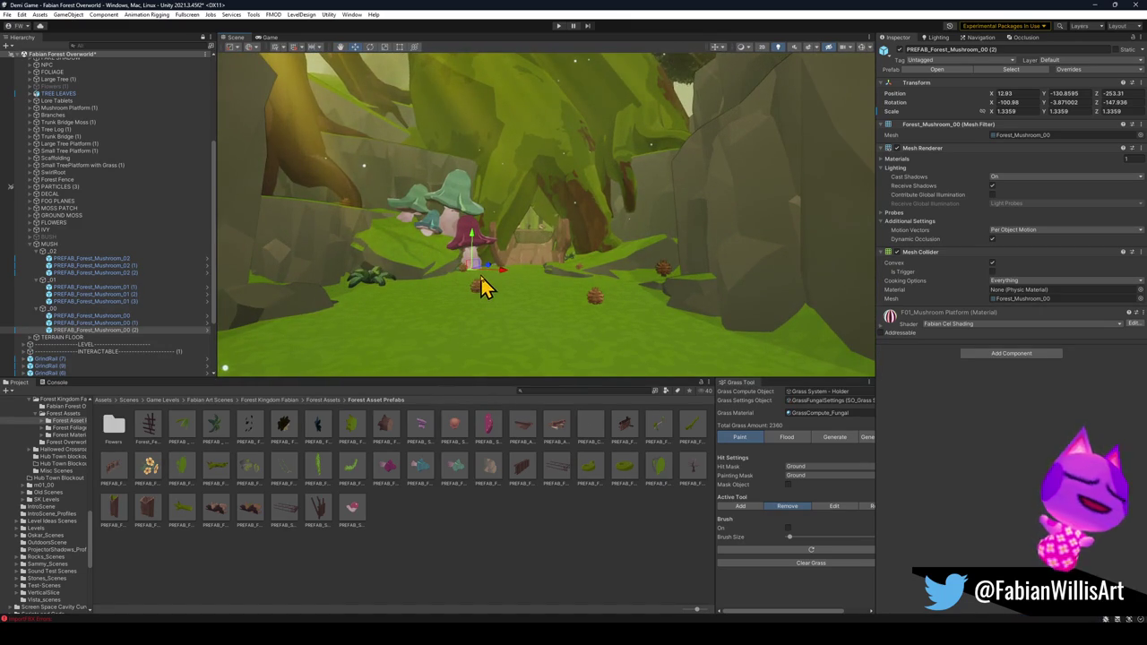
- Duplicate Forest_Mushroom_01 (3) and move the copy to the right side of the path
click(430, 240)
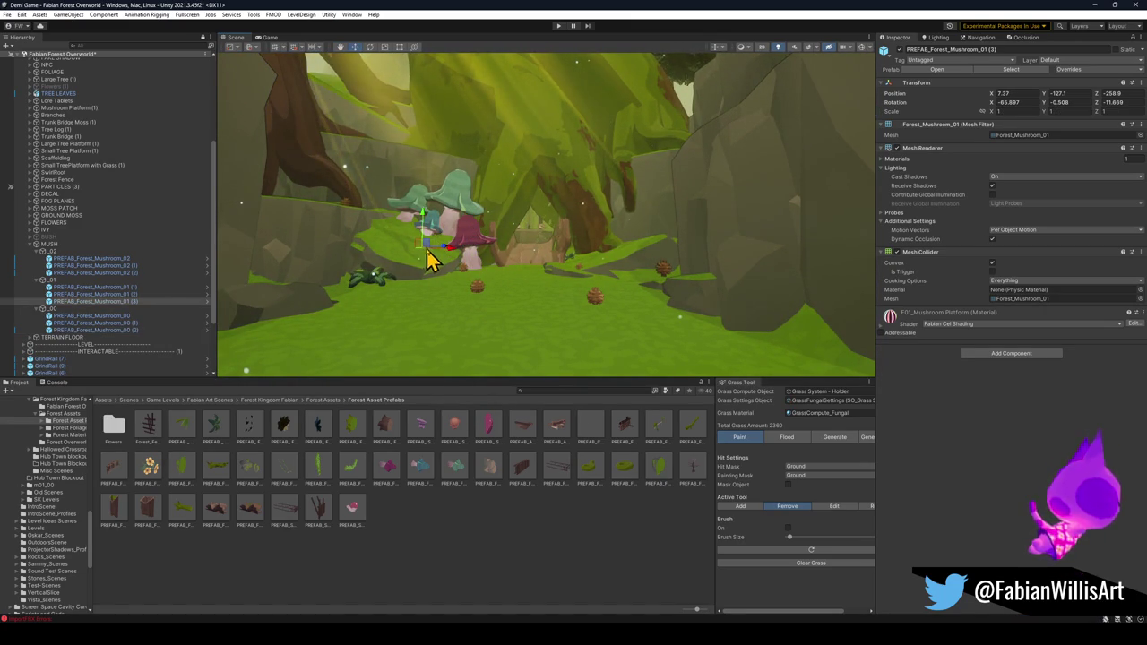
key(ctrl+d)
mouse_move(428, 257)
mouse_down()
mouse_move(615, 263)
mouse_move(573, 251)
mouse_move(610, 229)
mouse_move(566, 244)
mouse_move(637, 256)
mouse_move(644, 246)
mouse_move(606, 223)
mouse_move(615, 235)
mouse_move(603, 248)
mouse_up()
key(e)
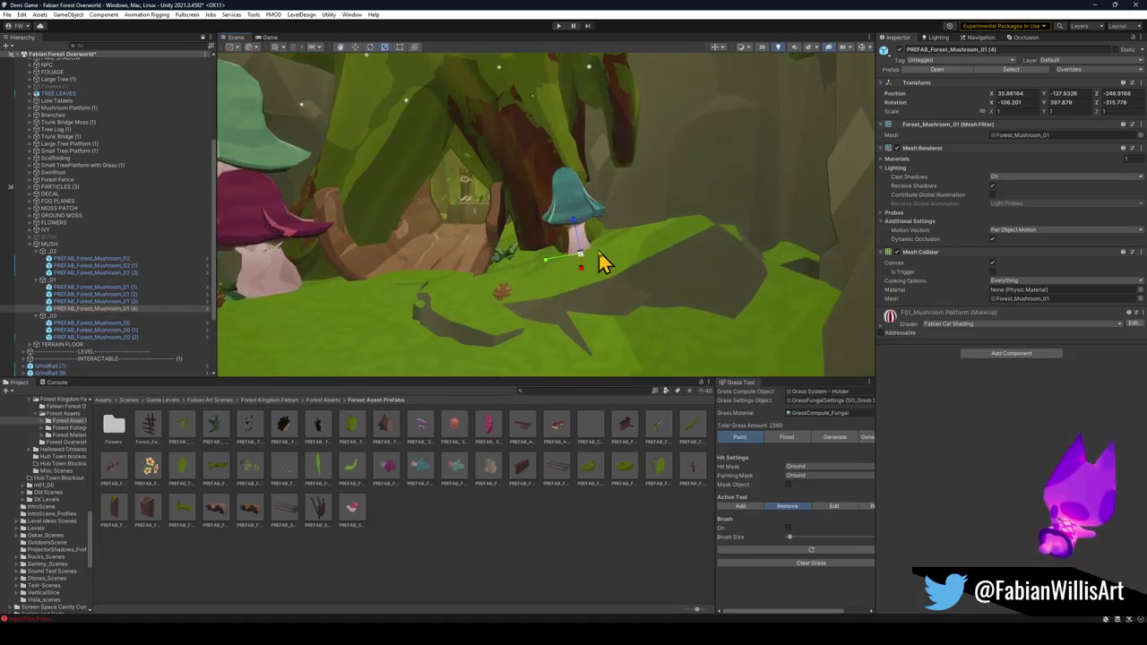
- Enlarge PREFAB_Forest_Mushroom_01 (4), nudge it up and right, and rotate it
click(586, 254)
click(591, 262)
mouse_move(583, 256)
mouse_down()
mouse_move(594, 257)
mouse_move(576, 263)
mouse_move(584, 259)
mouse_move(584, 328)
mouse_move(559, 313)
mouse_up()
mouse_move(542, 273)
mouse_down()
mouse_move(579, 188)
mouse_move(567, 166)
mouse_move(617, 210)
mouse_move(606, 187)
mouse_move(633, 195)
mouse_move(621, 198)
mouse_up()
key(e)
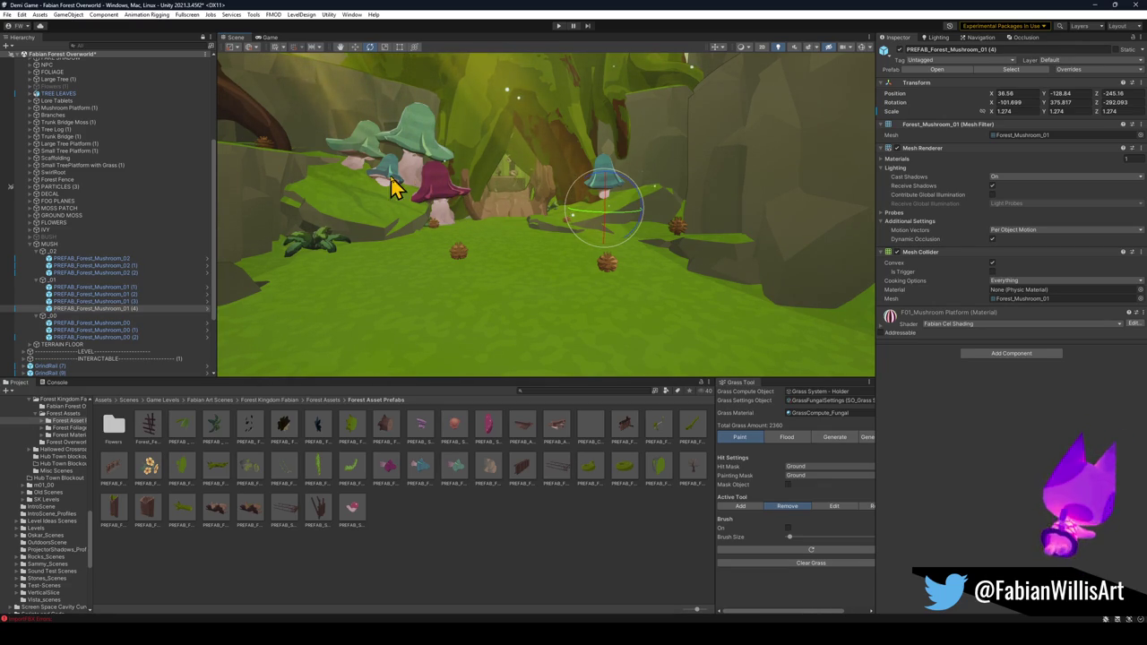
click(353, 158)
- Place a copy of the large Forest_Mushroom_02 in the right-side cluster, turned beside its neighbour
key(w)
mouse_move(352, 177)
mouse_down()
mouse_move(629, 222)
mouse_move(617, 203)
mouse_move(615, 214)
mouse_move(472, 226)
mouse_move(503, 221)
mouse_move(332, 201)
mouse_move(345, 202)
mouse_up()
key(e)
key(w)
mouse_move(612, 215)
mouse_down()
mouse_move(568, 224)
mouse_move(583, 209)
mouse_up()
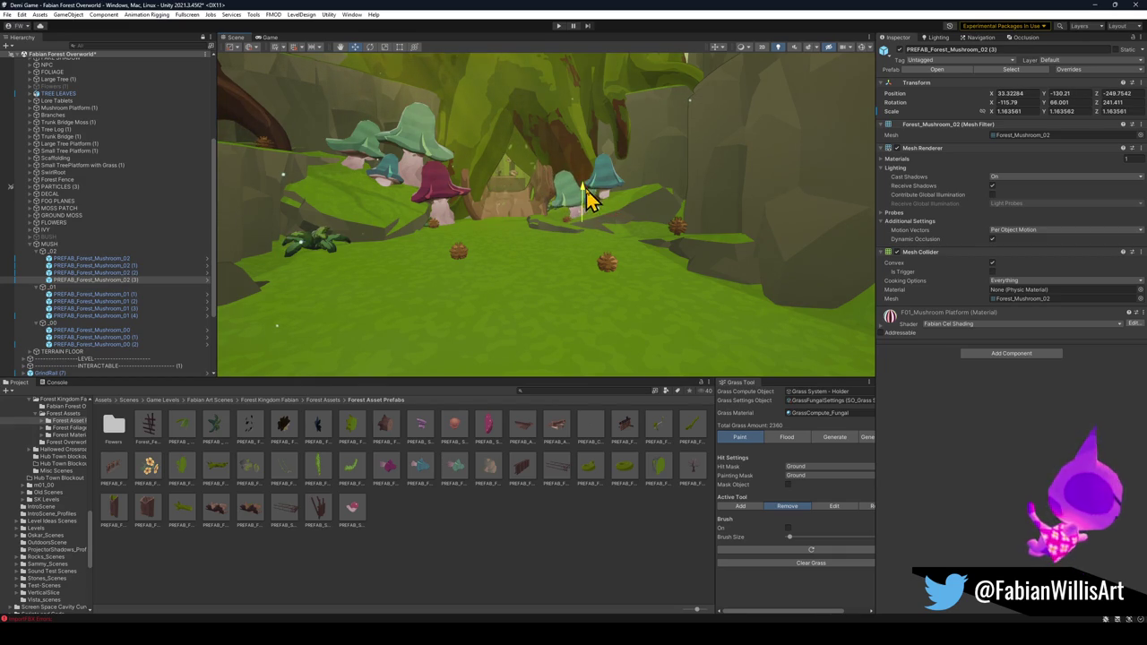
click(592, 269)
mouse_move(591, 268)
mouse_down()
mouse_move(585, 306)
mouse_move(576, 274)
mouse_move(573, 353)
mouse_move(558, 343)
mouse_move(611, 328)
mouse_move(591, 335)
mouse_move(617, 347)
mouse_move(636, 326)
mouse_move(636, 287)
mouse_move(619, 287)
mouse_move(630, 251)
mouse_move(622, 225)
mouse_move(657, 251)
mouse_move(569, 243)
mouse_move(588, 240)
mouse_up()
click(578, 304)
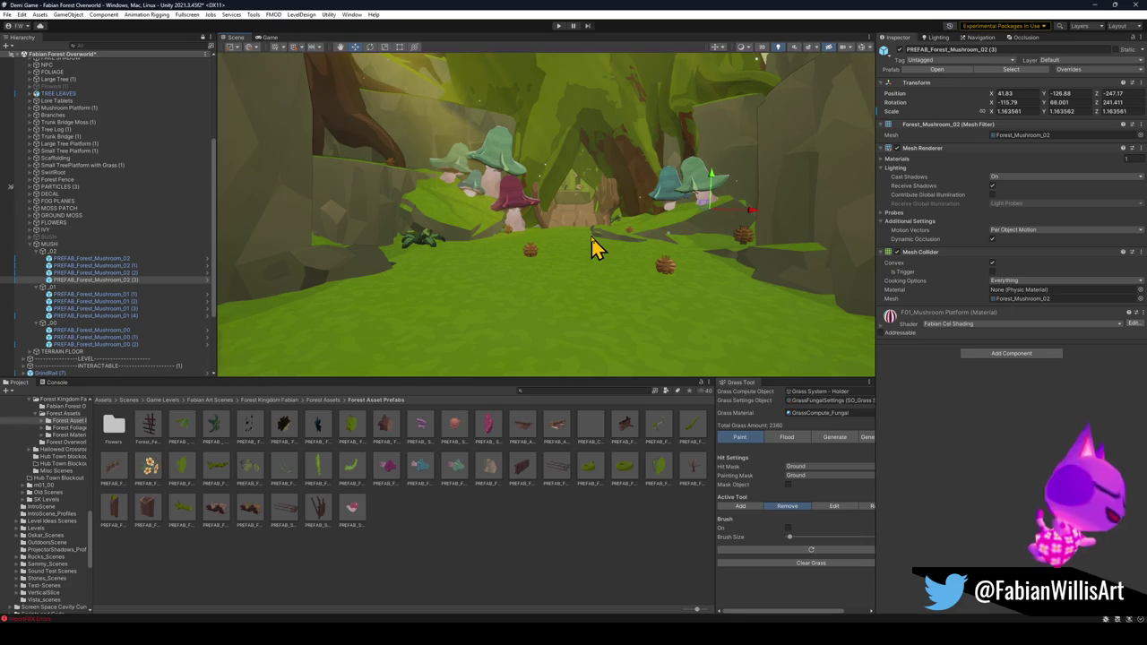
click(484, 522)
alt+drag(546, 322, 558, 301)
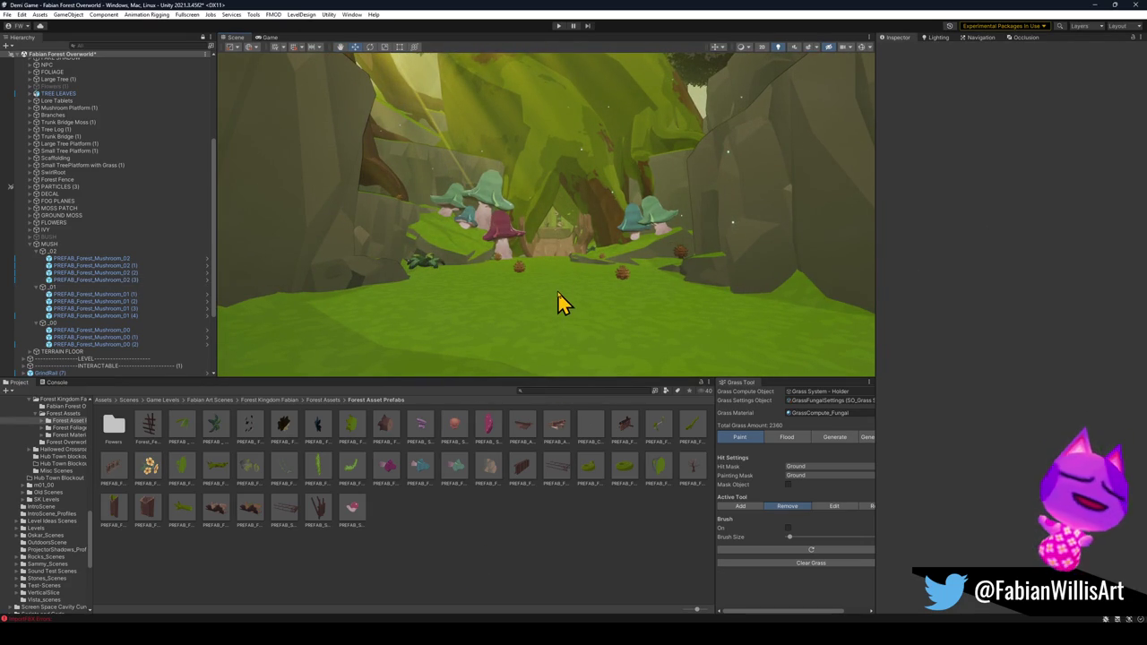
- Lower Forest_TerrainFloor_00 (1) slightly on Y and save the scene
click(463, 255)
drag(450, 215, 457, 226)
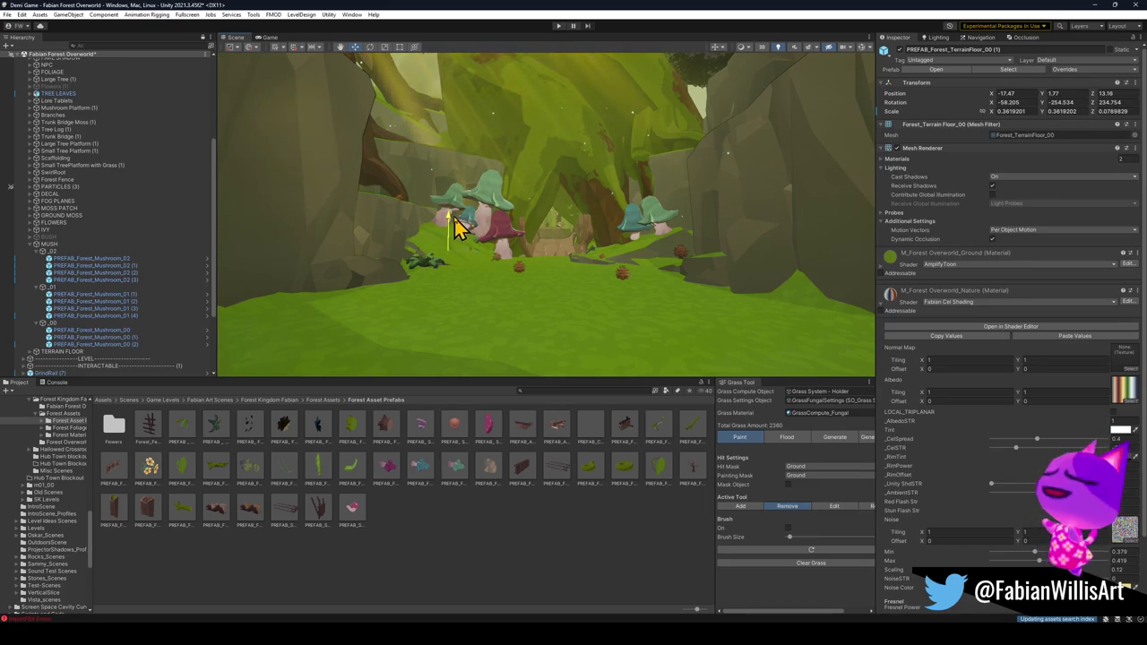
click(551, 550)
drag(577, 343, 570, 318)
key(ctrl+s)
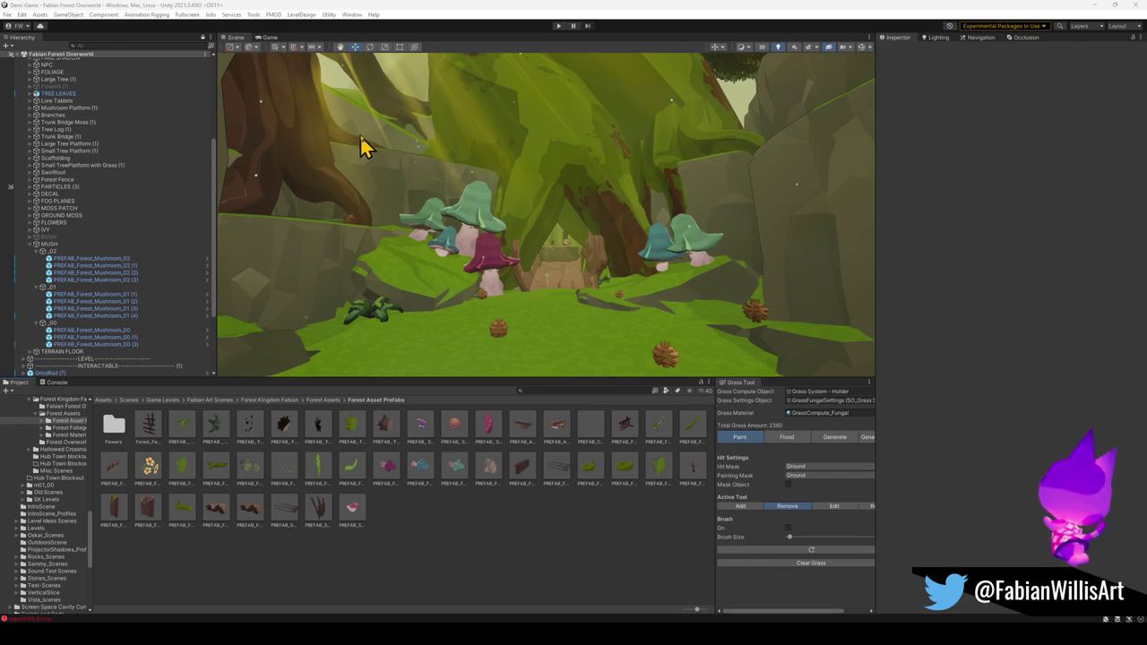
- Fly down to the ground and select the Floor.001 mesh
drag(598, 240, 583, 290)
click(570, 292)
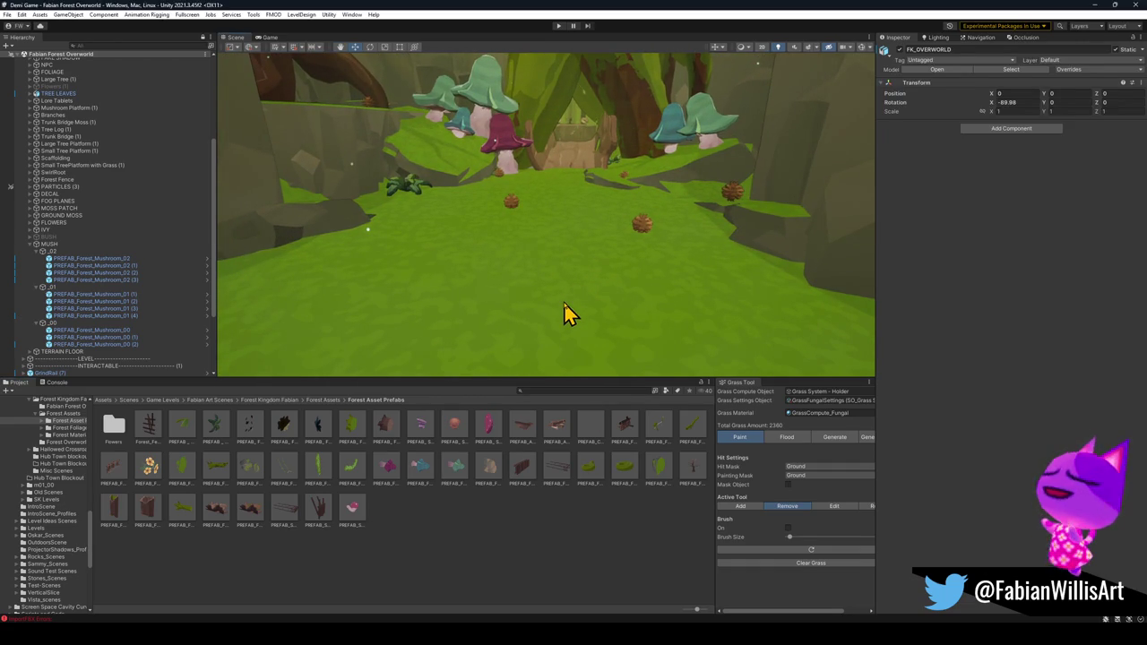
click(564, 305)
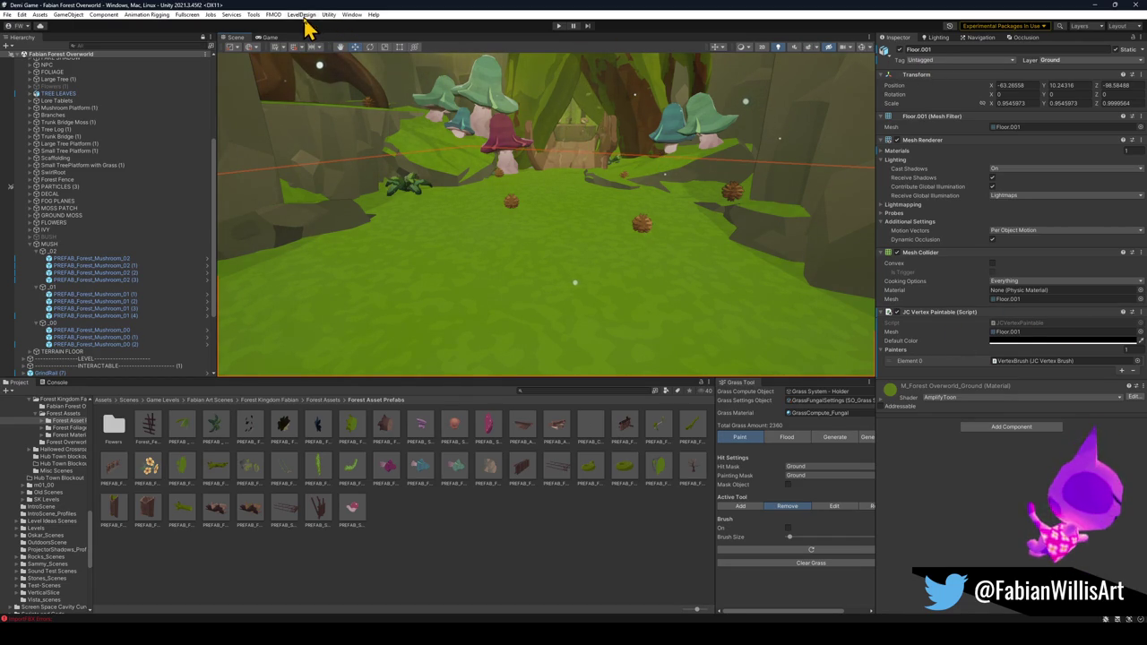
- Open and dock the Polybrush window with the vertex colour paint tool active
click(255, 16)
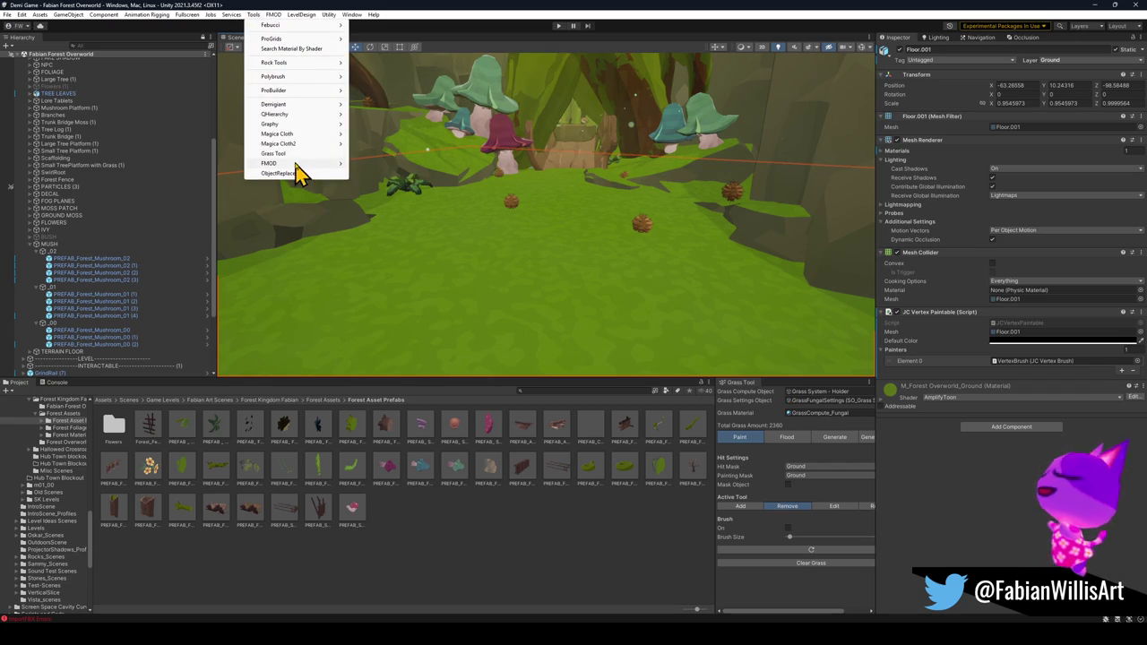
mouse_move(291, 79)
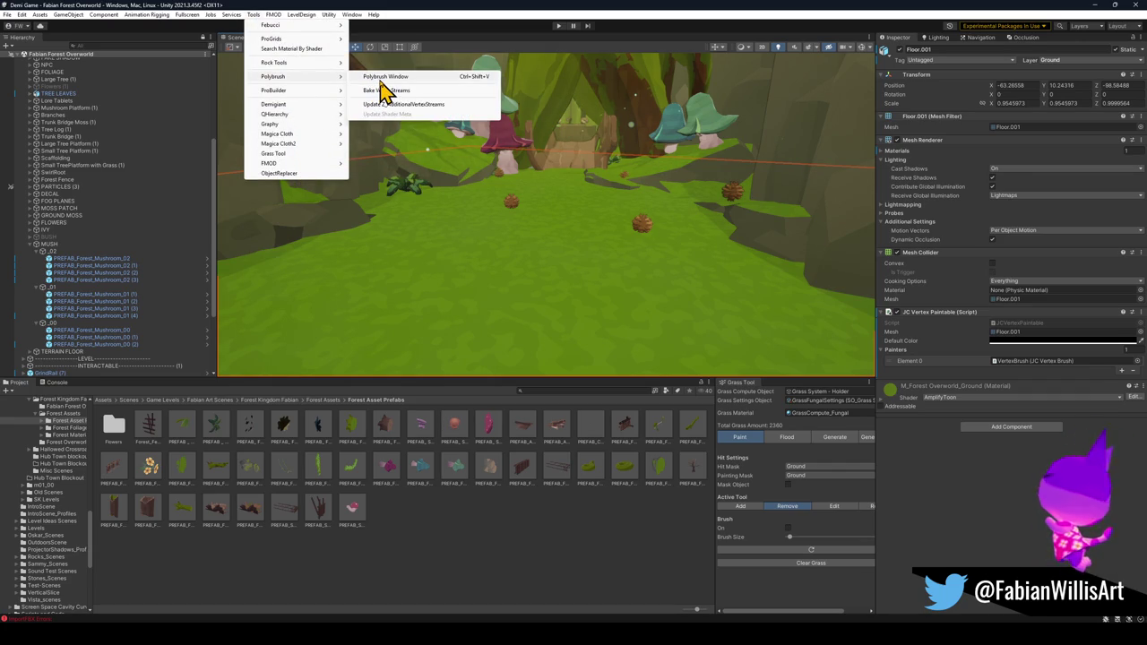
click(381, 79)
mouse_move(751, 403)
mouse_down()
mouse_move(786, 397)
mouse_move(770, 393)
mouse_up()
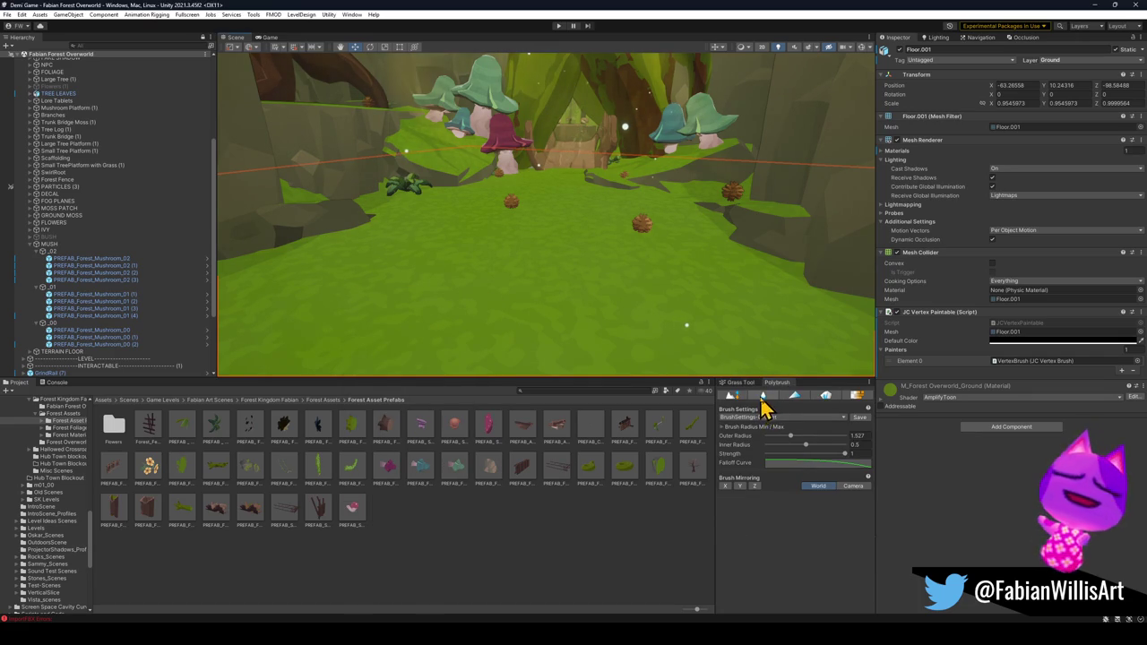
click(795, 396)
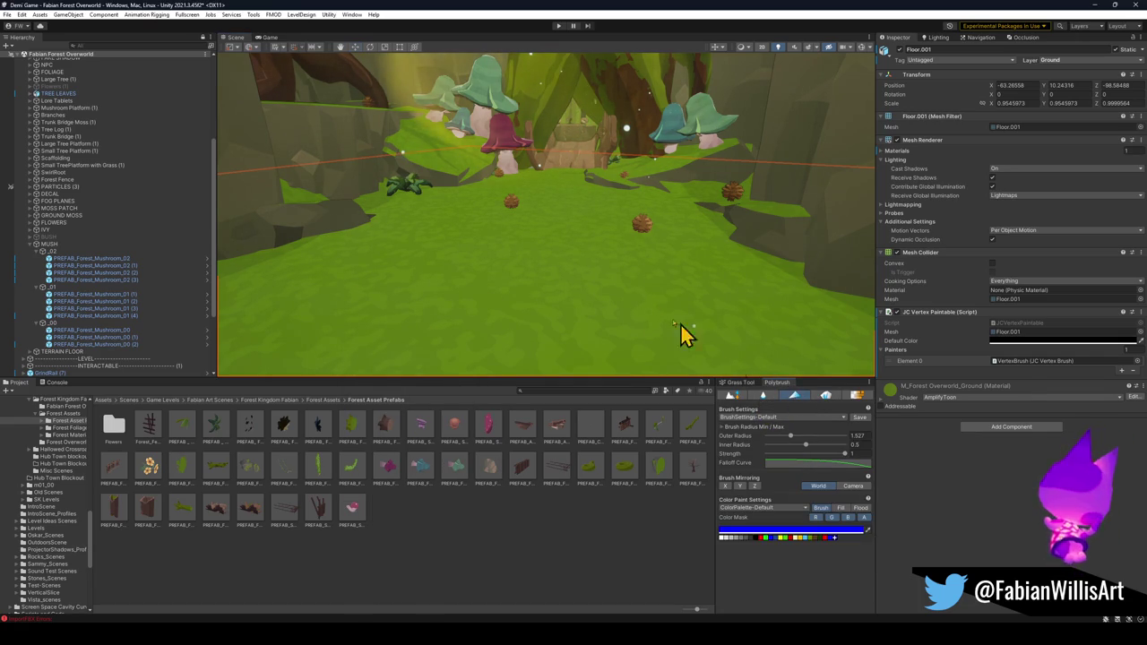
- Paint a winding brown dirt path across the ground toward the mushrooms
mouse_move(556, 191)
mouse_down()
mouse_move(570, 185)
mouse_move(532, 295)
mouse_move(558, 299)
mouse_move(559, 238)
mouse_move(579, 266)
mouse_move(558, 333)
mouse_move(573, 361)
mouse_move(578, 299)
mouse_up()
mouse_move(513, 264)
mouse_down()
mouse_move(566, 355)
mouse_move(608, 312)
mouse_move(666, 328)
mouse_move(622, 313)
mouse_move(651, 343)
mouse_move(827, 340)
mouse_move(758, 308)
mouse_move(725, 199)
mouse_move(758, 174)
mouse_move(760, 133)
mouse_move(796, 100)
mouse_move(696, 156)
mouse_move(533, 51)
mouse_move(594, 52)
mouse_move(618, 183)
mouse_up()
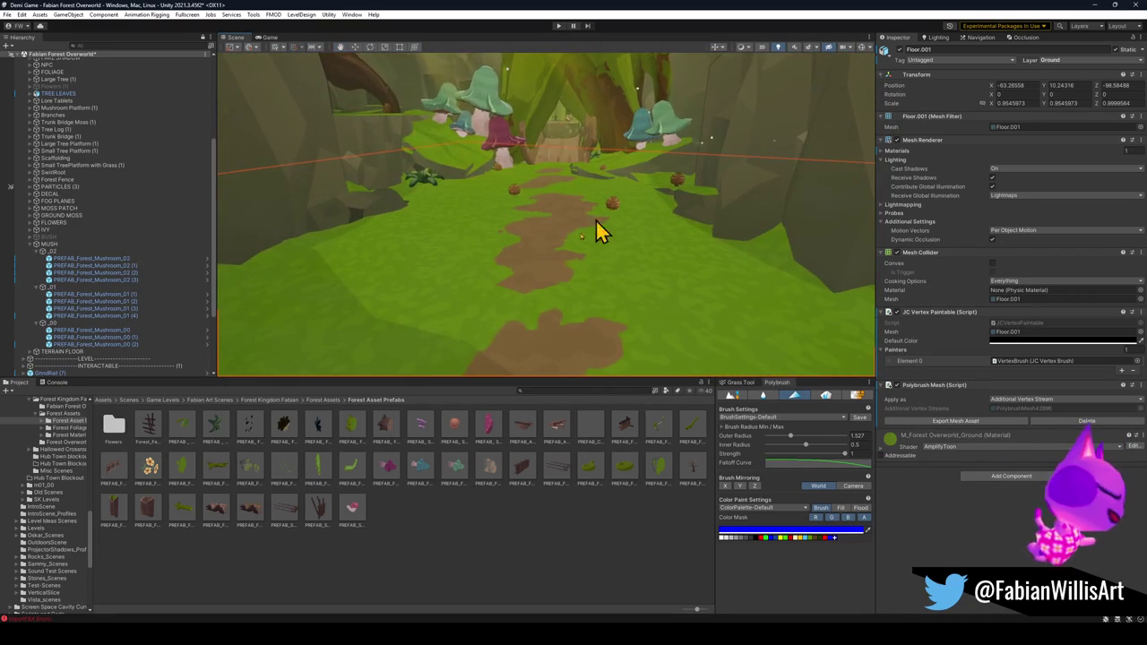
click(458, 507)
drag(501, 300, 517, 294)
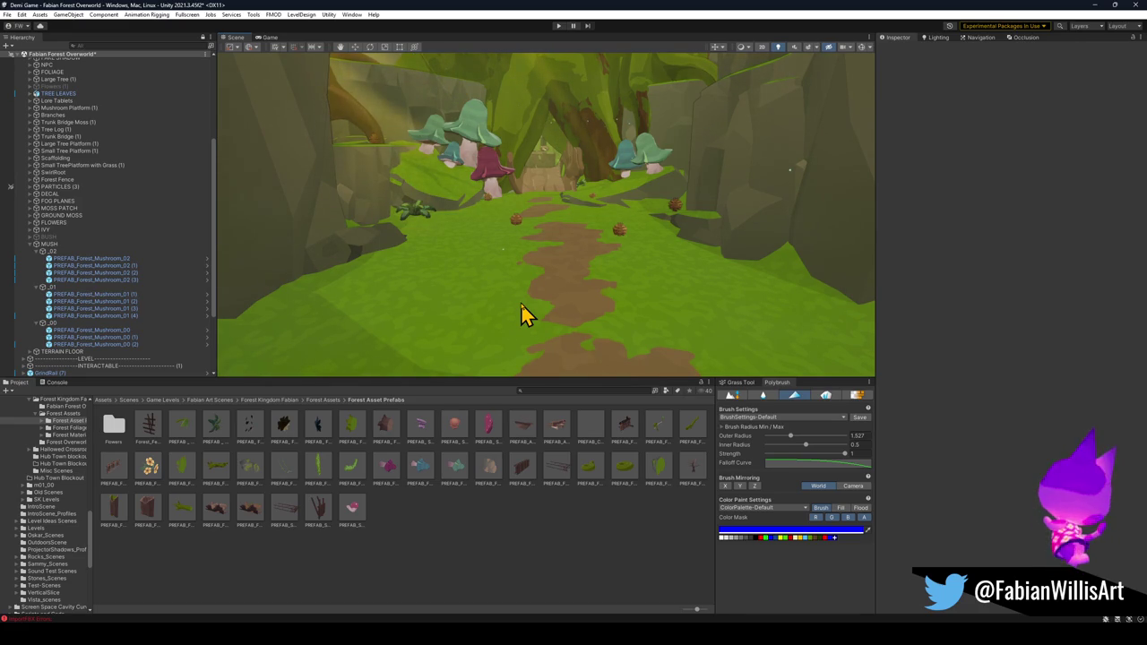
- Orbit and fly the view to inspect the painted dirt path and mushroom cluster
mouse_move(543, 179)
mouse_down()
mouse_move(581, 192)
mouse_move(583, 164)
mouse_move(578, 186)
mouse_up()
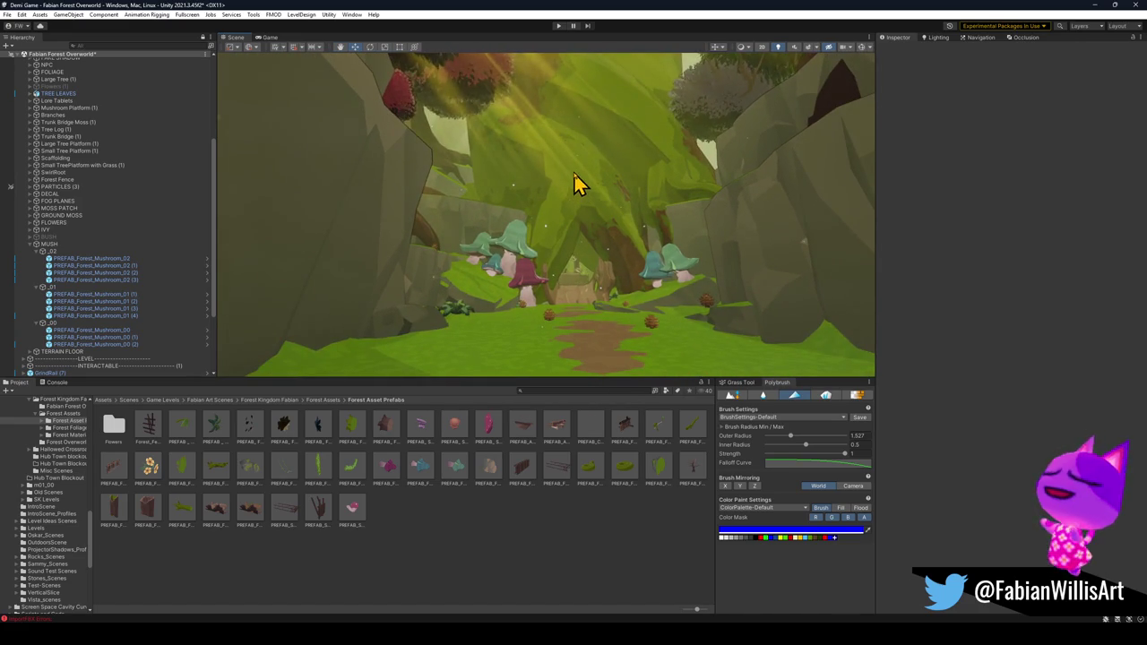
click(573, 171)
click(583, 532)
drag(594, 261, 590, 255)
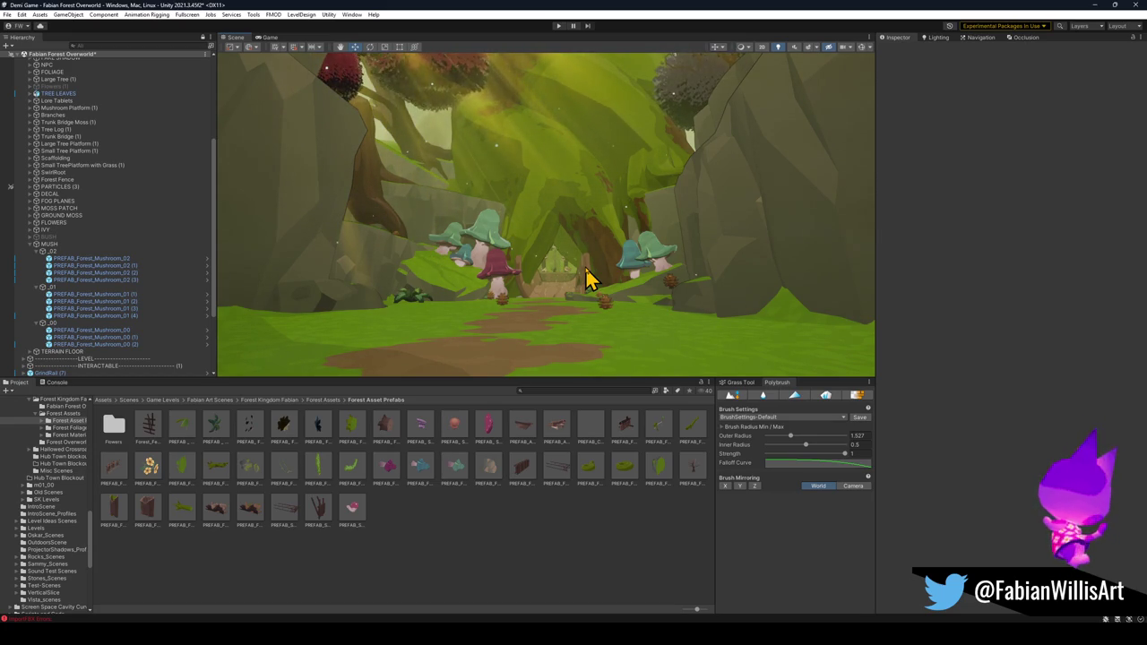
drag(583, 243, 597, 267)
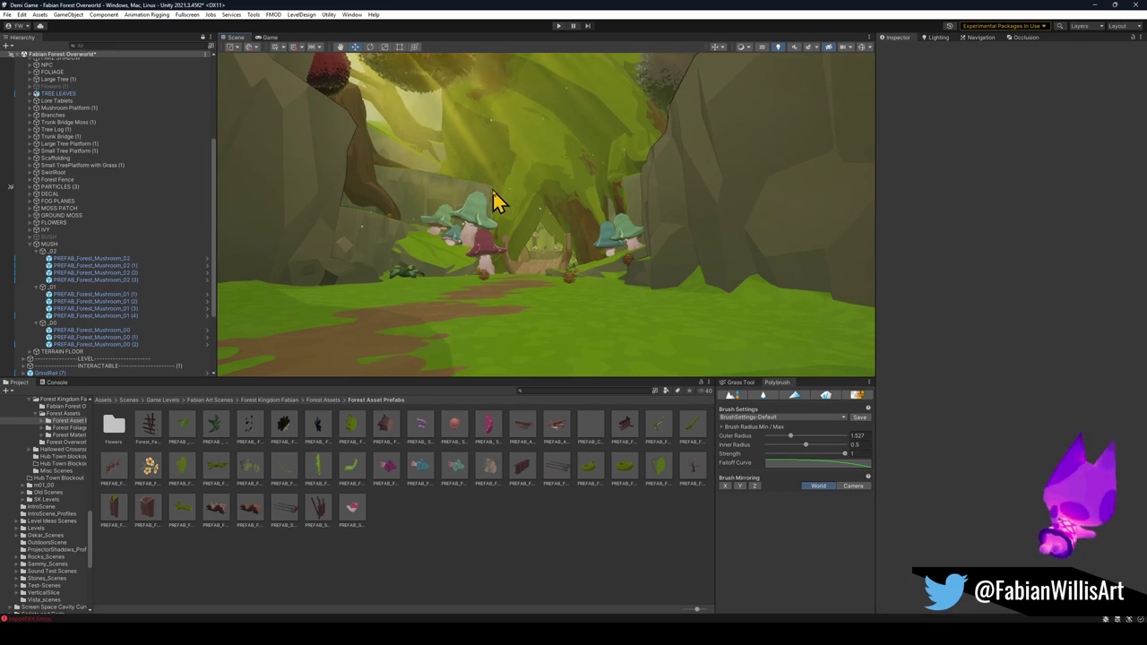
mouse_move(546, 272)
mouse_down()
mouse_move(590, 317)
mouse_move(622, 281)
mouse_move(555, 279)
mouse_move(624, 192)
mouse_up()
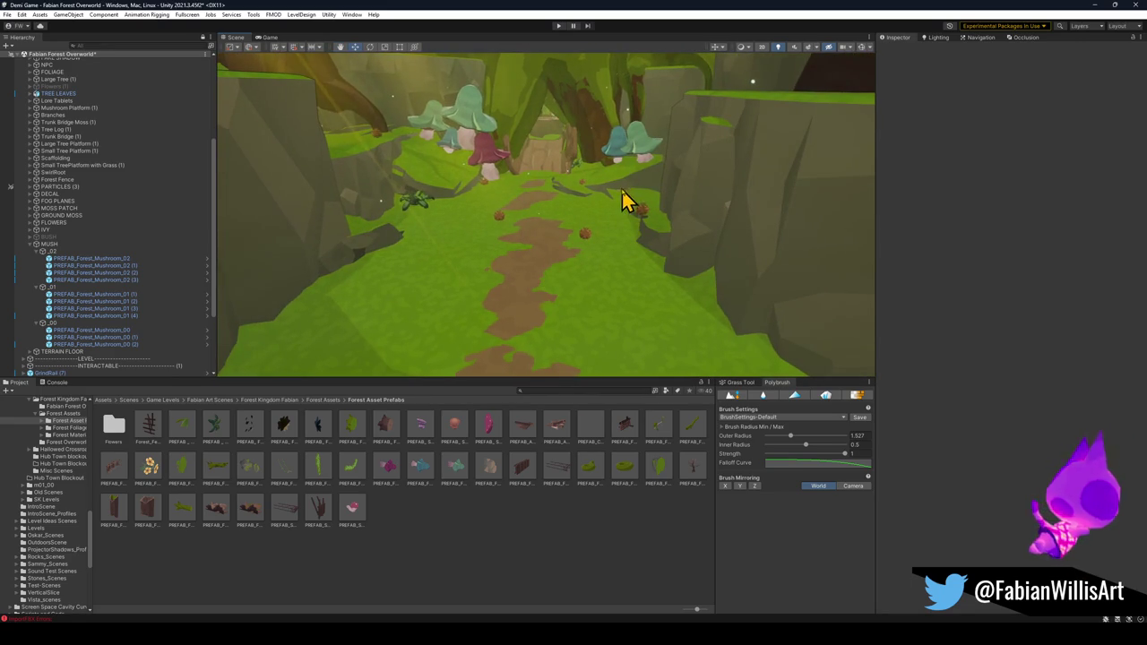
click(614, 194)
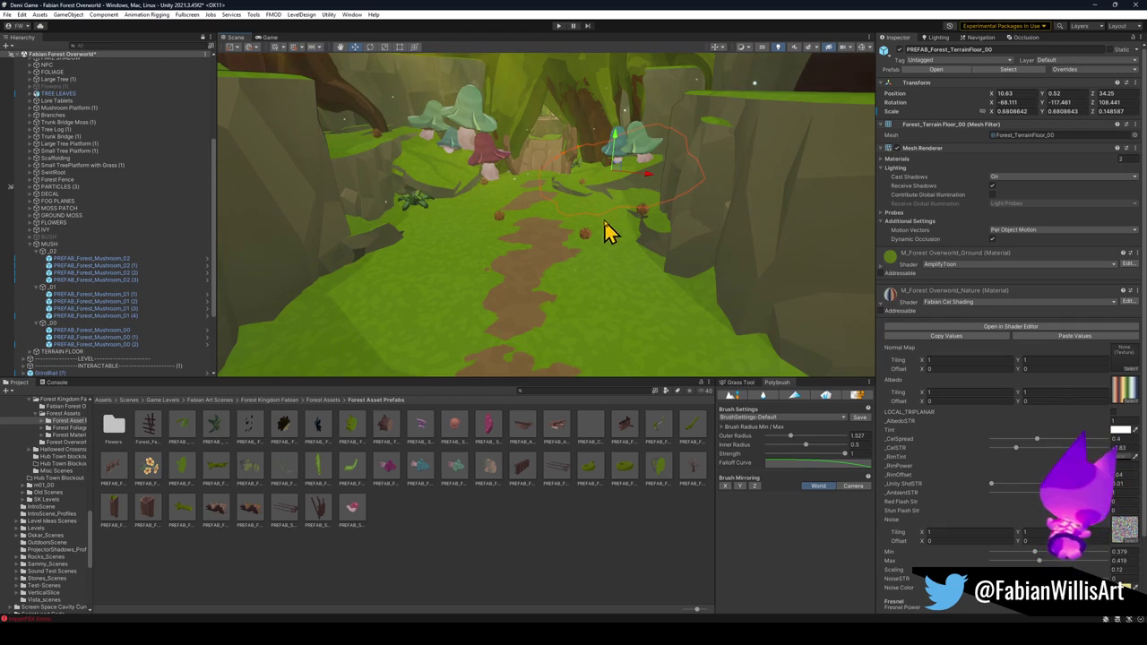
- Duplicate the terrain floor tile, rotate the copy to about -170 degrees, and move it along the path
mouse_move(616, 175)
mouse_down()
mouse_move(592, 331)
mouse_move(711, 313)
mouse_move(711, 333)
mouse_move(779, 302)
mouse_move(761, 308)
mouse_move(763, 266)
mouse_move(801, 281)
mouse_up()
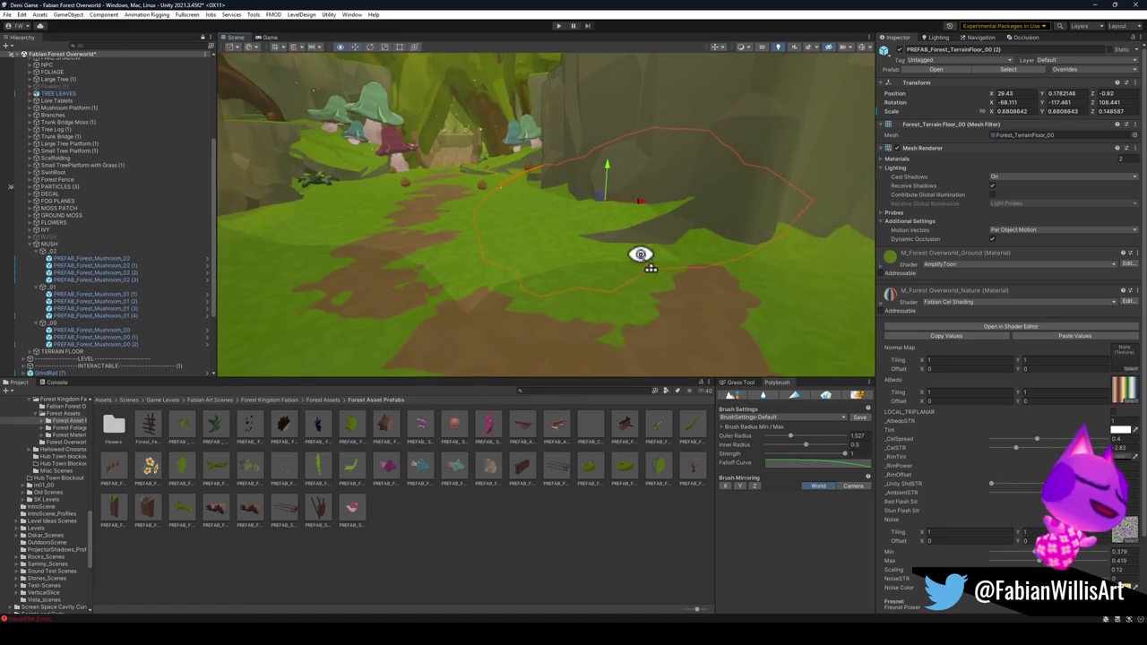
key(ctrl+d)
key(f)
key(e)
drag(548, 206, 615, 220)
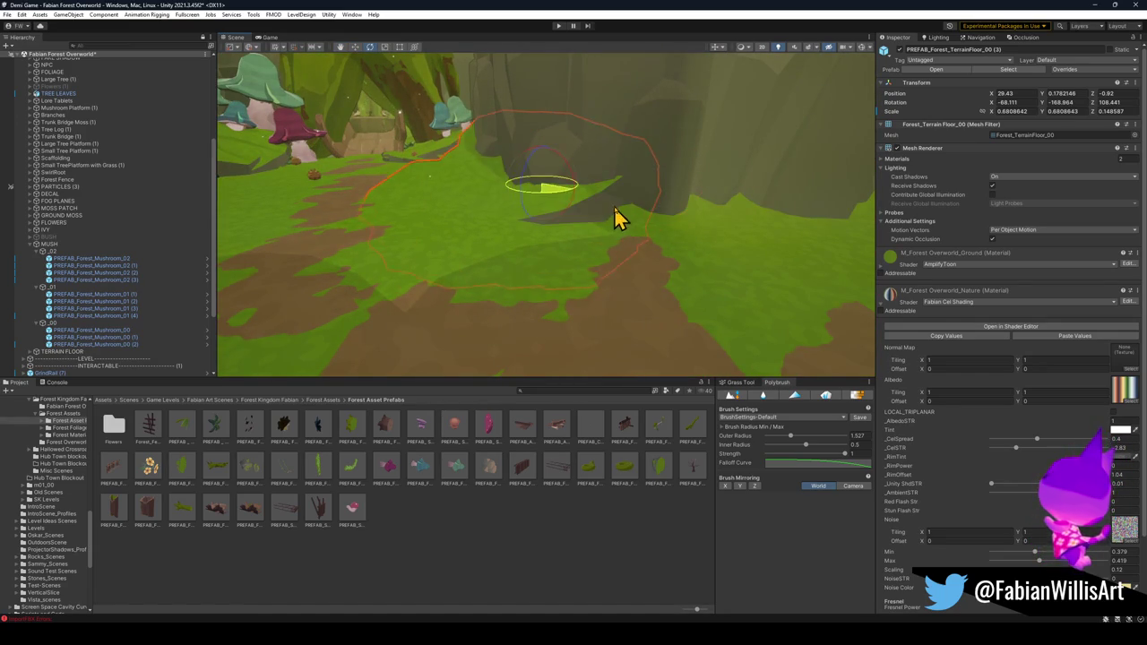
mouse_move(545, 205)
mouse_down()
mouse_move(565, 226)
mouse_move(542, 227)
mouse_up()
key(w)
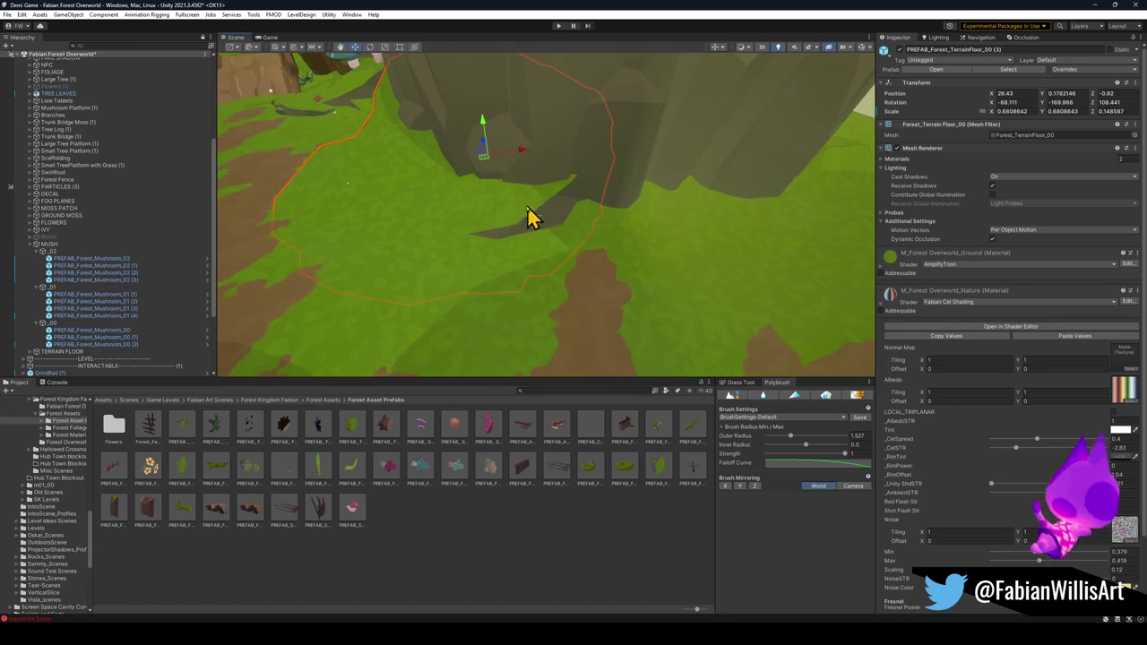
mouse_move(488, 168)
mouse_down()
mouse_move(750, 235)
mouse_move(729, 206)
mouse_move(717, 235)
mouse_move(730, 190)
mouse_move(755, 197)
mouse_move(686, 188)
mouse_move(499, 570)
mouse_move(674, 194)
mouse_move(760, 169)
mouse_move(494, 198)
mouse_move(612, 209)
mouse_move(603, 197)
mouse_move(730, 194)
mouse_move(683, 267)
mouse_up()
- Select another terrain floor piece and nudge it left beside the path
click(651, 259)
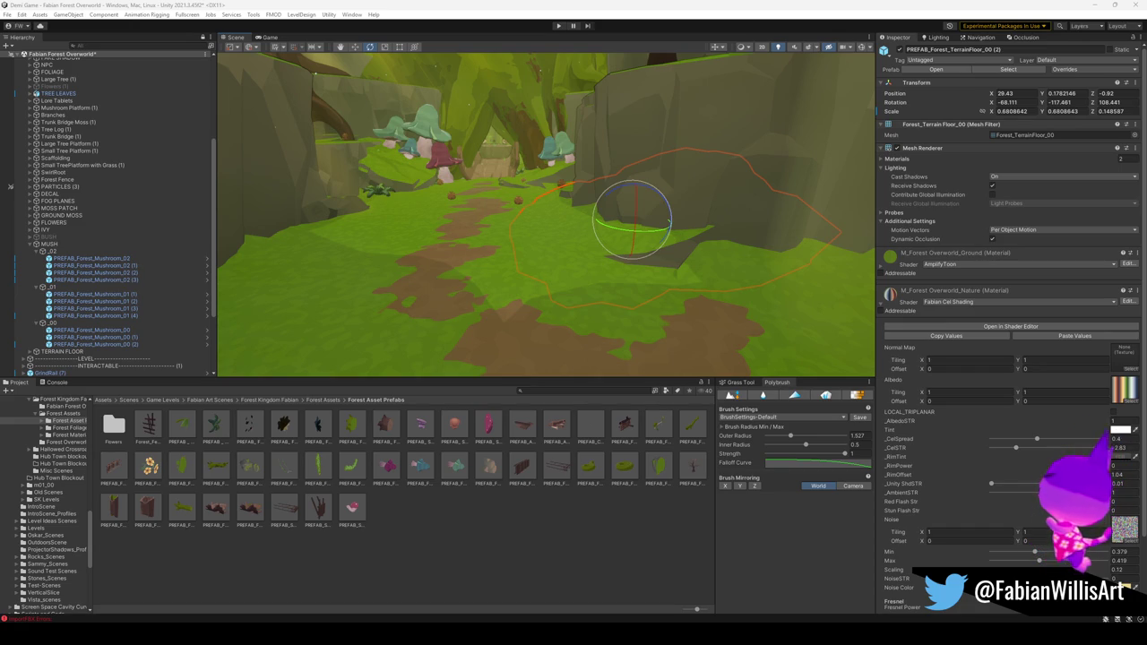
mouse_move(657, 294)
mouse_down()
mouse_move(664, 242)
mouse_move(591, 248)
mouse_up()
key(w)
click(623, 481)
mouse_move(614, 309)
mouse_down()
mouse_move(596, 277)
mouse_move(546, 302)
mouse_move(627, 325)
mouse_move(734, 334)
mouse_move(716, 356)
mouse_move(654, 344)
mouse_move(708, 343)
mouse_move(637, 292)
mouse_move(678, 297)
mouse_move(679, 324)
mouse_up()
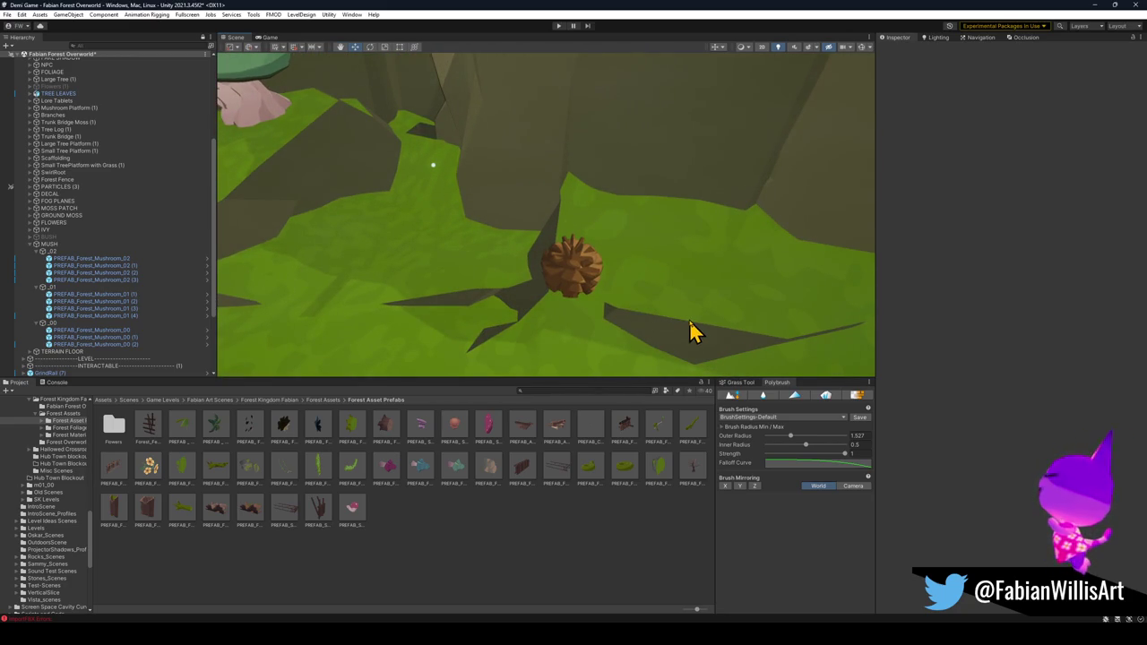
- Move the Destructible Pinecone left of its old spot, to X -8.54
click(694, 332)
mouse_move(691, 333)
mouse_down()
mouse_move(666, 298)
mouse_move(582, 318)
mouse_up()
click(664, 296)
click(631, 324)
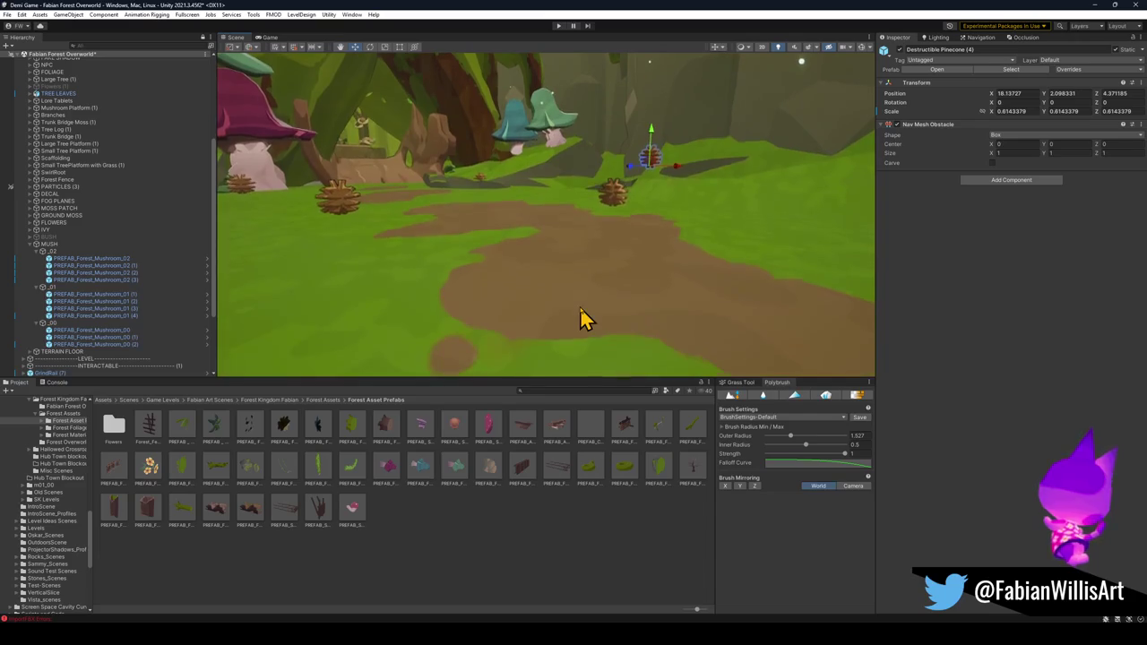
mouse_move(666, 251)
mouse_down()
mouse_move(537, 212)
mouse_move(645, 242)
mouse_move(744, 230)
mouse_move(727, 236)
mouse_up()
mouse_move(662, 249)
mouse_down()
mouse_move(568, 248)
mouse_move(589, 238)
mouse_move(487, 248)
mouse_move(563, 240)
mouse_up()
- Enlarge the smaller pinecone slightly and scale another pinecone up to about 1.43
click(624, 299)
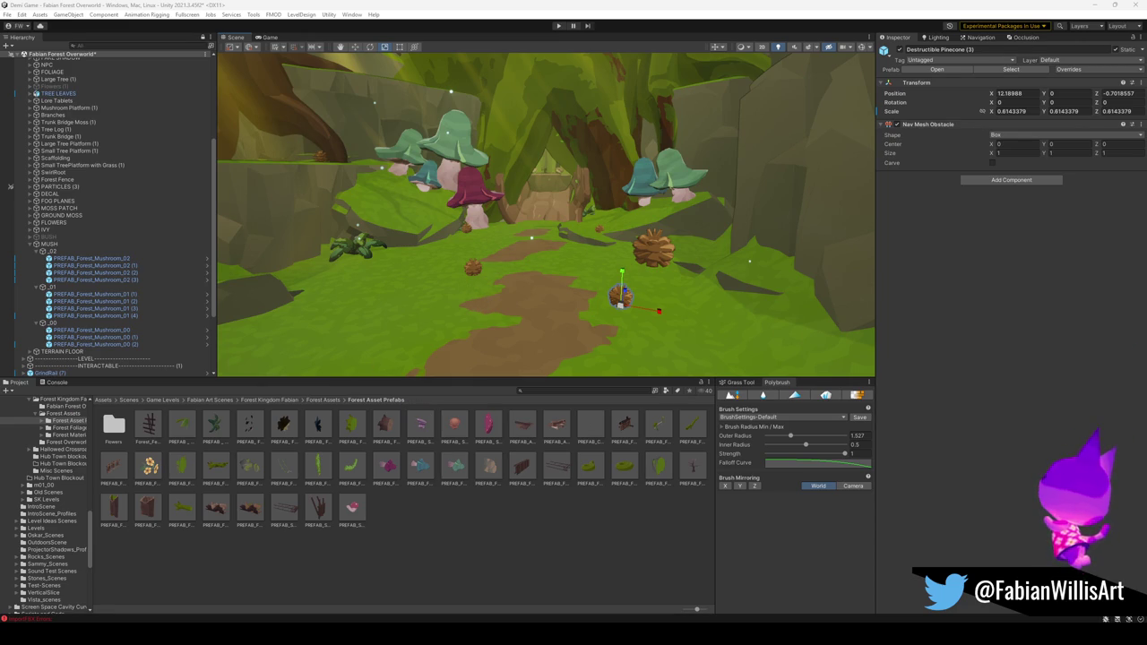
mouse_move(619, 256)
mouse_down()
mouse_move(648, 253)
mouse_move(591, 242)
mouse_move(585, 229)
mouse_up()
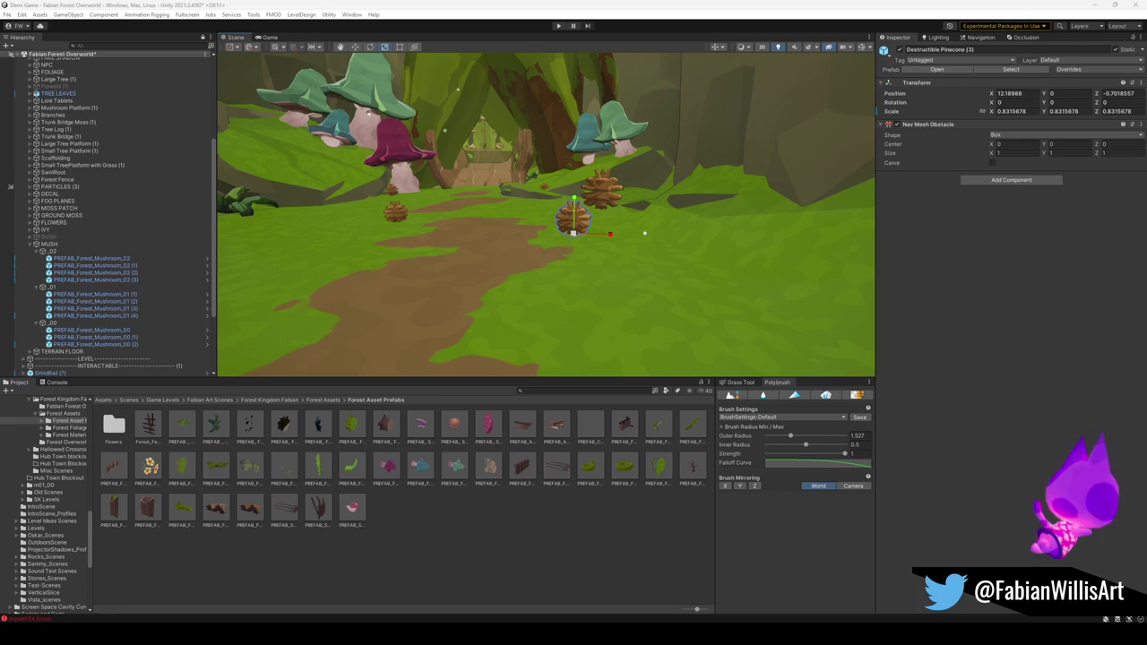
mouse_move(594, 261)
mouse_down()
mouse_move(576, 254)
mouse_move(615, 274)
mouse_move(640, 264)
mouse_move(606, 275)
mouse_move(618, 247)
mouse_move(285, 261)
mouse_move(419, 236)
mouse_up()
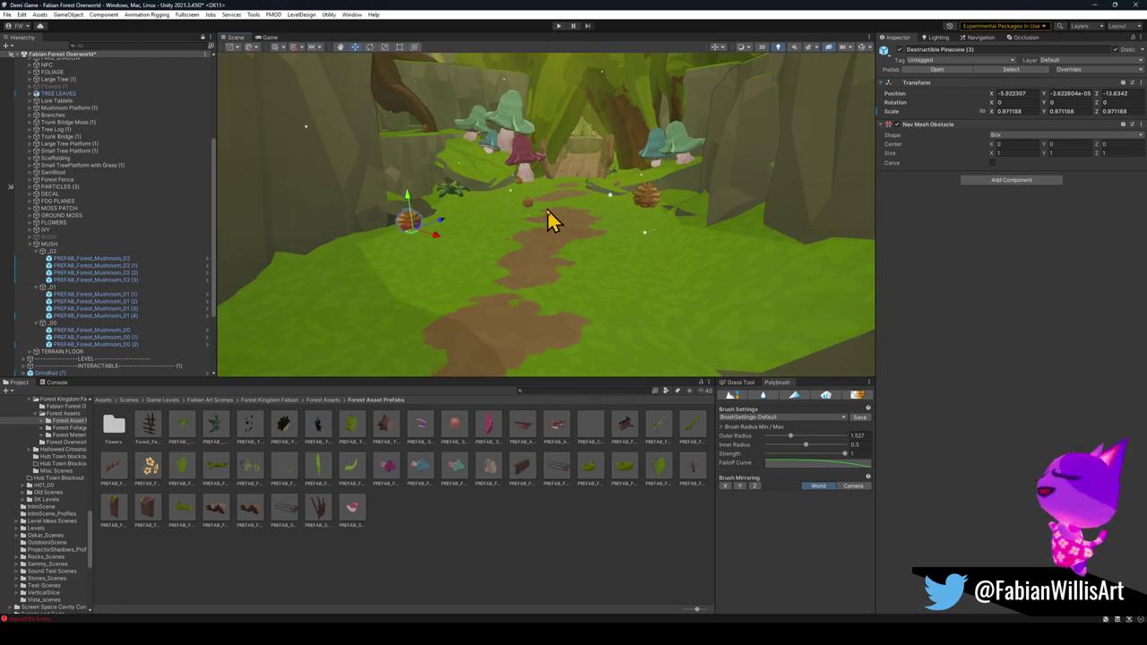
click(529, 214)
mouse_move(529, 215)
mouse_down()
mouse_move(588, 223)
mouse_move(509, 216)
mouse_move(568, 192)
mouse_move(516, 189)
mouse_move(418, 215)
mouse_move(507, 213)
mouse_move(475, 205)
mouse_move(496, 200)
mouse_move(722, 210)
mouse_move(707, 189)
mouse_move(765, 221)
mouse_move(707, 220)
mouse_move(561, 164)
mouse_move(704, 213)
mouse_up()
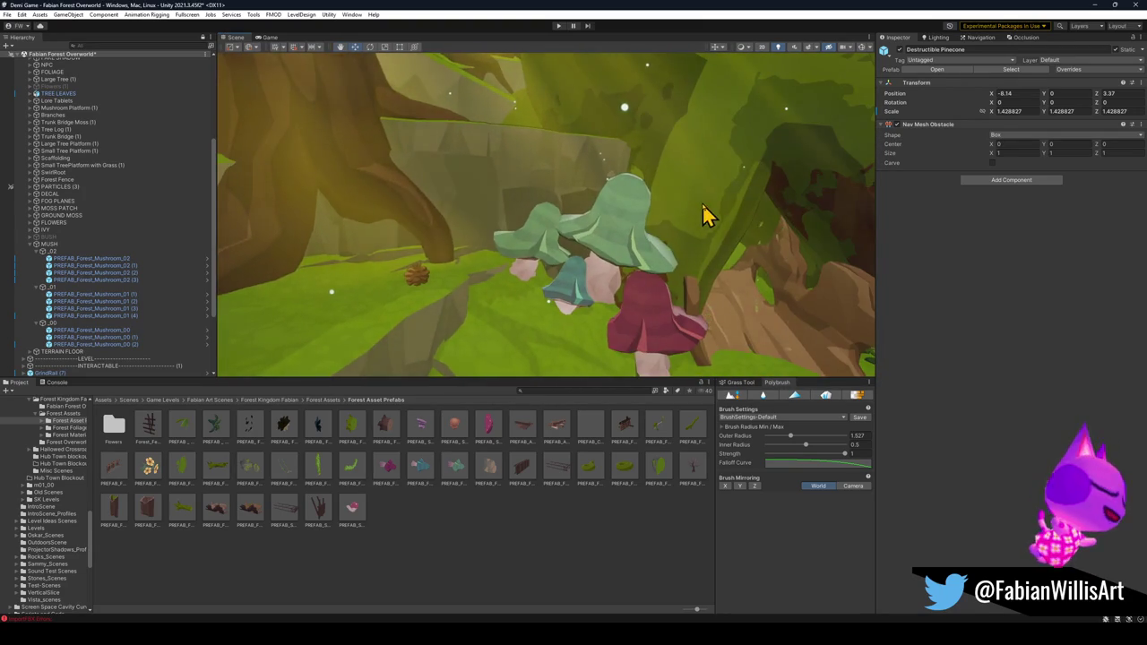
- Orbit around the mushrooms to view the path, then switch to the Blender level file
scroll(708, 222, down, 2)
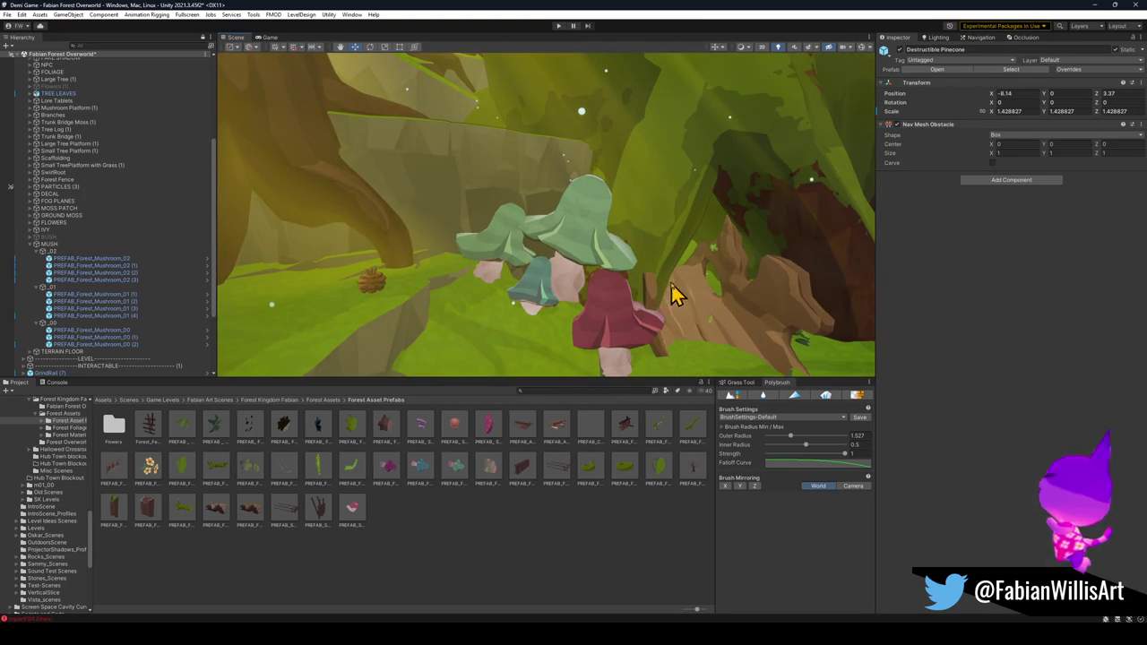
mouse_move(664, 296)
mouse_down()
mouse_move(614, 279)
mouse_move(699, 289)
mouse_move(658, 289)
mouse_up()
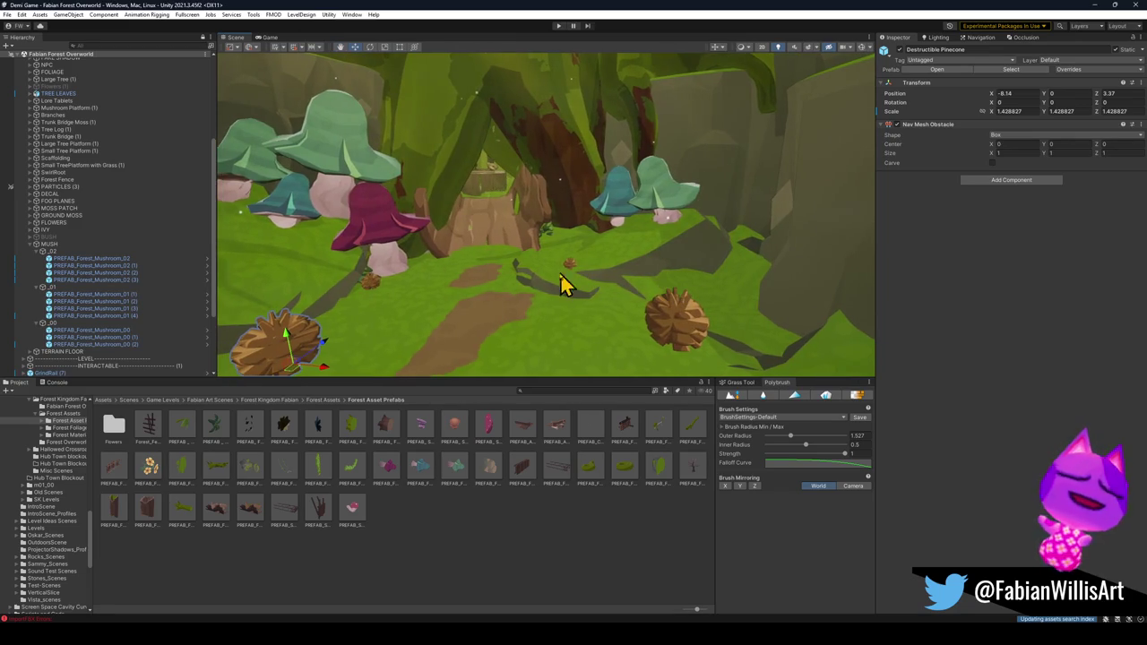
drag(537, 285, 510, 264)
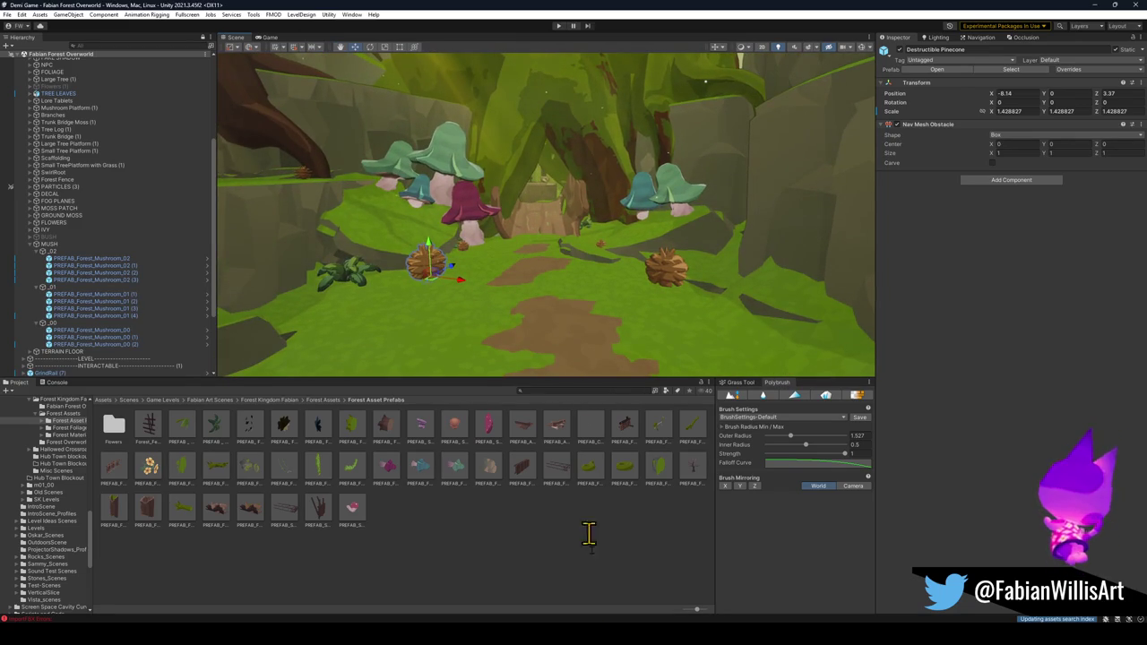
mouse_move(555, 631)
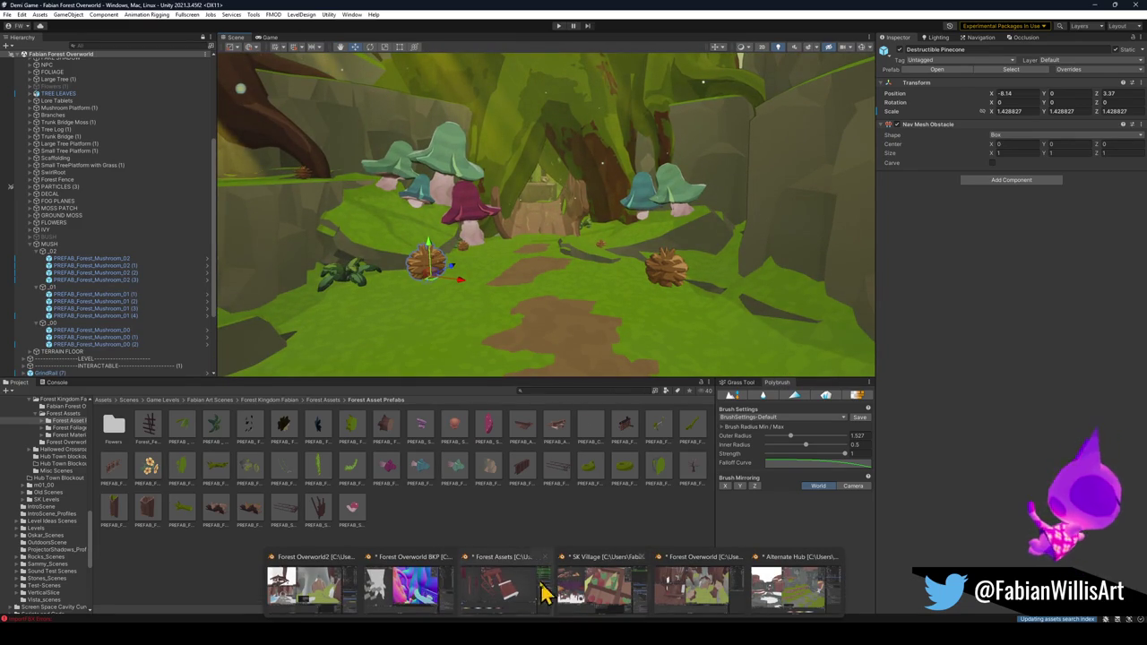
click(348, 591)
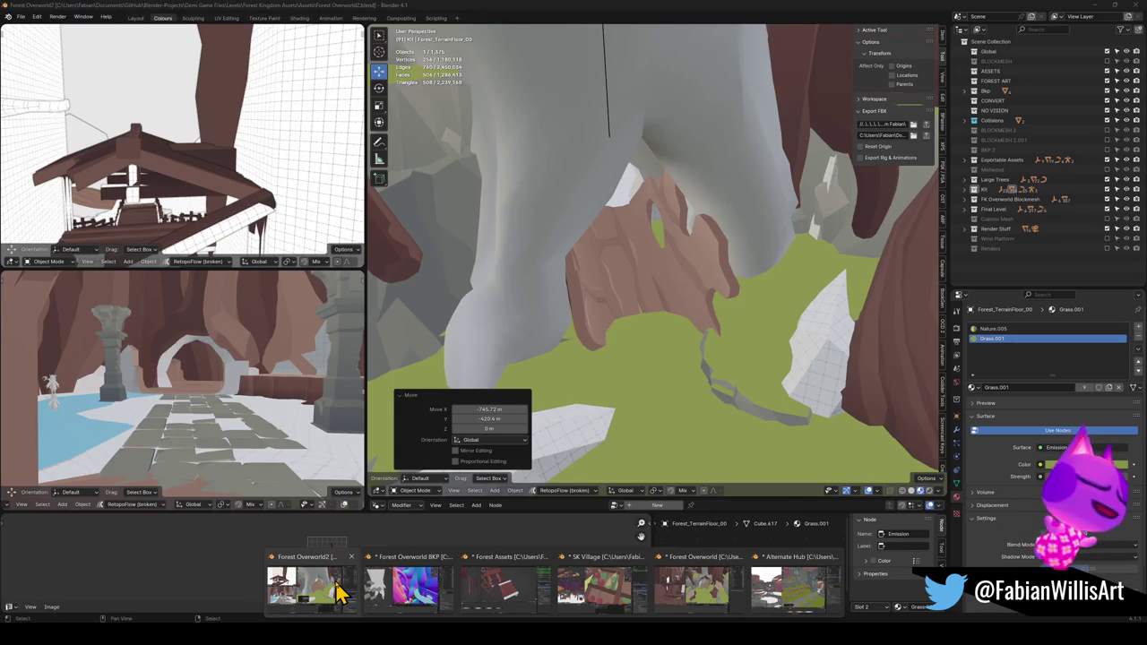
- Select FK_OVERWORLD in Blender and re-export the level so Unity imports FK_OVERWORLD.fbx
click(612, 134)
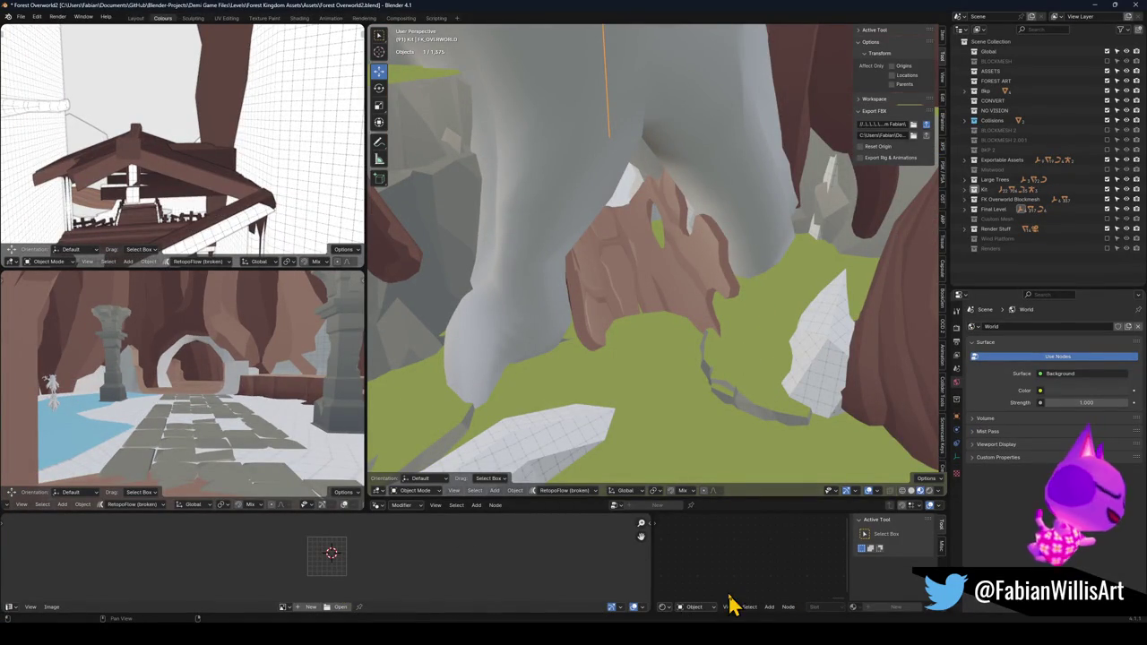
key(alt+Tab)
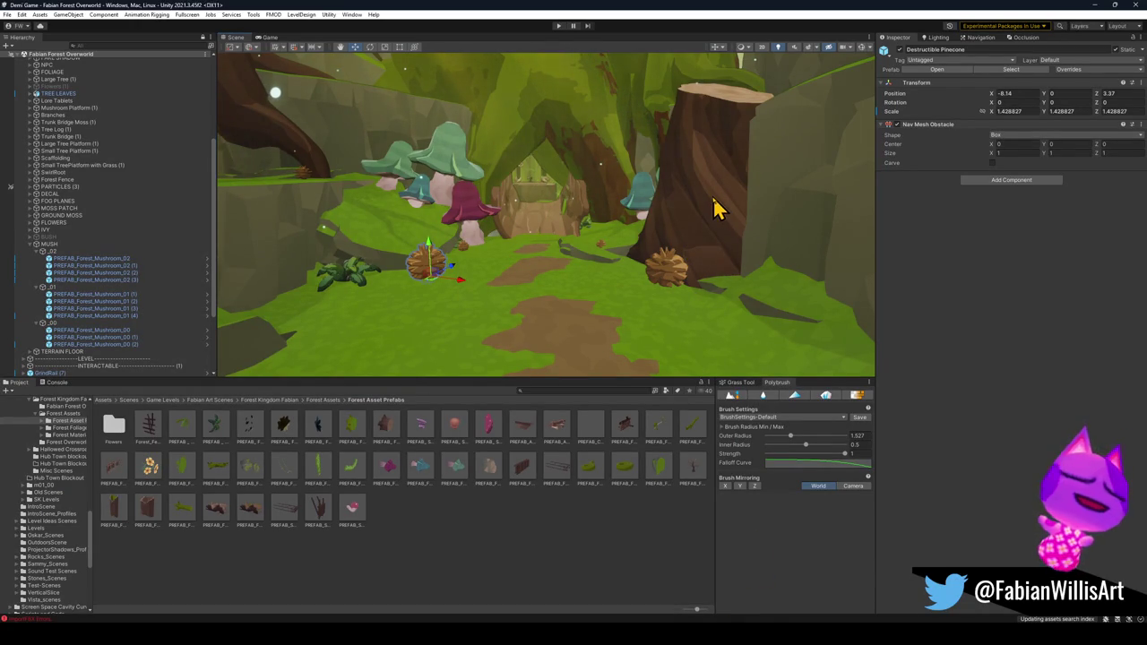
- Preview the Ground and Nature floor materials, re-angle the fern bush, and select the terrain floor
drag(706, 168, 696, 228)
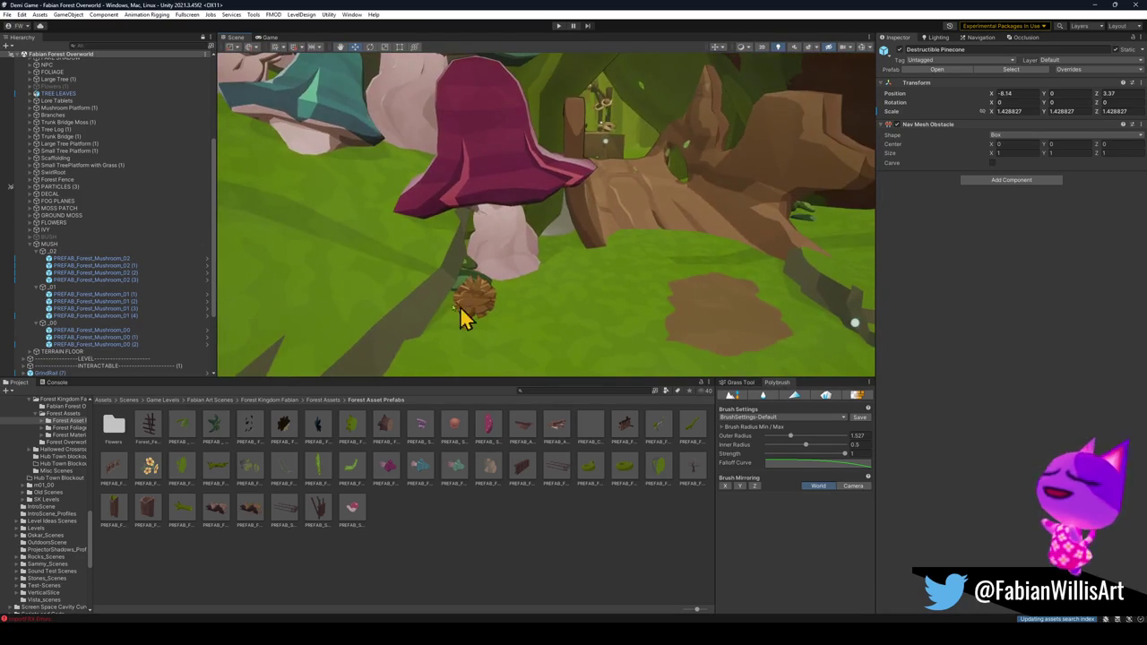
mouse_move(896, 257)
mouse_down()
mouse_move(552, 230)
mouse_move(627, 255)
mouse_up()
mouse_move(901, 312)
mouse_down()
mouse_move(578, 246)
mouse_move(625, 199)
mouse_move(625, 215)
mouse_move(562, 224)
mouse_move(552, 249)
mouse_move(559, 240)
mouse_move(545, 225)
mouse_move(587, 247)
mouse_move(766, 282)
mouse_move(708, 288)
mouse_up()
click(545, 235)
key(e)
click(708, 289)
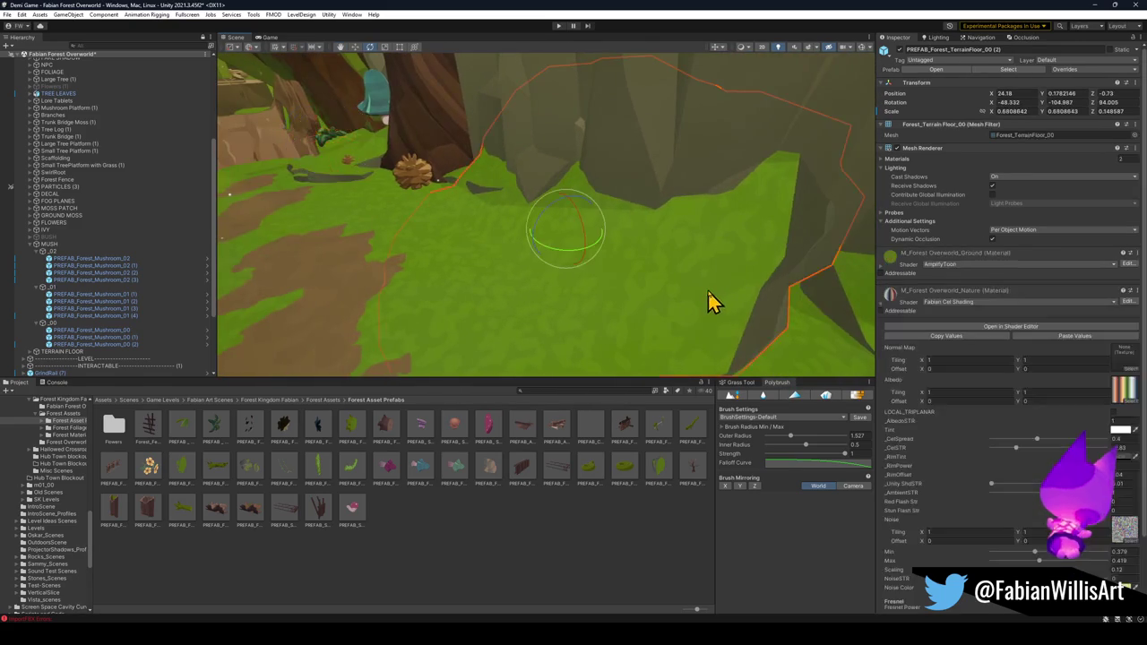
- Add a Mesh Collider to Forest_TerrainFloor_00 and apply all overrides to the prefab
click(881, 306)
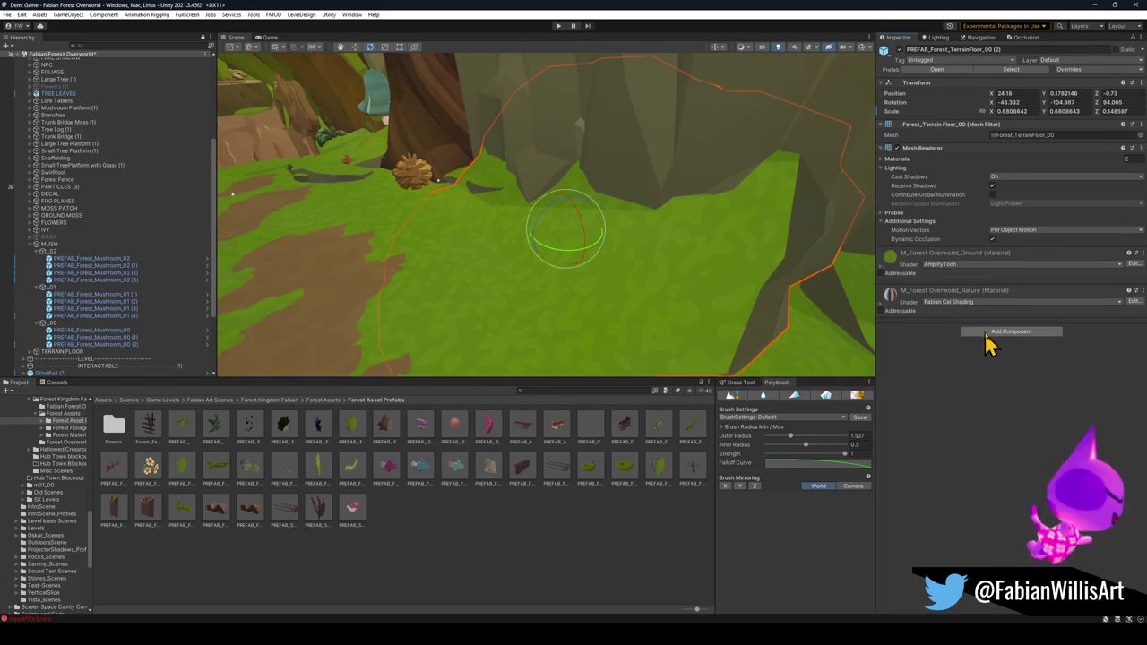
click(1005, 332)
click(1006, 370)
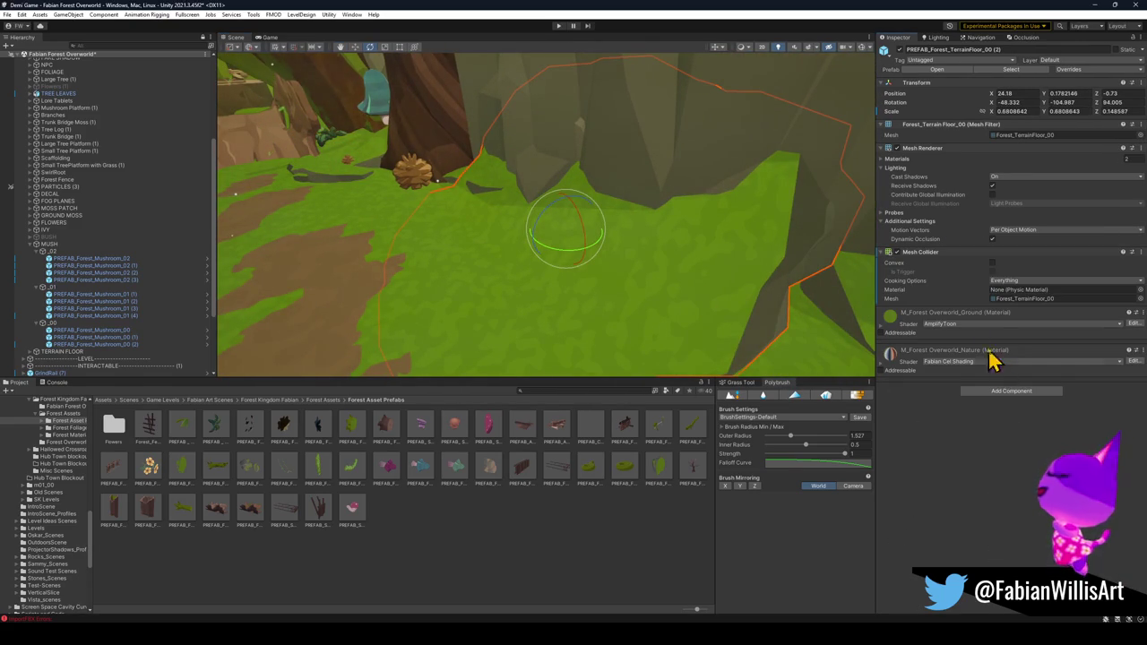
click(1093, 70)
click(1117, 149)
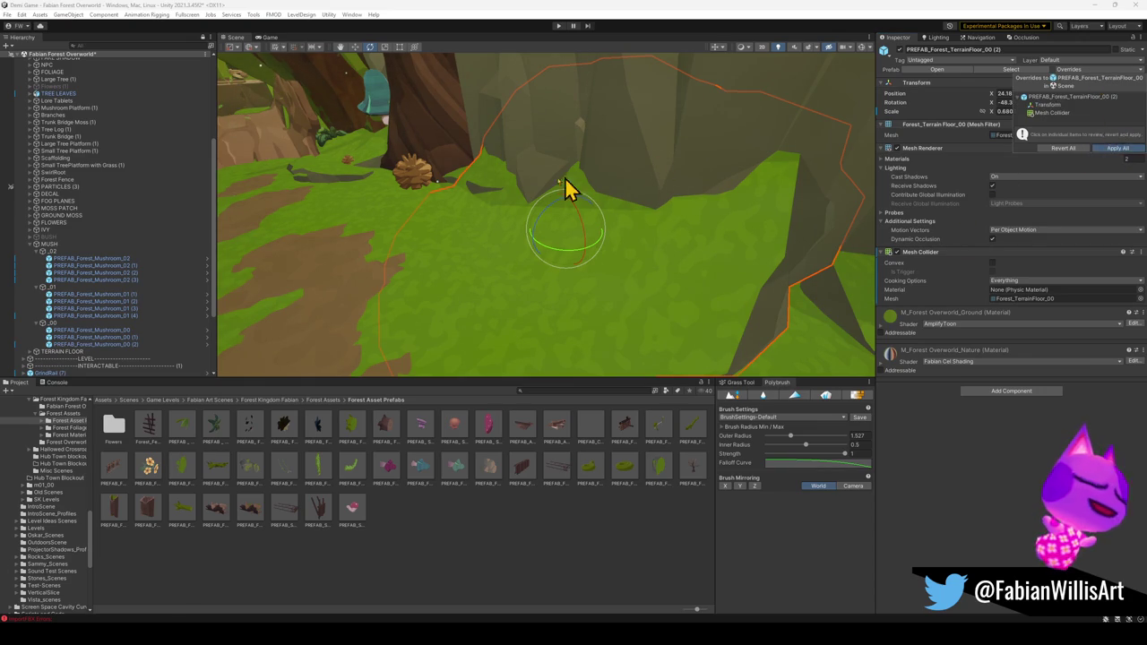
mouse_move(523, 195)
mouse_down()
mouse_move(601, 220)
mouse_move(655, 196)
mouse_move(427, 180)
mouse_move(454, 156)
mouse_up()
drag(460, 155, 451, 170)
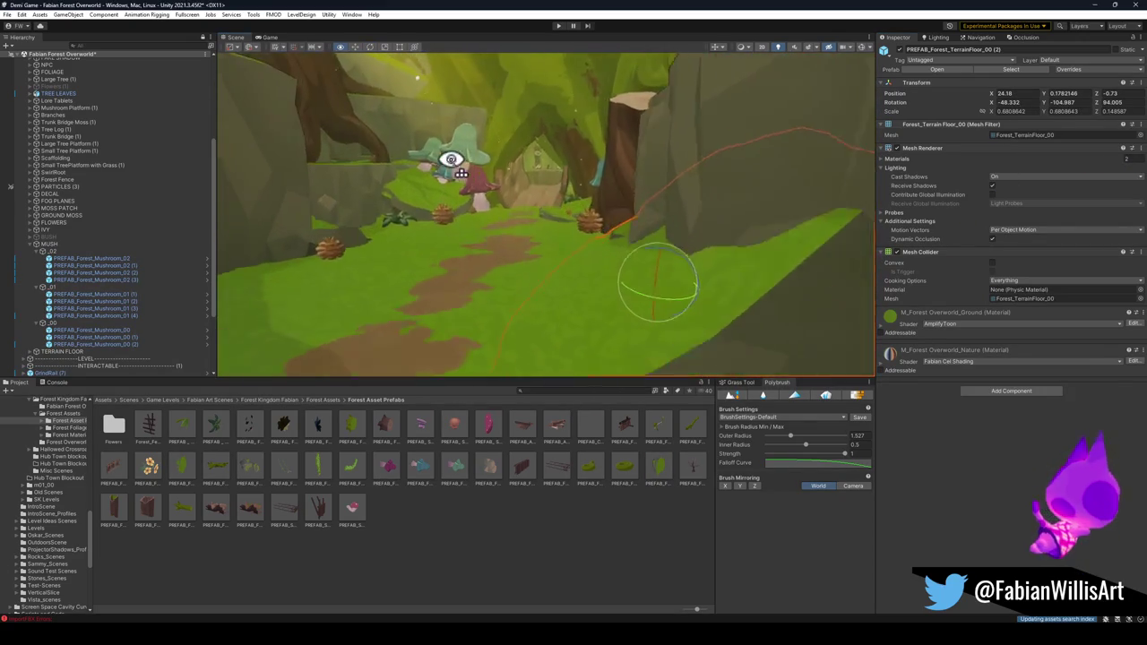
- Select the Plane.027 ground piece and preview the Main Tree material on the trunk
click(514, 517)
mouse_move(510, 272)
mouse_down()
mouse_move(469, 274)
mouse_move(582, 263)
mouse_up()
drag(788, 192, 735, 138)
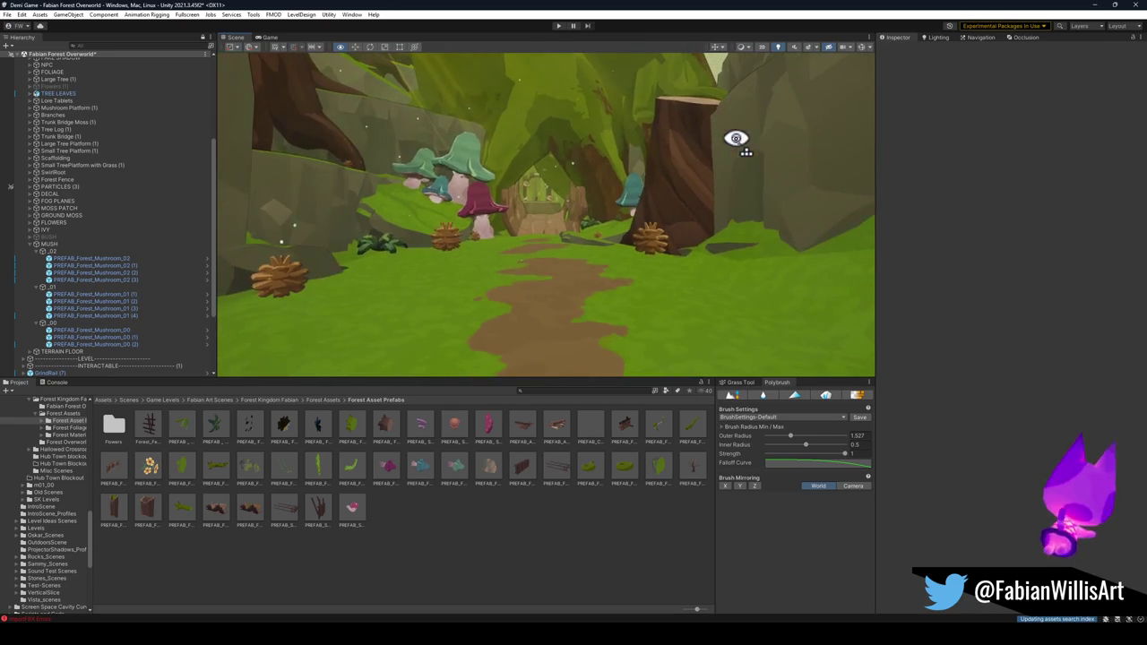
click(602, 161)
click(602, 162)
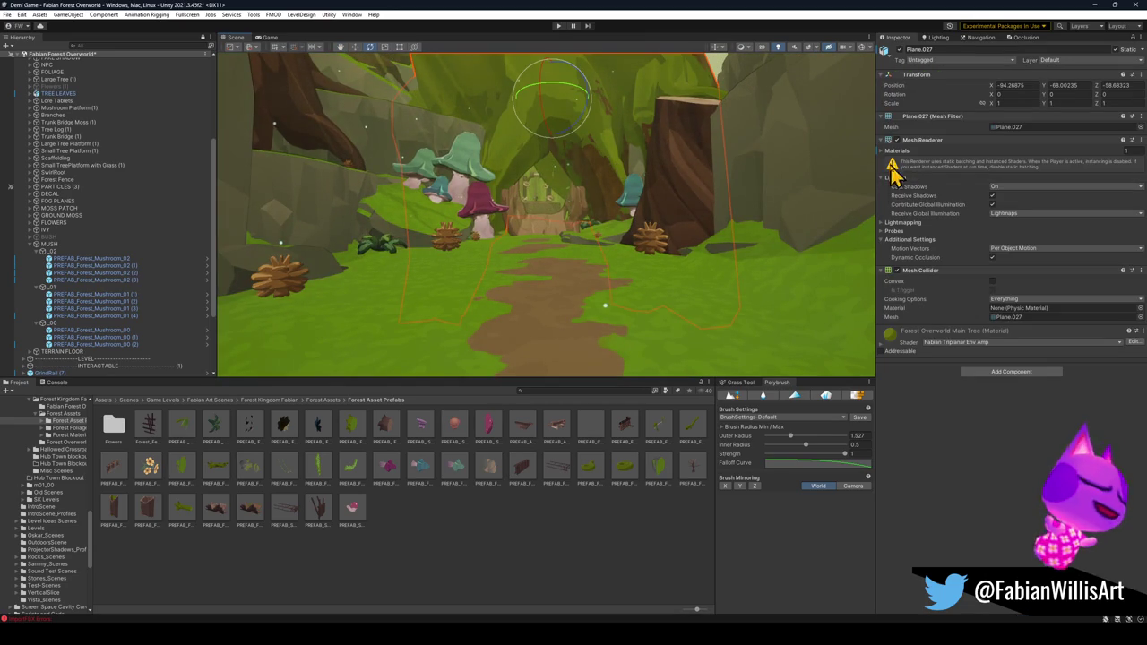
click(885, 340)
mouse_move(737, 240)
mouse_down()
mouse_move(674, 211)
mouse_move(615, 422)
mouse_up()
mouse_move(594, 384)
mouse_down()
mouse_move(601, 274)
mouse_move(525, 236)
mouse_move(471, 238)
mouse_up()
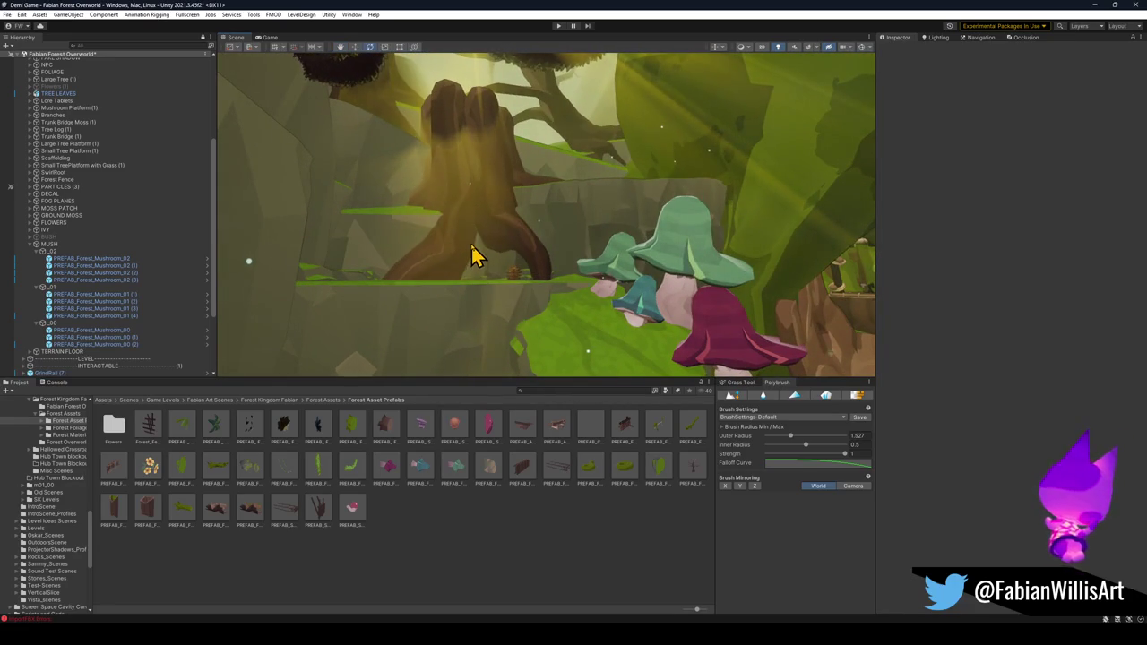
click(475, 256)
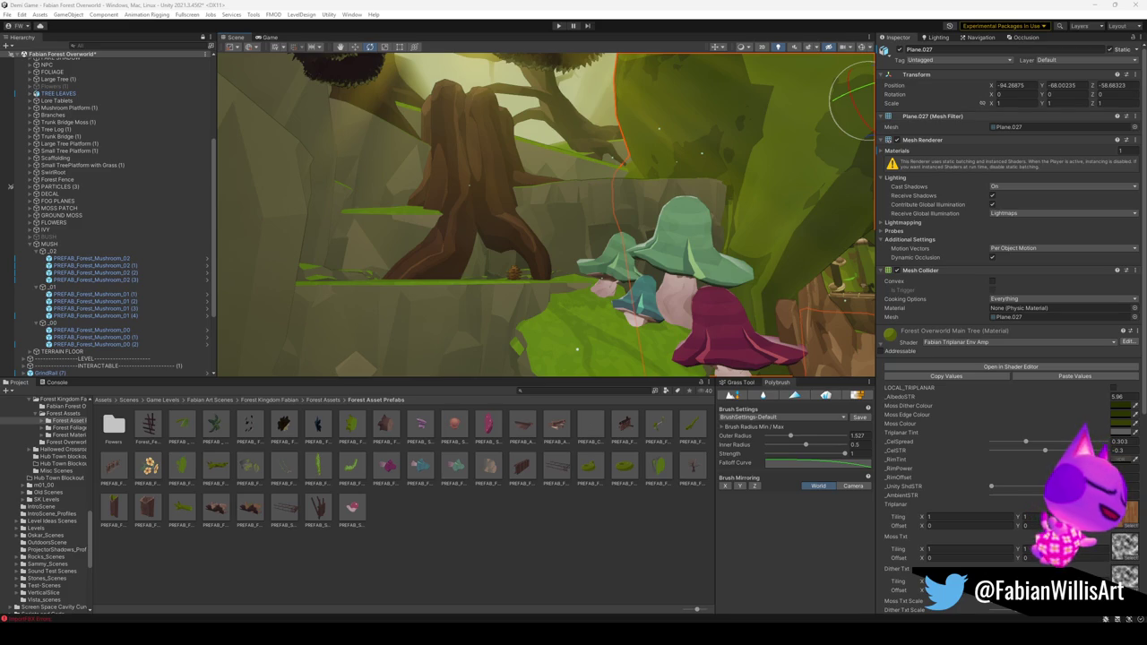
- Orbit the view around the mushrooms and trunk, then clear the selection
drag(668, 263, 686, 270)
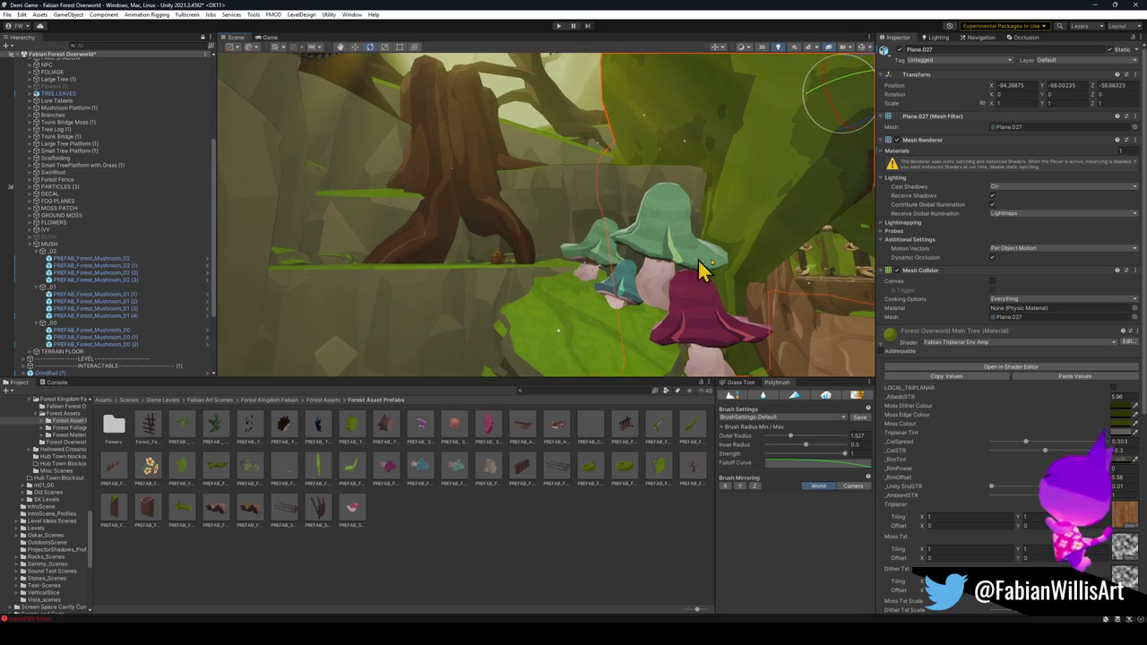
mouse_move(486, 172)
mouse_down()
mouse_move(510, 177)
mouse_move(516, 160)
mouse_up()
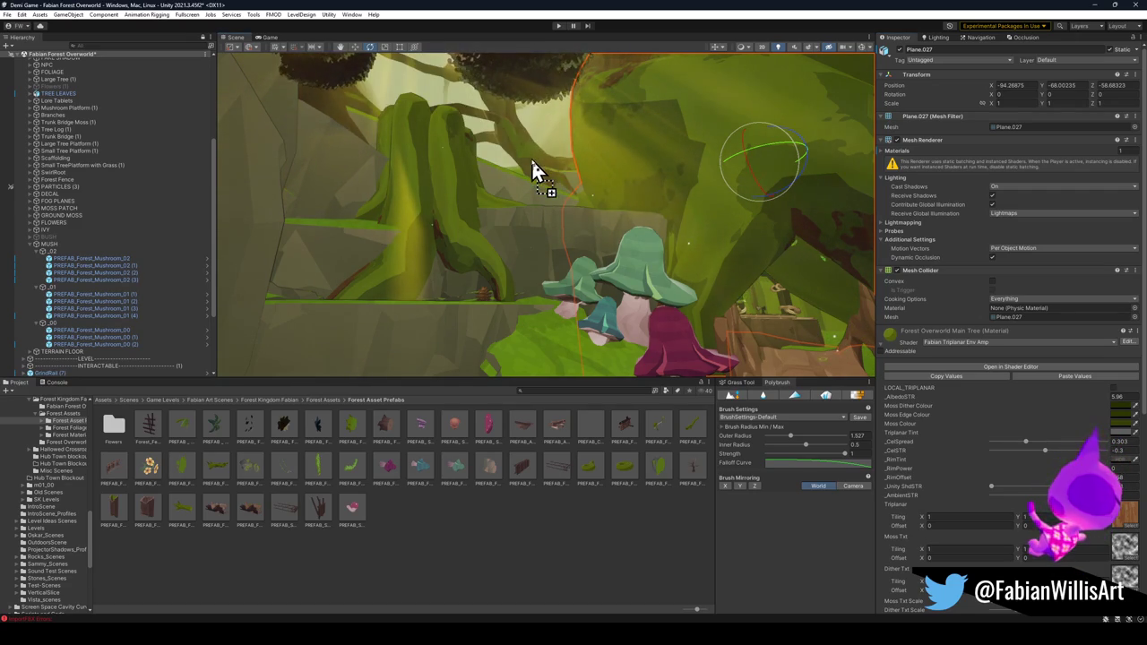
mouse_move(530, 197)
mouse_down()
mouse_move(663, 209)
mouse_move(689, 179)
mouse_move(734, 164)
mouse_move(726, 147)
mouse_move(779, 148)
mouse_move(609, 213)
mouse_move(653, 236)
mouse_move(686, 232)
mouse_move(707, 221)
mouse_move(643, 205)
mouse_move(602, 228)
mouse_up()
click(544, 562)
- Fly toward the tree stump and pick out objects in the mushroom cluster
mouse_move(615, 302)
mouse_down()
mouse_move(583, 272)
mouse_move(601, 269)
mouse_up()
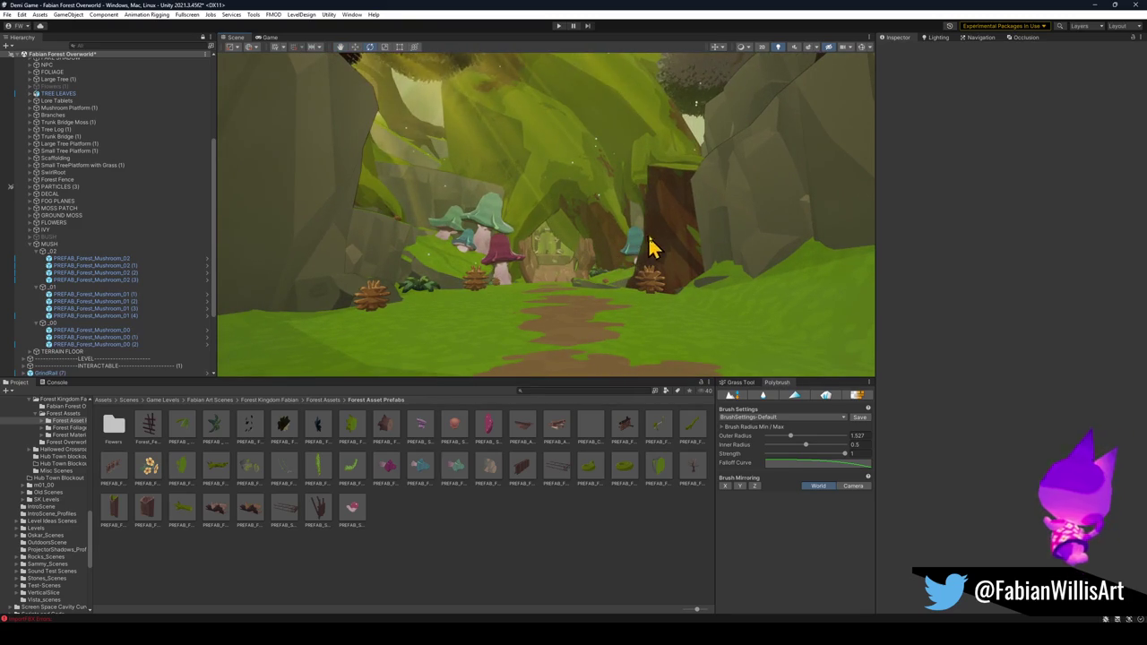
mouse_move(800, 152)
mouse_down()
mouse_move(675, 225)
mouse_move(676, 253)
mouse_move(679, 230)
mouse_move(681, 249)
mouse_move(622, 251)
mouse_move(696, 275)
mouse_move(602, 235)
mouse_move(752, 200)
mouse_move(656, 176)
mouse_move(740, 191)
mouse_move(451, 171)
mouse_move(465, 210)
mouse_move(563, 238)
mouse_move(568, 254)
mouse_move(566, 236)
mouse_move(578, 274)
mouse_move(591, 156)
mouse_move(584, 257)
mouse_move(565, 259)
mouse_move(568, 290)
mouse_up()
click(502, 218)
click(568, 254)
click(573, 270)
click(584, 257)
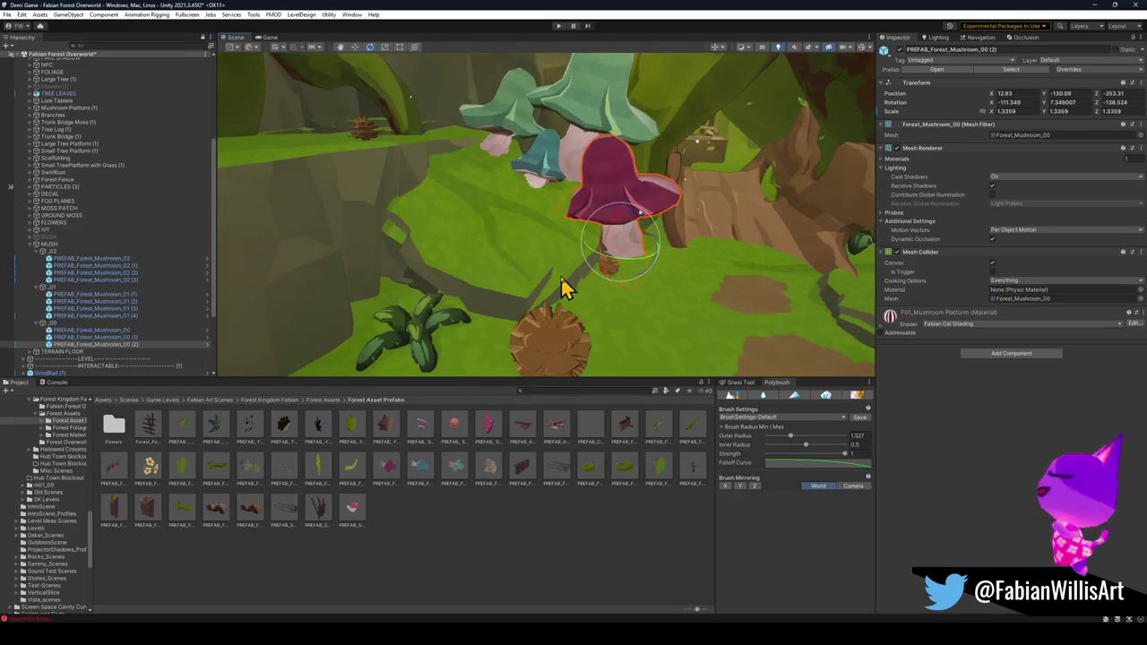
click(563, 288)
- Slide the red mushroom slightly left along X and rotate it to about 25 on Y
key(w)
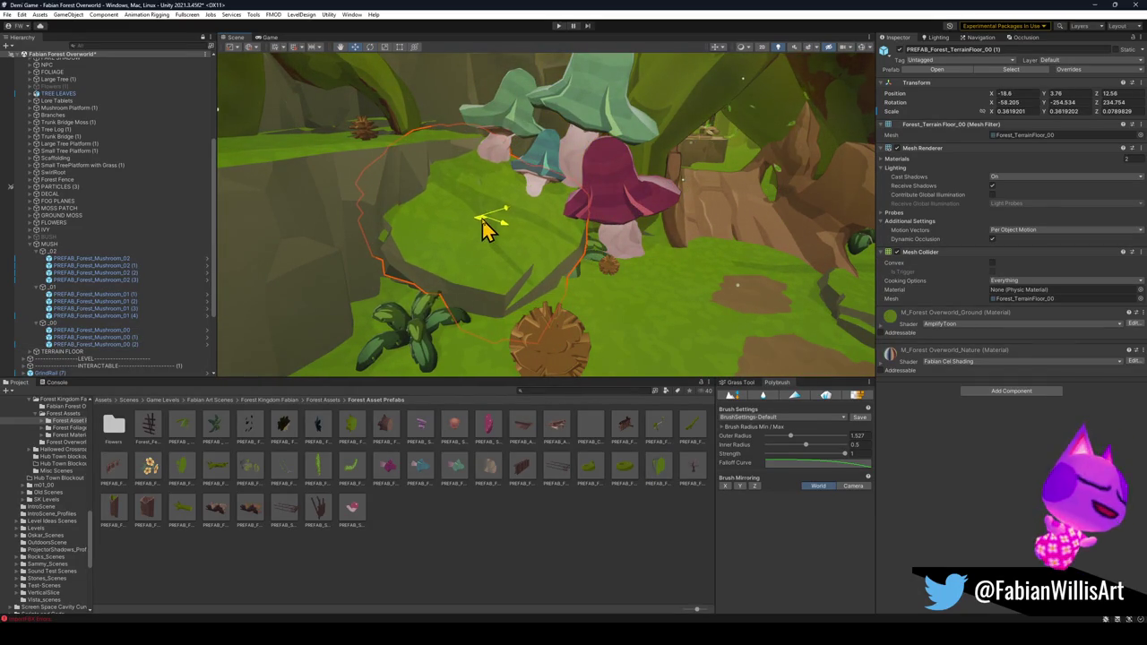
click(624, 252)
mouse_move(623, 252)
mouse_down()
mouse_move(607, 254)
mouse_move(673, 274)
mouse_move(584, 276)
mouse_move(584, 264)
mouse_move(550, 571)
mouse_move(615, 248)
mouse_move(648, 251)
mouse_move(678, 224)
mouse_up()
key(e)
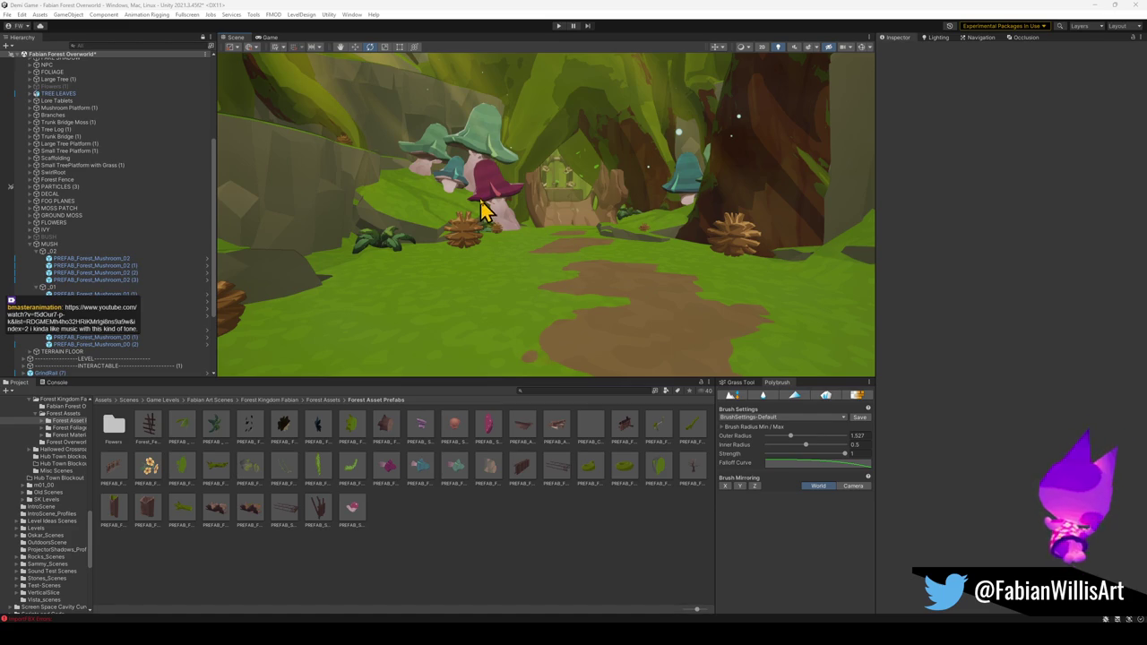
drag(636, 205, 657, 205)
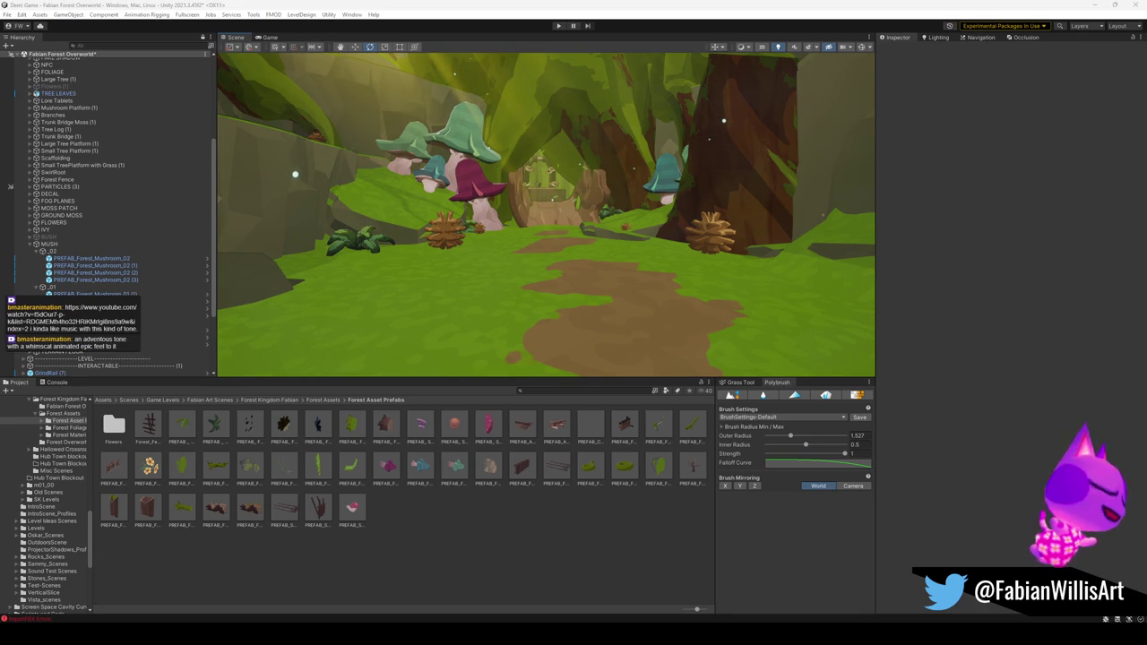
mouse_move(537, 266)
mouse_down()
mouse_move(517, 261)
mouse_move(537, 248)
mouse_move(673, 238)
mouse_move(640, 239)
mouse_move(640, 225)
mouse_move(633, 246)
mouse_move(594, 233)
mouse_move(604, 231)
mouse_up()
- Move the green mushroom left toward the path and rotate it to a new angle
click(604, 230)
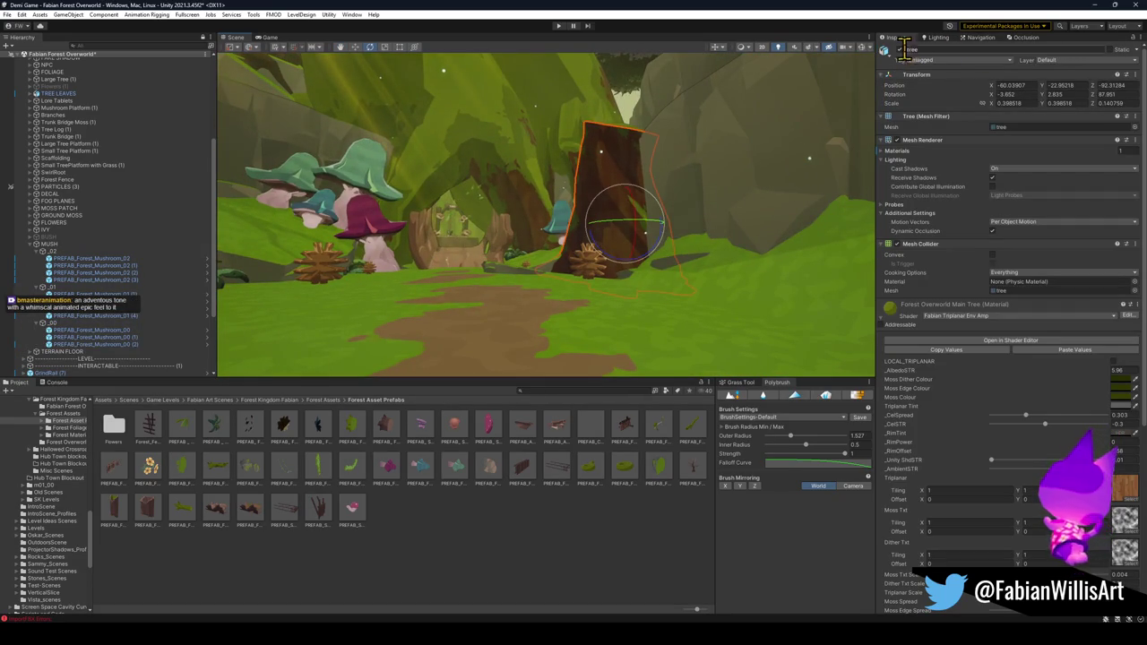
mouse_move(627, 192)
mouse_down()
mouse_move(701, 174)
mouse_move(671, 179)
mouse_move(717, 180)
mouse_move(725, 193)
mouse_move(666, 210)
mouse_move(699, 248)
mouse_move(650, 191)
mouse_move(646, 209)
mouse_move(674, 219)
mouse_move(606, 236)
mouse_move(618, 202)
mouse_up()
click(650, 192)
click(788, 190)
mouse_move(831, 230)
mouse_down()
mouse_move(726, 242)
mouse_move(734, 224)
mouse_move(724, 225)
mouse_up()
key(e)
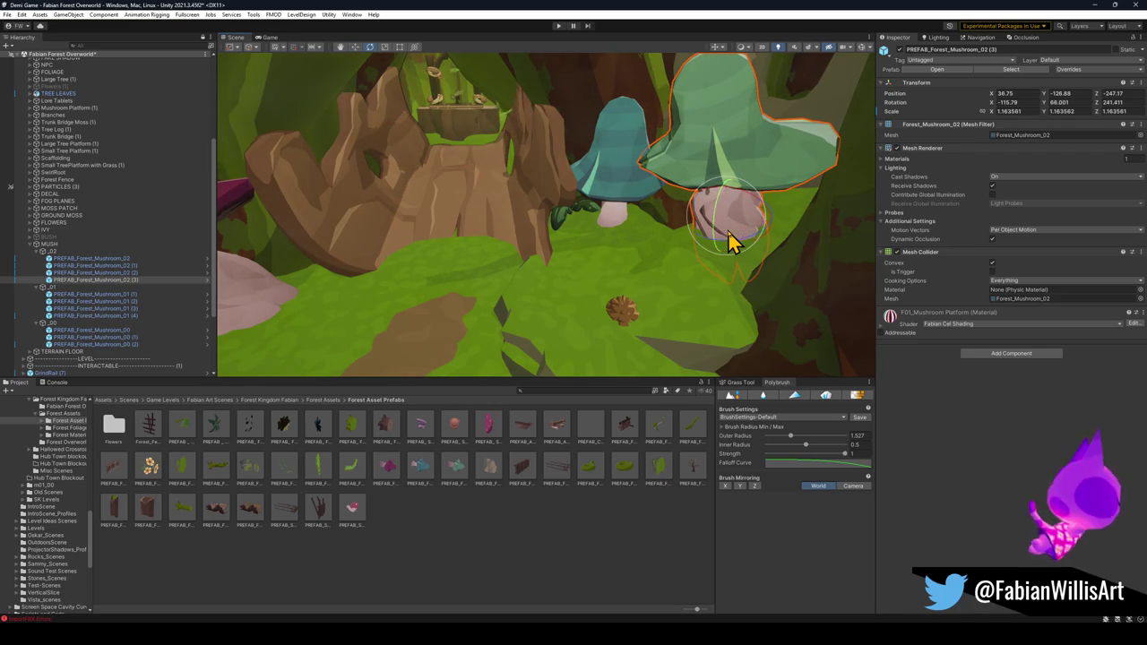
mouse_move(751, 260)
mouse_down()
mouse_move(758, 220)
mouse_move(673, 250)
mouse_move(732, 236)
mouse_move(686, 231)
mouse_up()
- Rotate the small teal mushroom to a new angle, then return to the Move tool
mouse_move(609, 261)
mouse_down()
mouse_move(603, 242)
mouse_move(639, 242)
mouse_up()
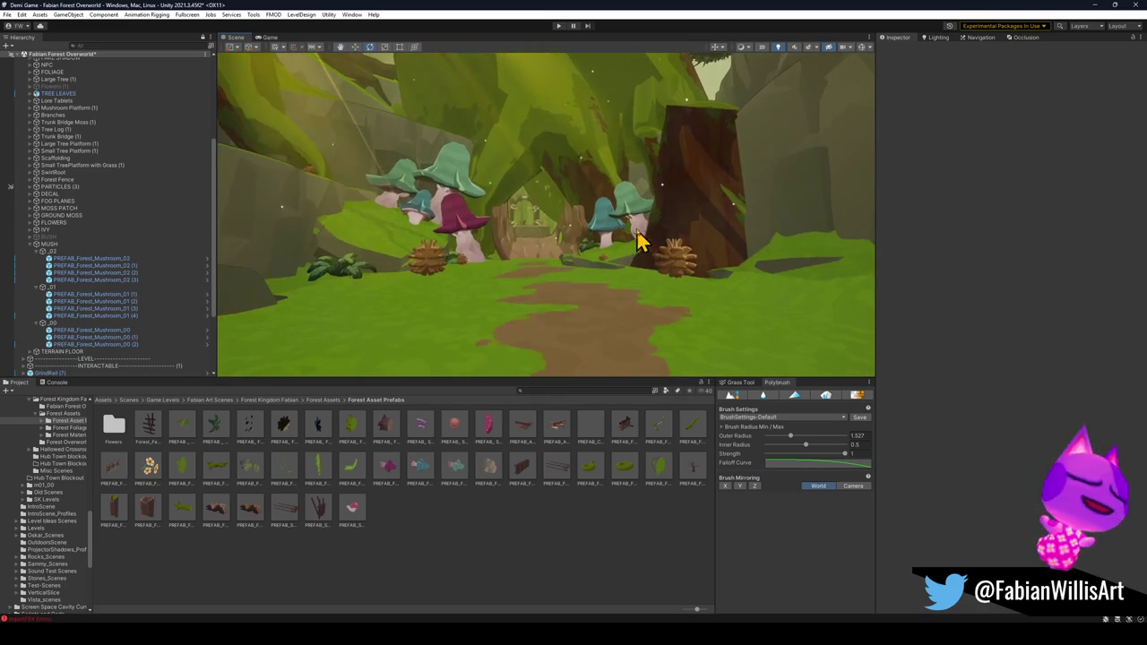
click(650, 223)
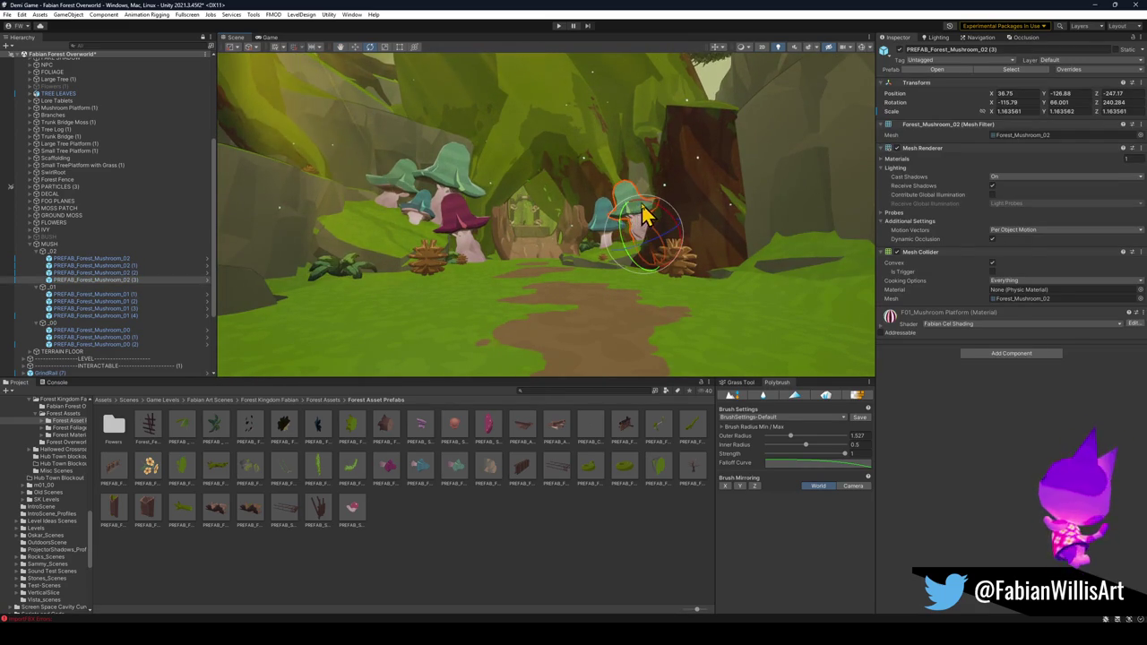
click(566, 546)
drag(583, 341, 598, 320)
click(578, 230)
mouse_move(595, 226)
mouse_down()
mouse_move(615, 247)
mouse_move(606, 227)
mouse_move(550, 251)
mouse_up()
key(w)
- Clear the selection, fly forward along the path, and select the Floor.001 ground
click(510, 564)
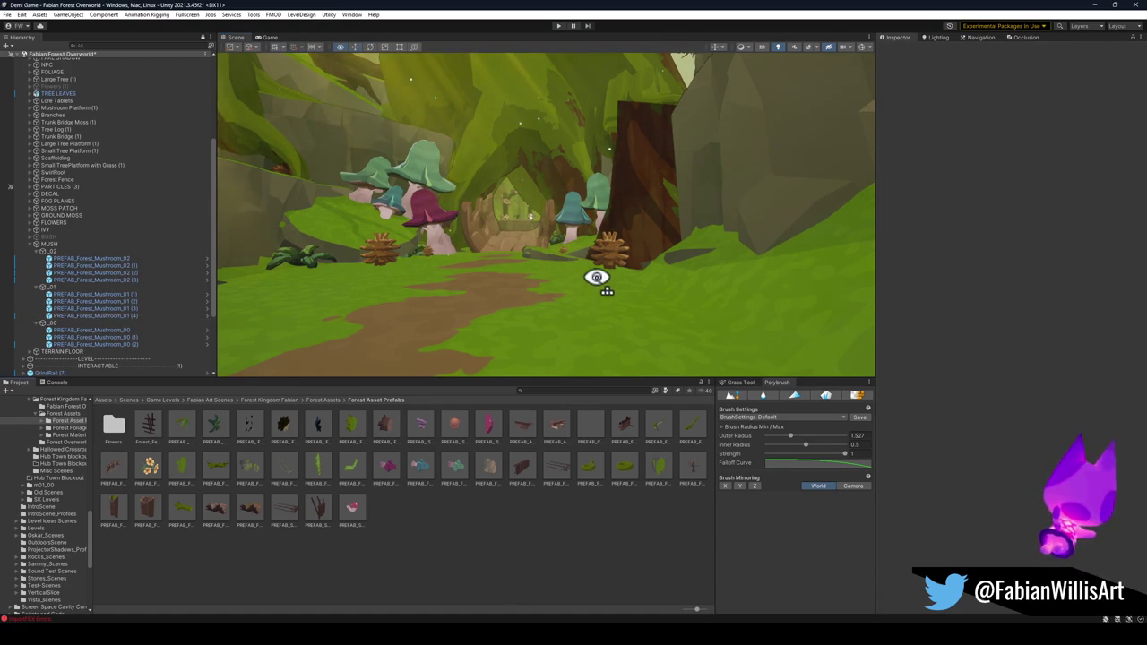
key(w)
key(w)
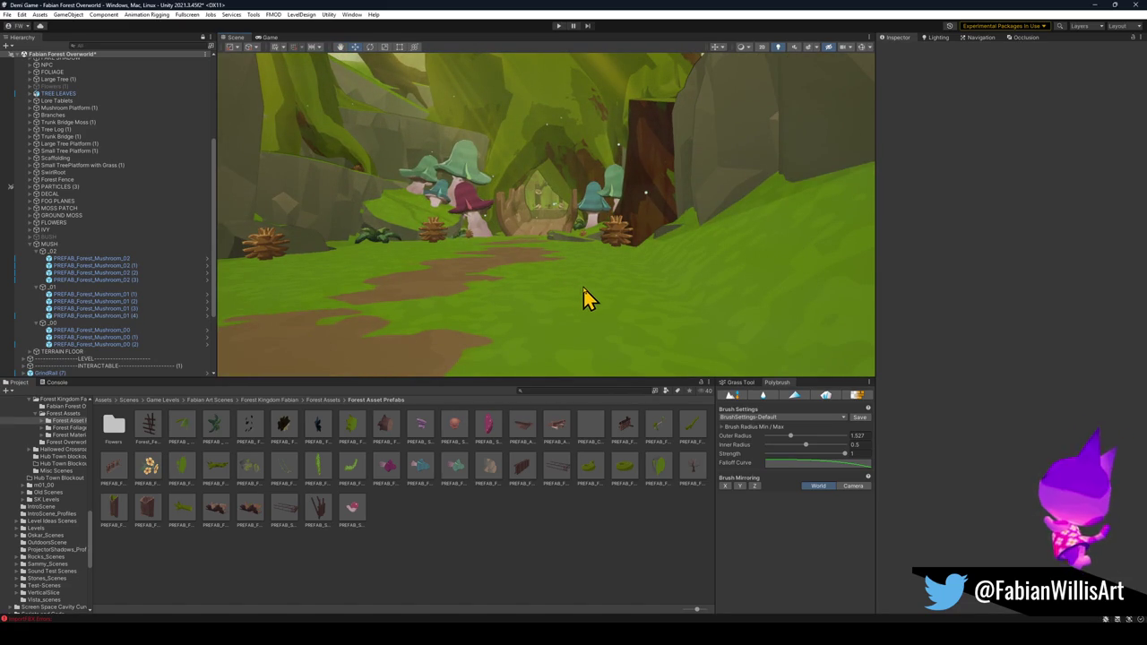
key(w)
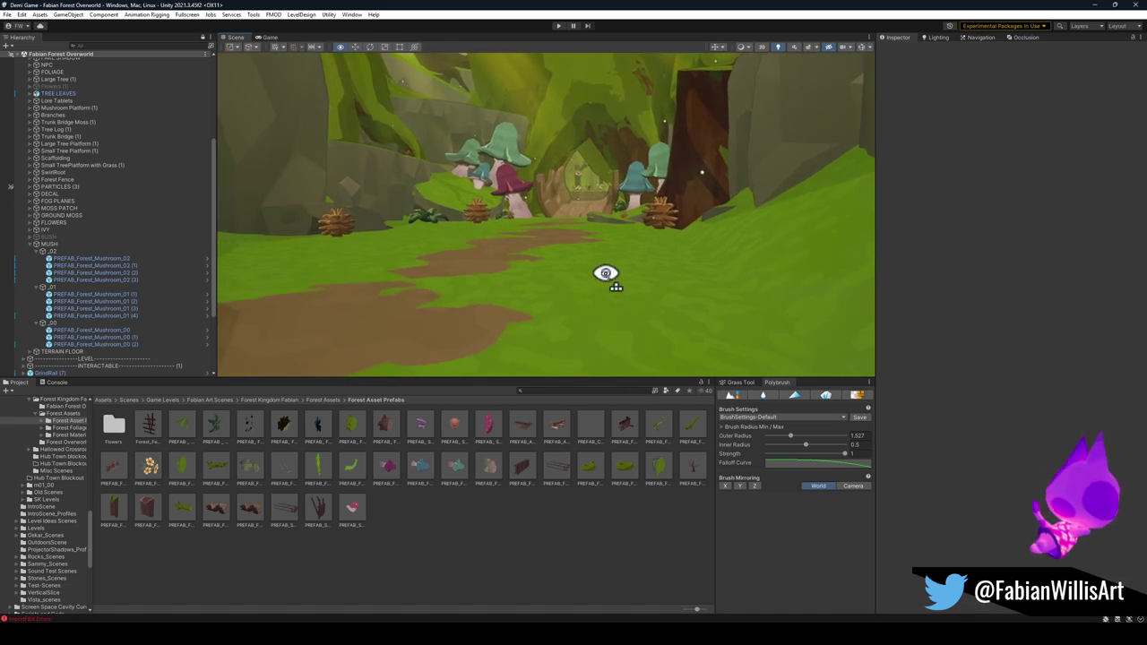
click(625, 306)
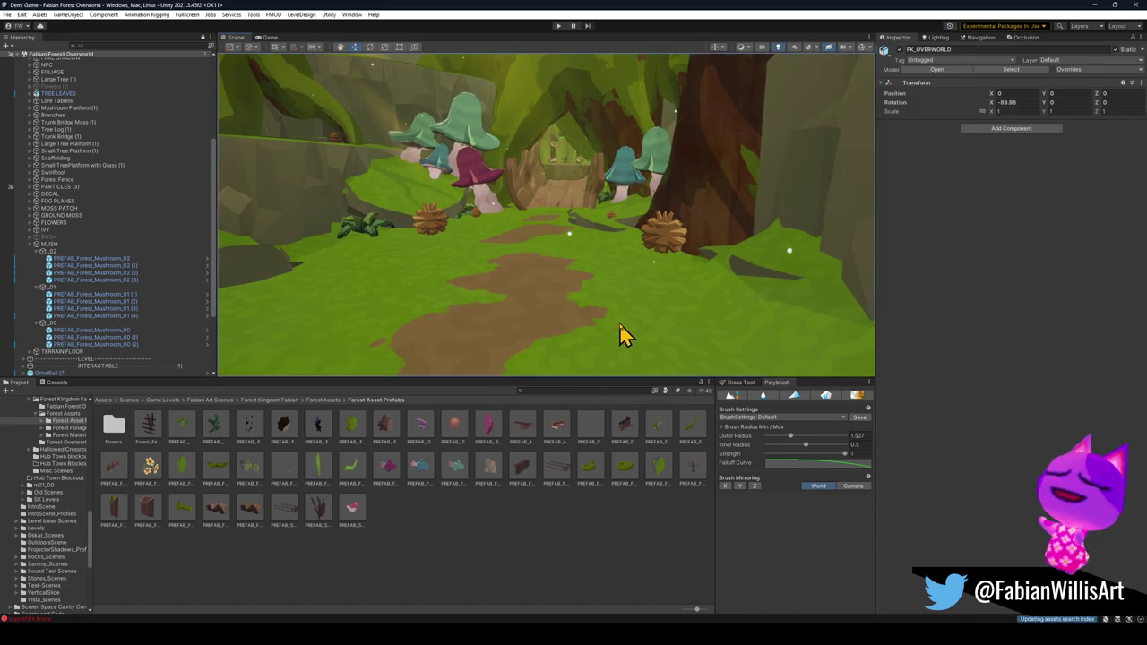
- Scatter grass prefab clusters with Polybrush along both sides of the path and the near edge
click(826, 401)
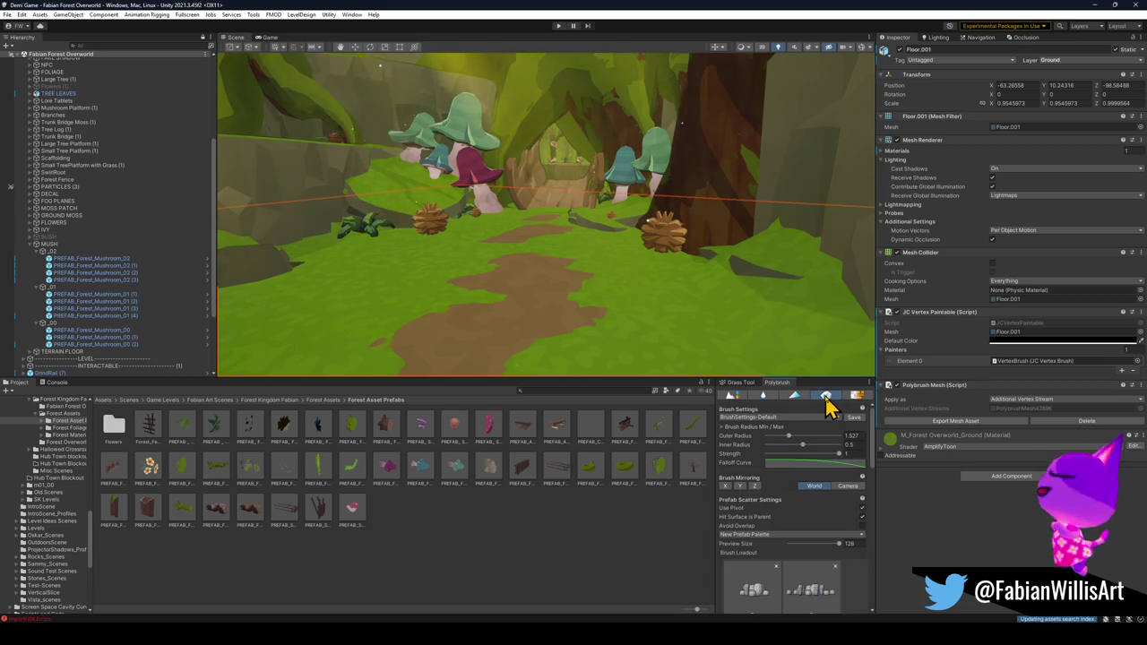
click(661, 302)
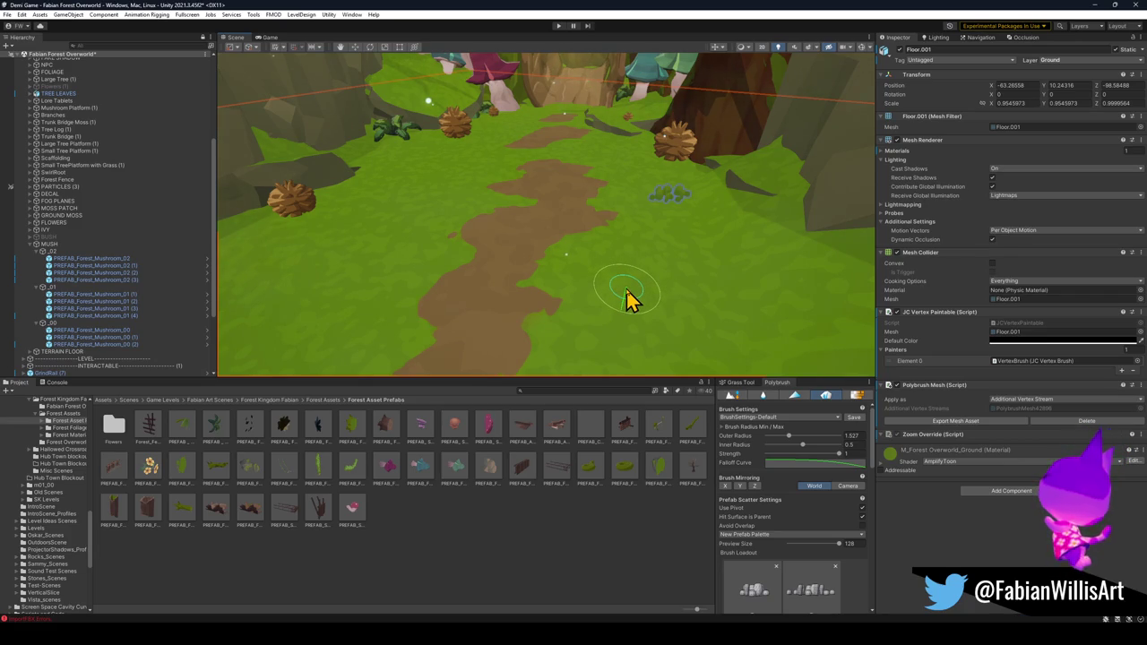
mouse_move(627, 300)
mouse_down()
mouse_move(653, 246)
mouse_move(632, 299)
mouse_move(653, 259)
mouse_move(650, 211)
mouse_move(625, 168)
mouse_up()
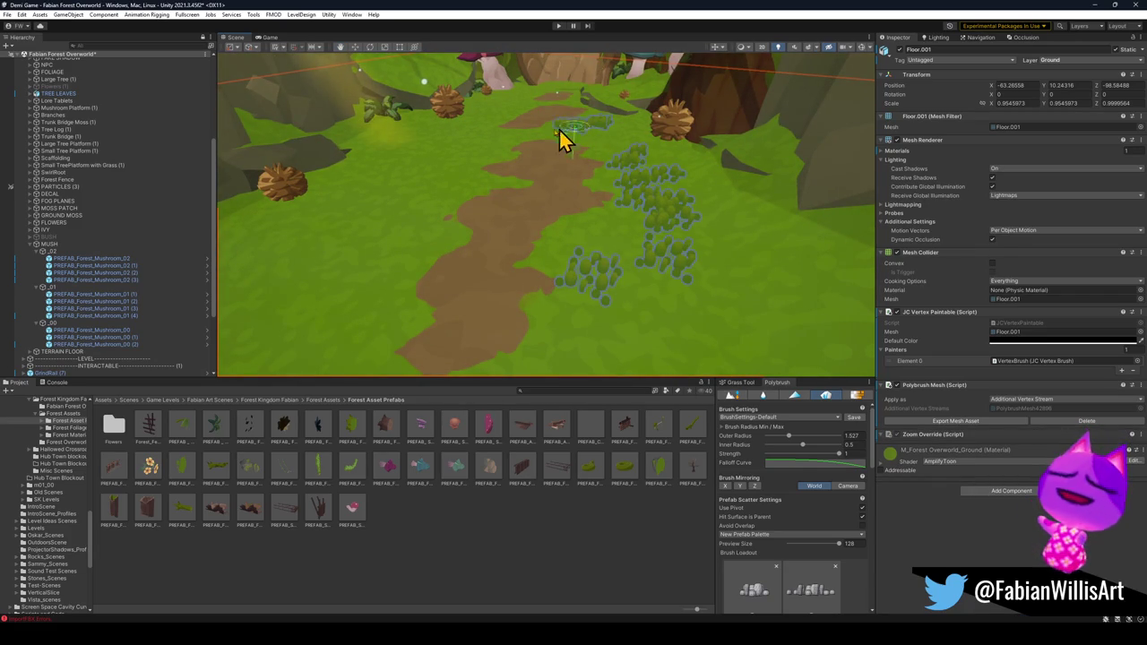
mouse_move(502, 152)
mouse_down()
mouse_move(418, 146)
mouse_move(359, 248)
mouse_move(456, 256)
mouse_move(401, 251)
mouse_up()
scroll(408, 251, down, 3)
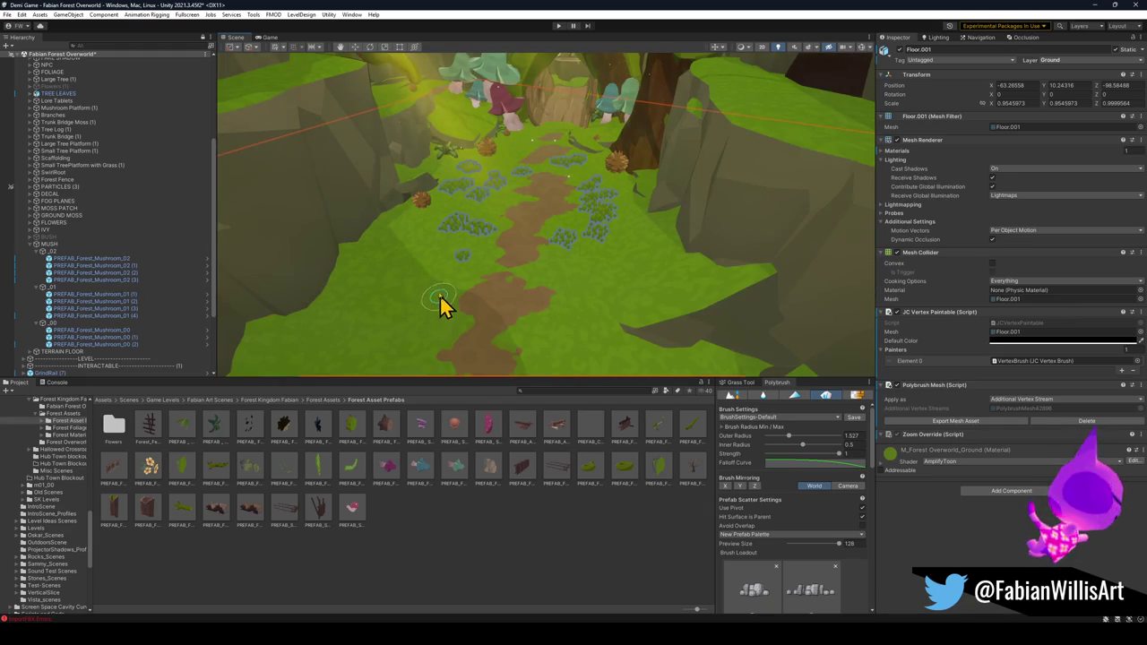
mouse_move(391, 297)
mouse_down()
mouse_move(419, 338)
mouse_move(458, 334)
mouse_up()
drag(547, 349, 593, 304)
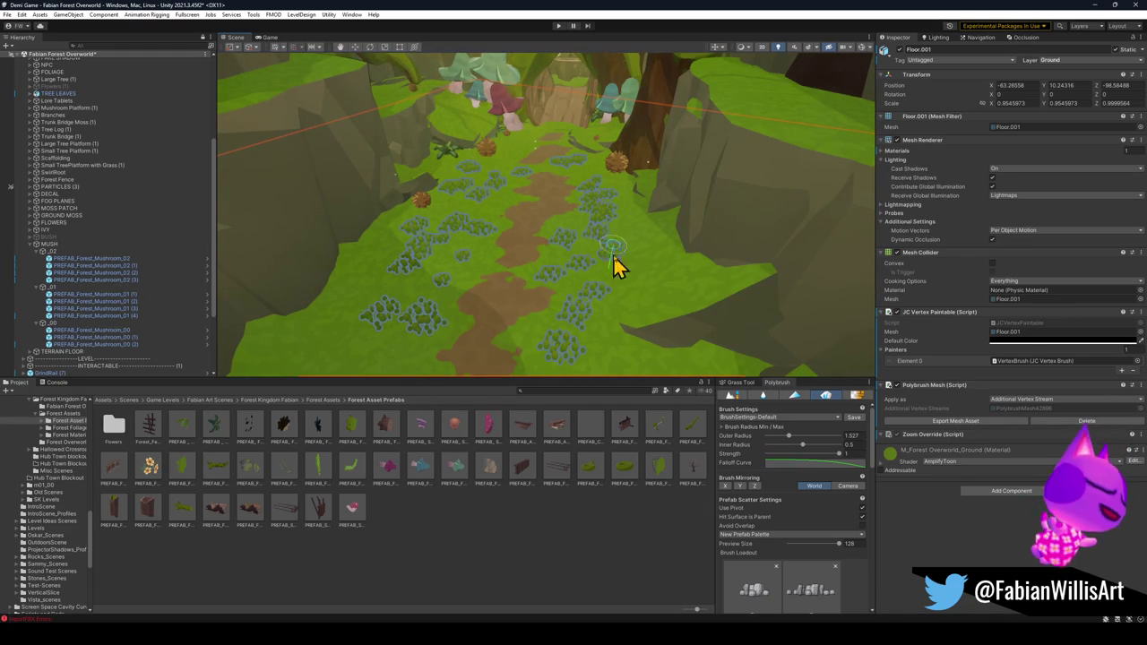
drag(617, 363, 730, 381)
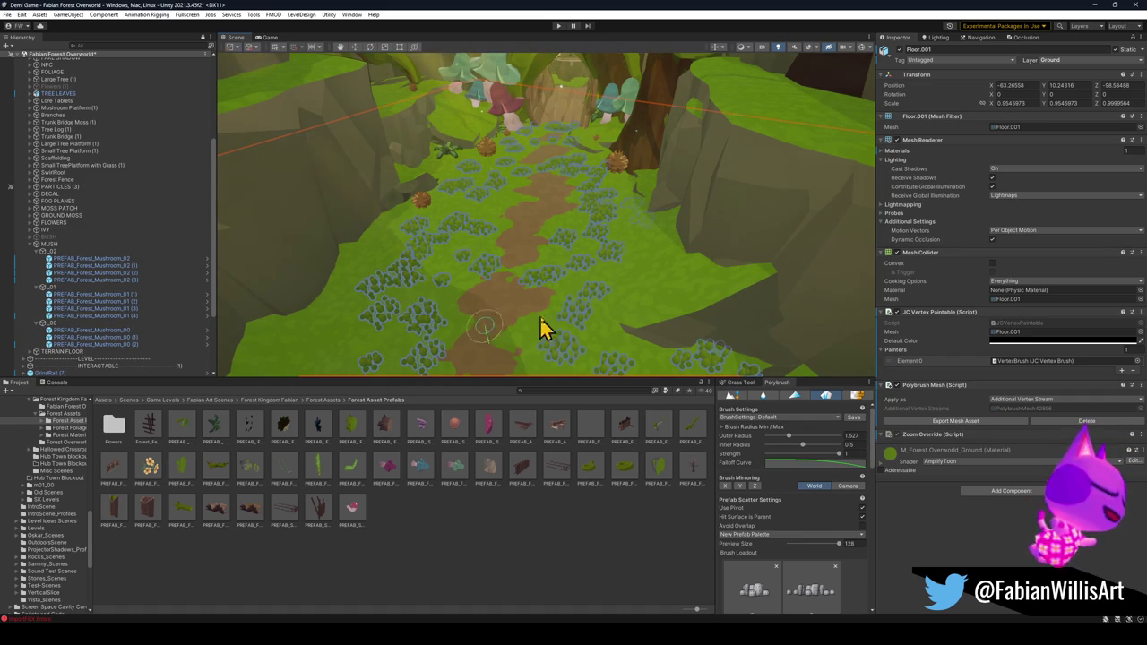
click(589, 544)
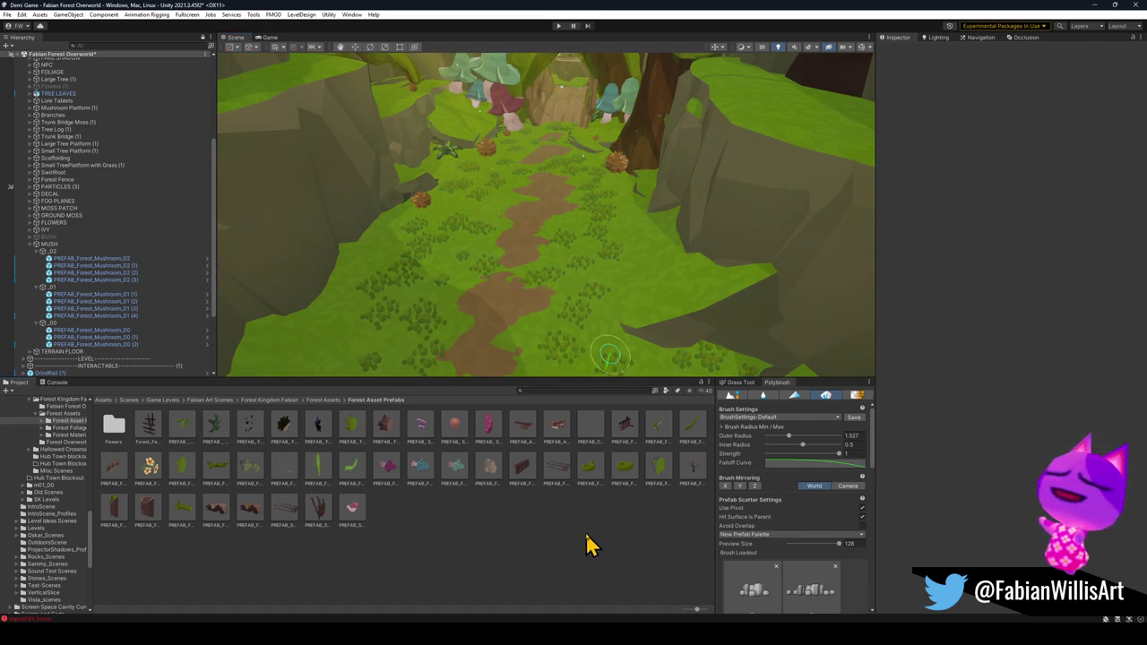
- Turn off Scatter Prefabs and fly around inspecting the marsh and fungal grass clusters
click(813, 402)
mouse_move(587, 290)
mouse_down()
mouse_move(514, 242)
mouse_move(578, 251)
mouse_move(596, 236)
mouse_move(604, 191)
mouse_move(583, 192)
mouse_move(587, 221)
mouse_up()
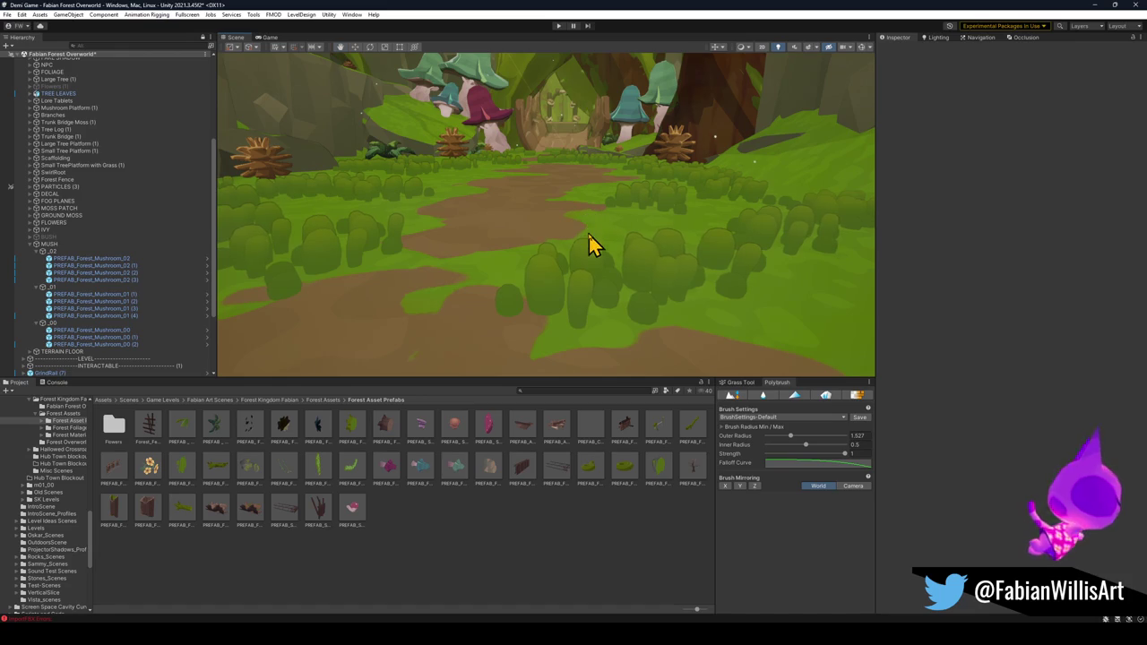
click(557, 304)
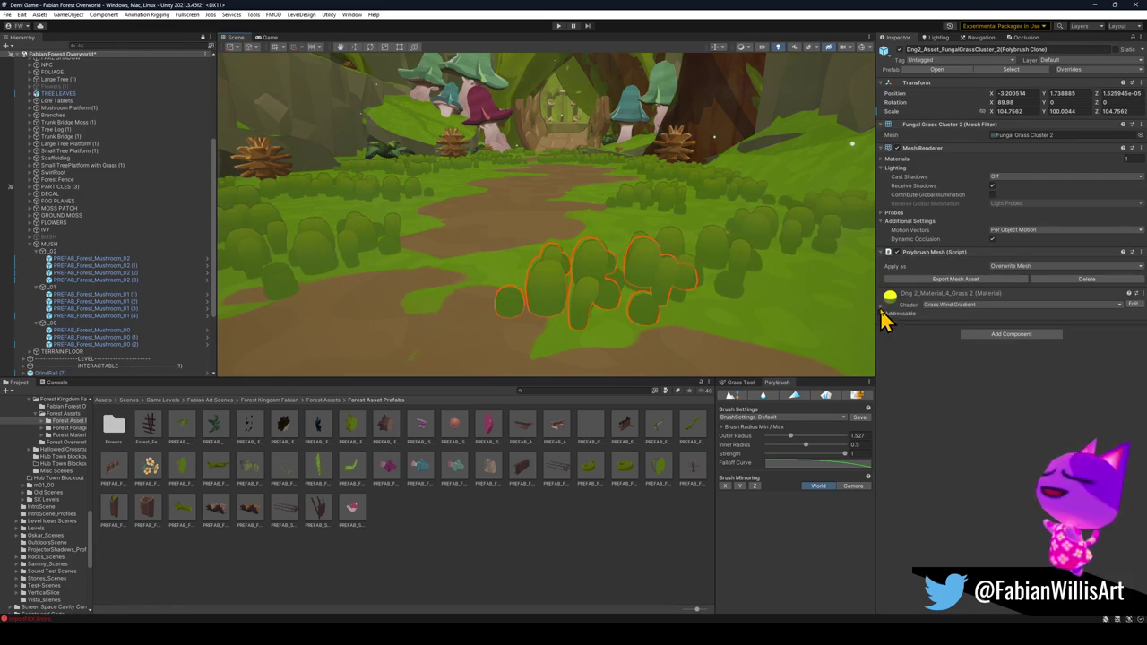
mouse_move(678, 218)
mouse_down()
mouse_move(666, 187)
mouse_move(663, 218)
mouse_move(690, 205)
mouse_move(797, 287)
mouse_move(712, 236)
mouse_move(654, 244)
mouse_up()
click(575, 244)
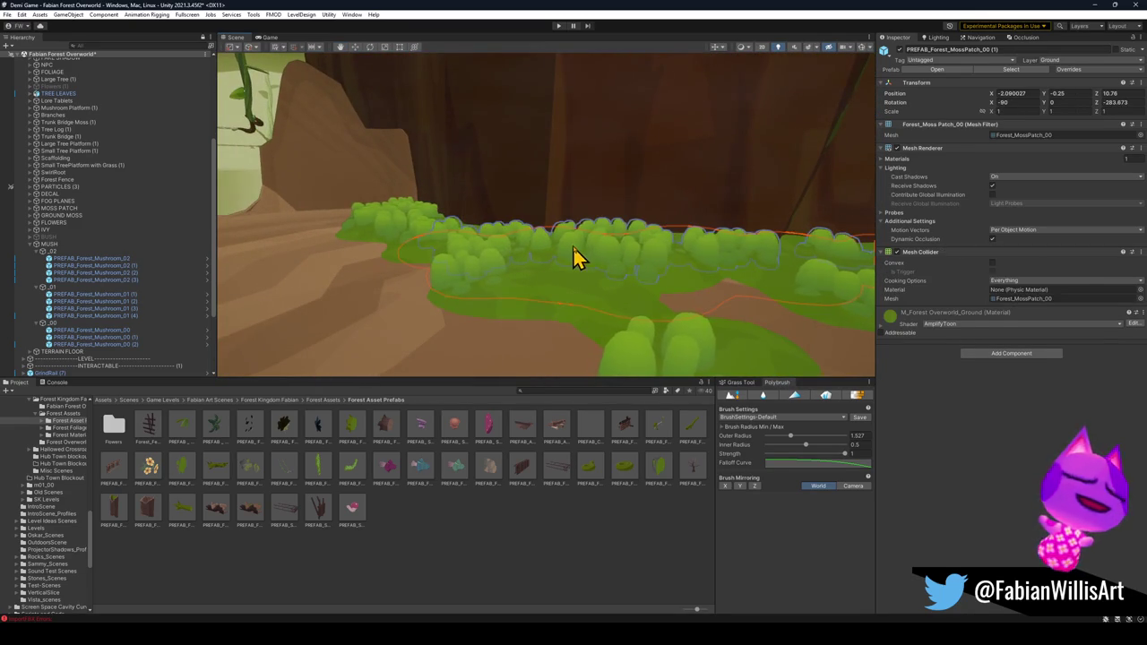
mouse_move(573, 247)
mouse_down()
mouse_move(678, 248)
mouse_move(487, 248)
mouse_move(510, 248)
mouse_move(420, 236)
mouse_move(472, 300)
mouse_move(457, 242)
mouse_move(418, 246)
mouse_move(464, 366)
mouse_move(475, 373)
mouse_move(454, 353)
mouse_move(507, 308)
mouse_move(627, 296)
mouse_up()
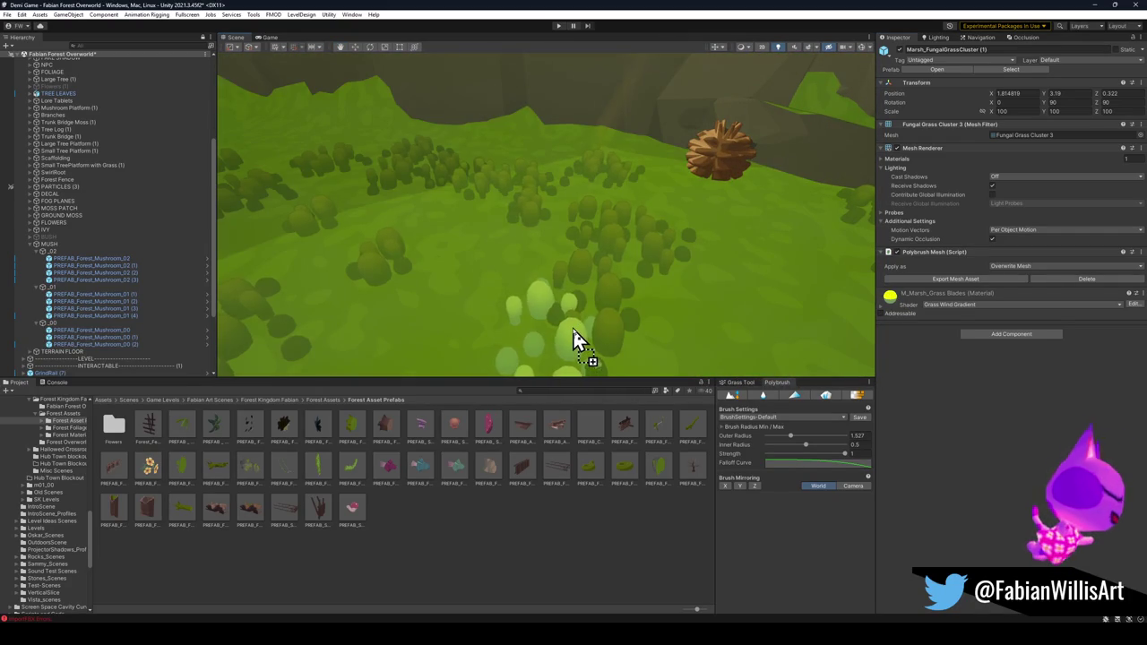
mouse_move(466, 277)
mouse_down()
mouse_move(660, 259)
mouse_move(725, 238)
mouse_move(678, 245)
mouse_up()
key(w)
click(527, 267)
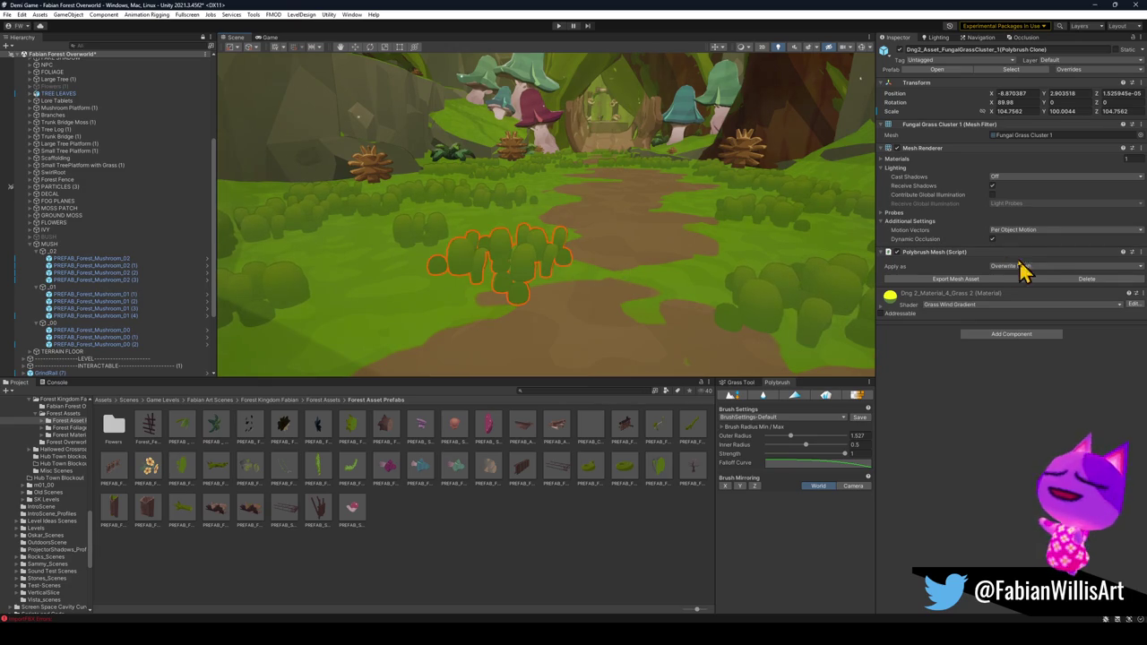
- Brighten the fungal grass material's _GradientTint colour
click(882, 306)
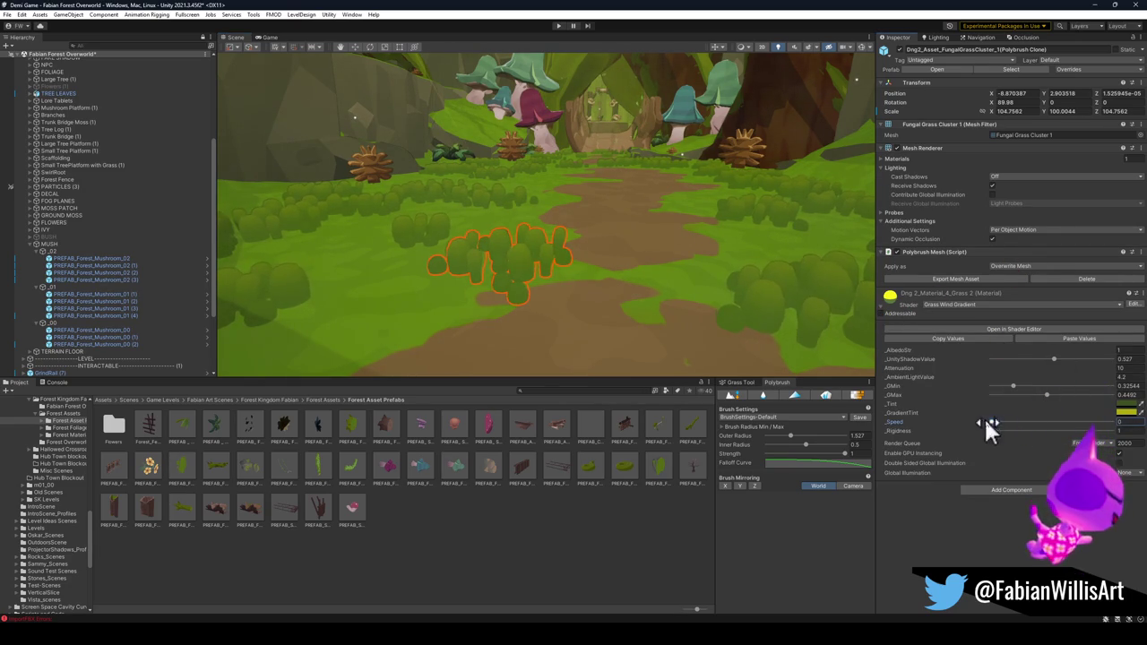
click(1126, 412)
drag(1079, 484, 1086, 471)
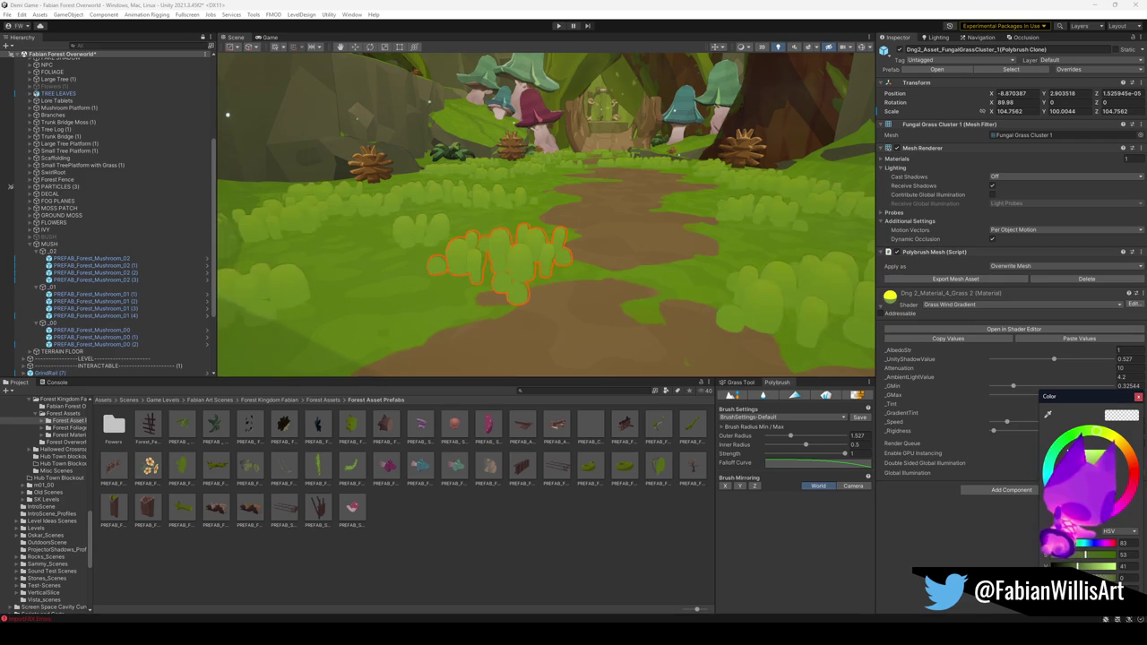
drag(678, 251, 683, 250)
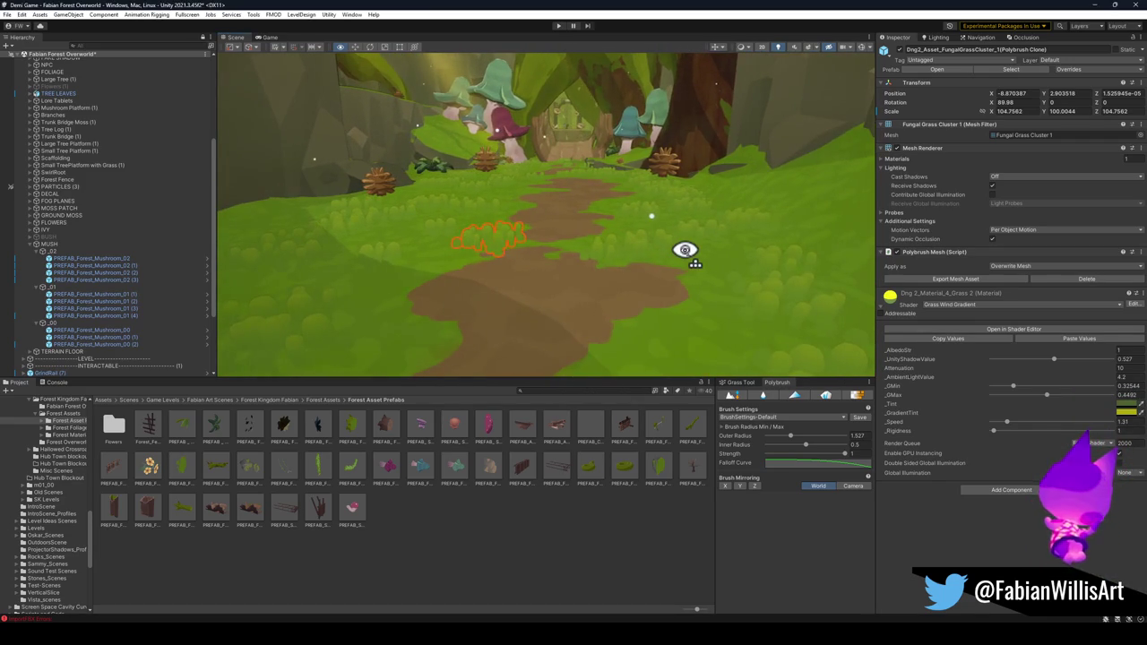
- Select the Floor.001 ground and switch Polybrush to Color Paint mode
click(650, 527)
mouse_move(681, 310)
mouse_down()
mouse_move(673, 302)
mouse_move(691, 300)
mouse_up()
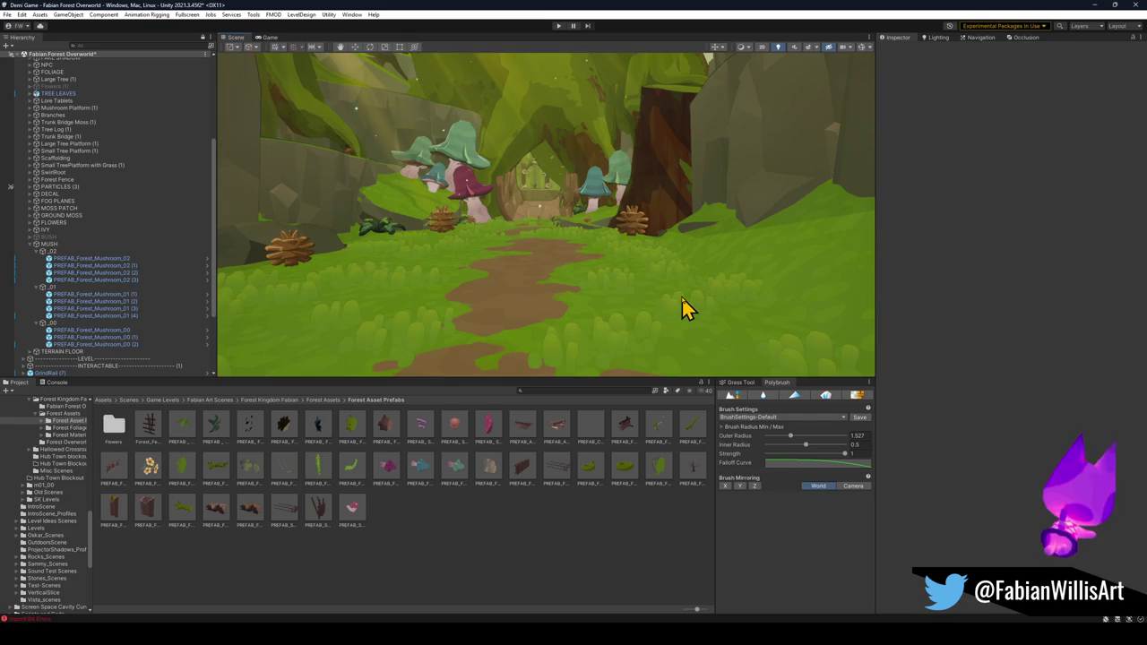
mouse_move(654, 273)
mouse_down()
mouse_move(636, 271)
mouse_move(635, 296)
mouse_move(559, 314)
mouse_up()
click(559, 313)
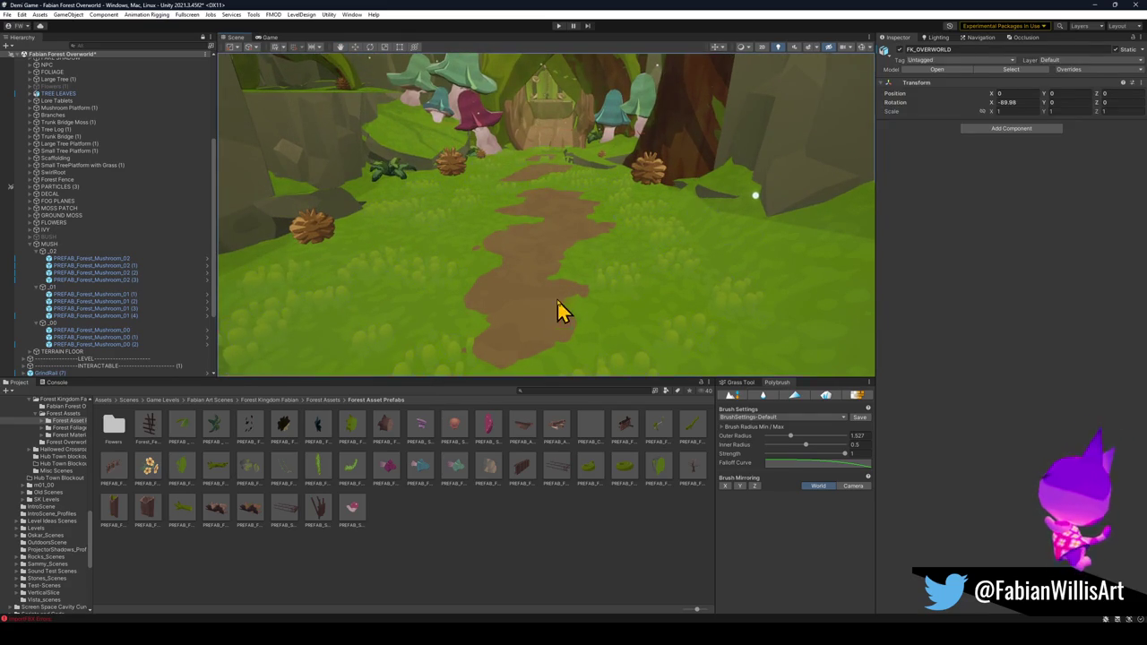
click(556, 300)
click(792, 396)
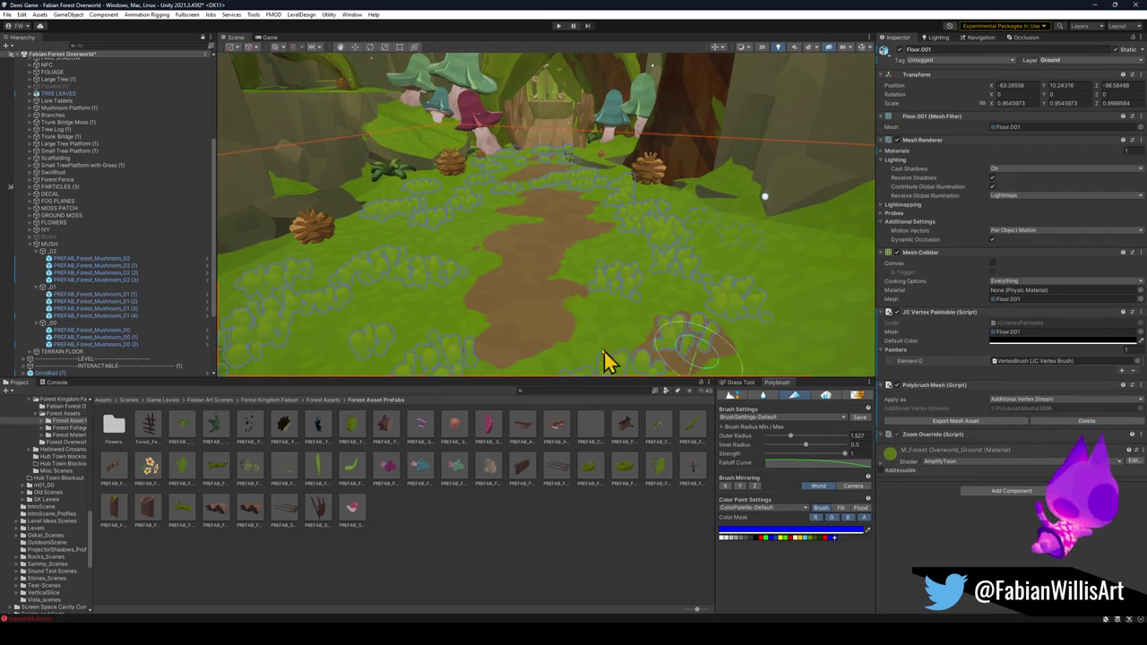
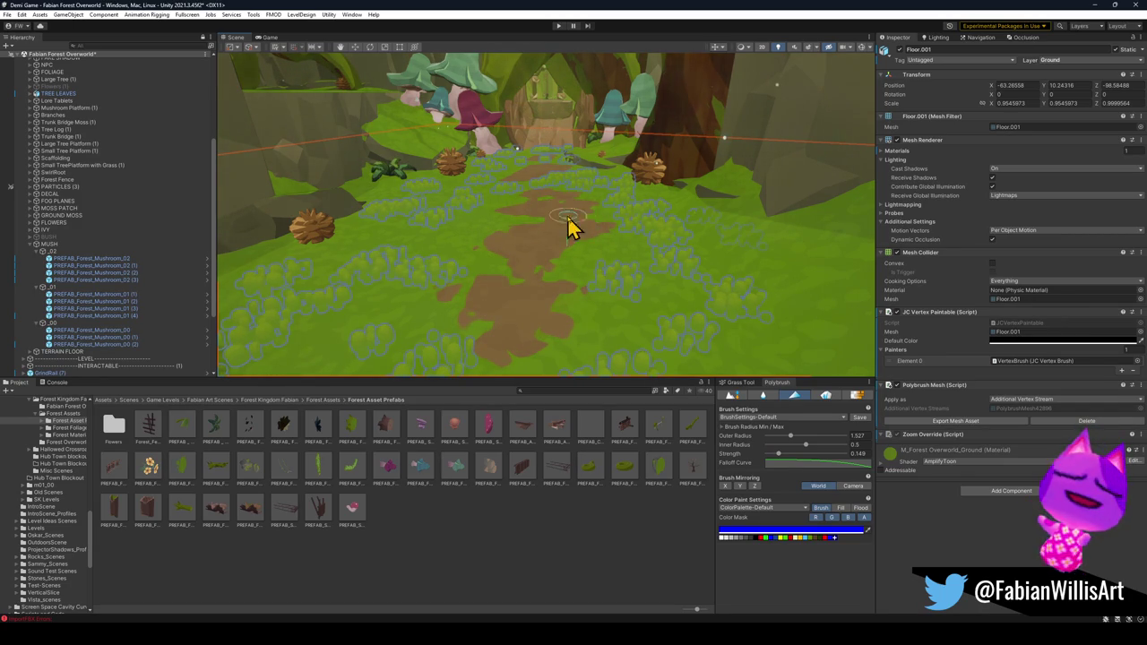
- Raise the Polybrush brush strength to 0.299 and orbit to look down over the path
drag(785, 454, 790, 455)
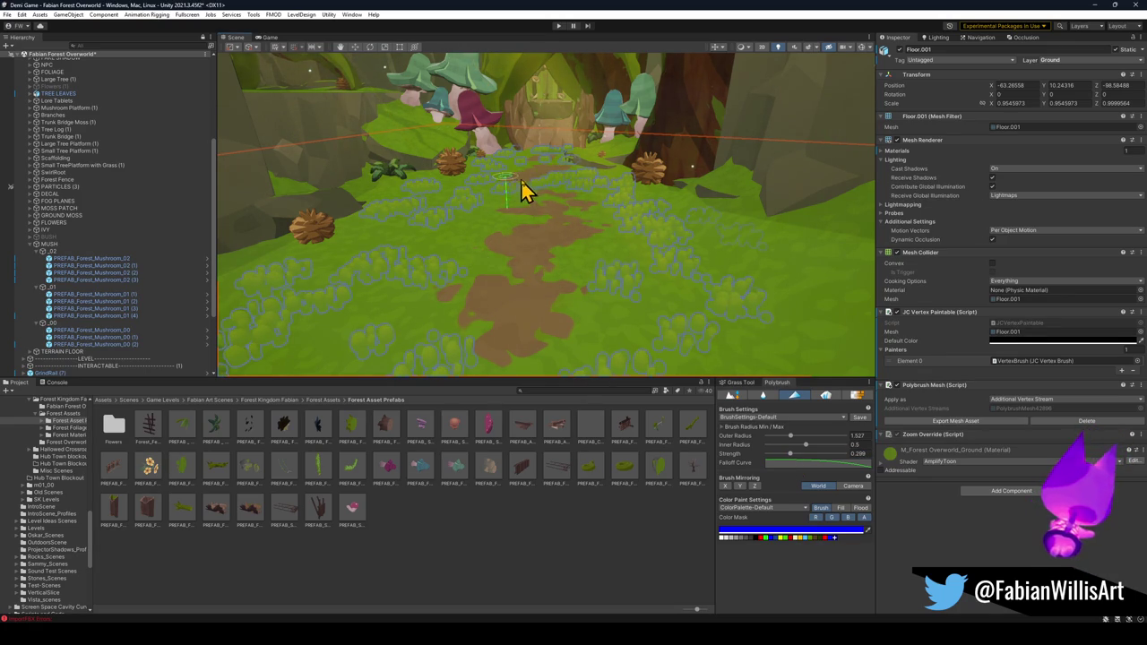
drag(568, 236, 542, 227)
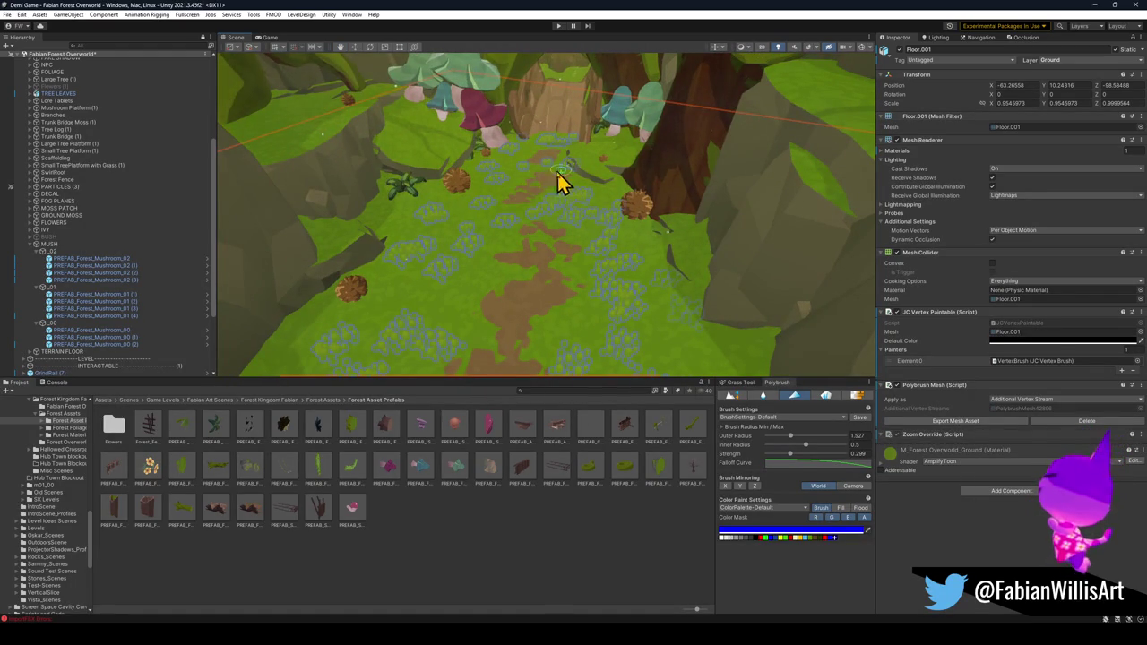
scroll(557, 198, up, 10)
mouse_move(558, 184)
mouse_down()
mouse_move(553, 205)
mouse_move(548, 174)
mouse_move(563, 185)
mouse_move(555, 231)
mouse_up()
scroll(563, 186, down, 10)
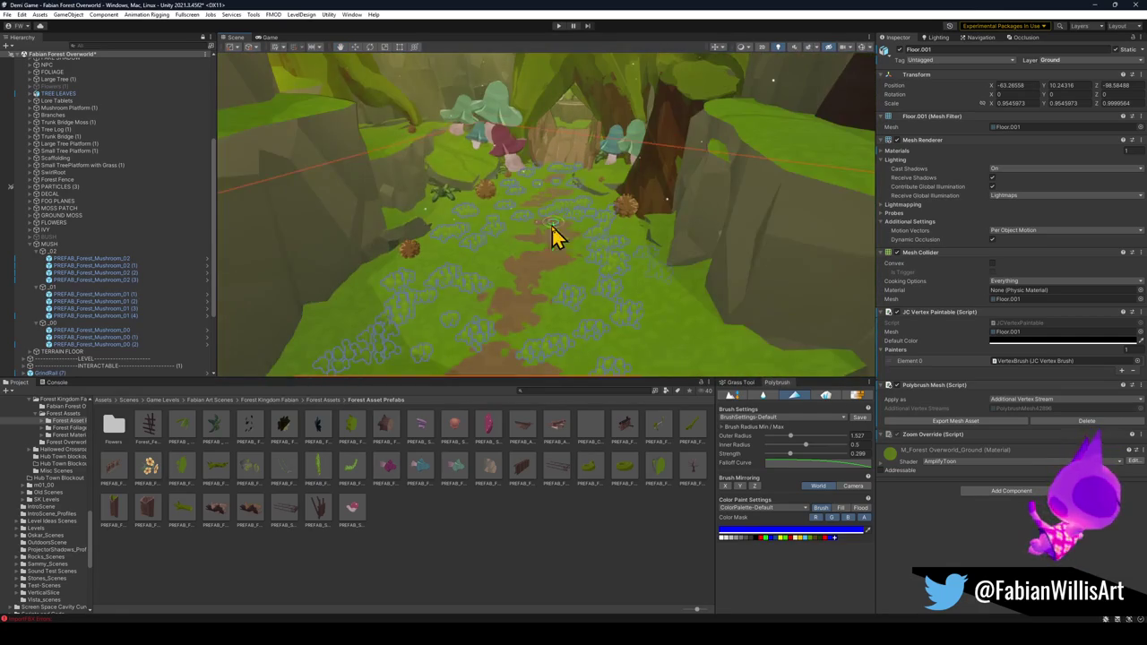
- Reselect the Floor.001 ground mesh from a new angle and leave vertex colour painting
click(559, 530)
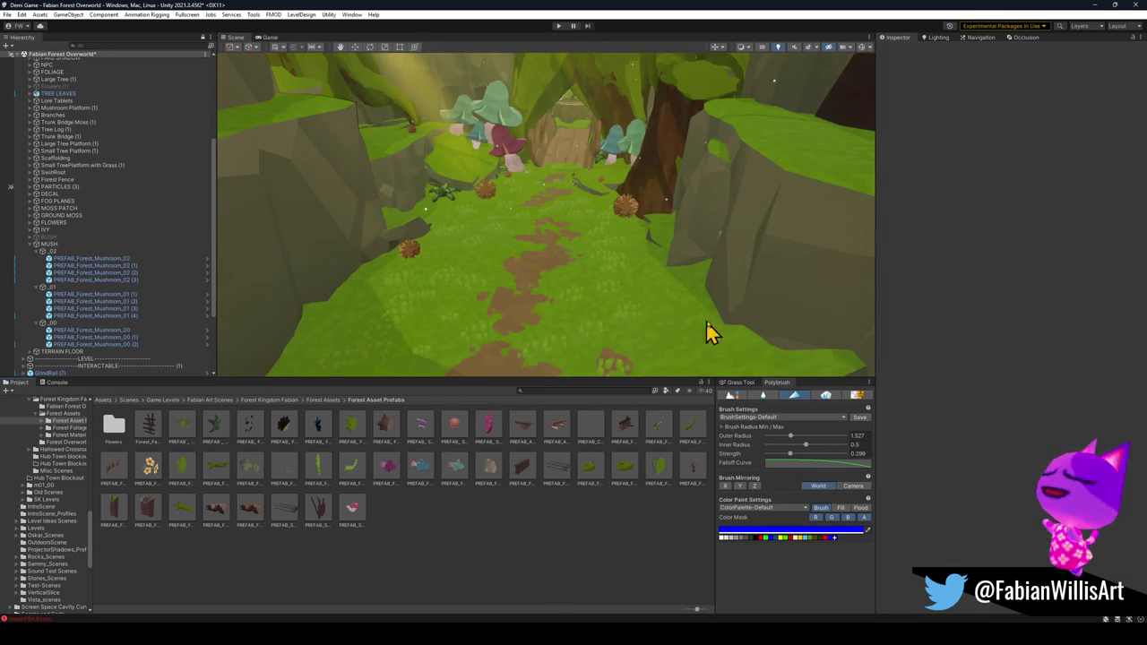
mouse_move(610, 270)
mouse_down()
mouse_move(606, 302)
mouse_move(617, 266)
mouse_move(637, 261)
mouse_up()
click(634, 256)
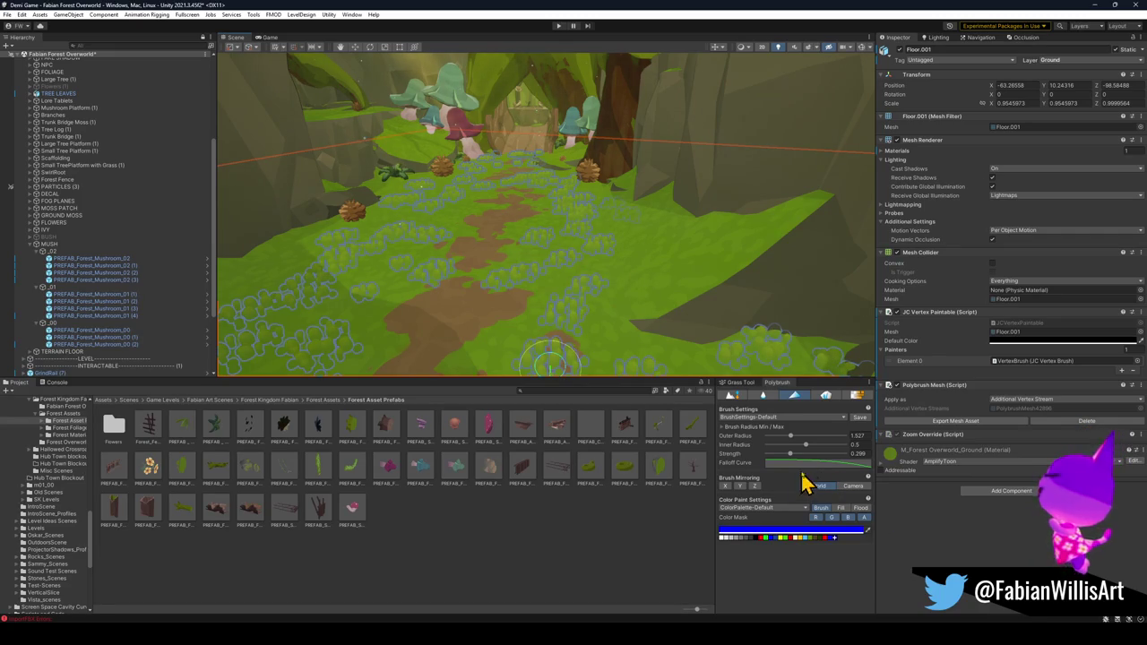
click(791, 400)
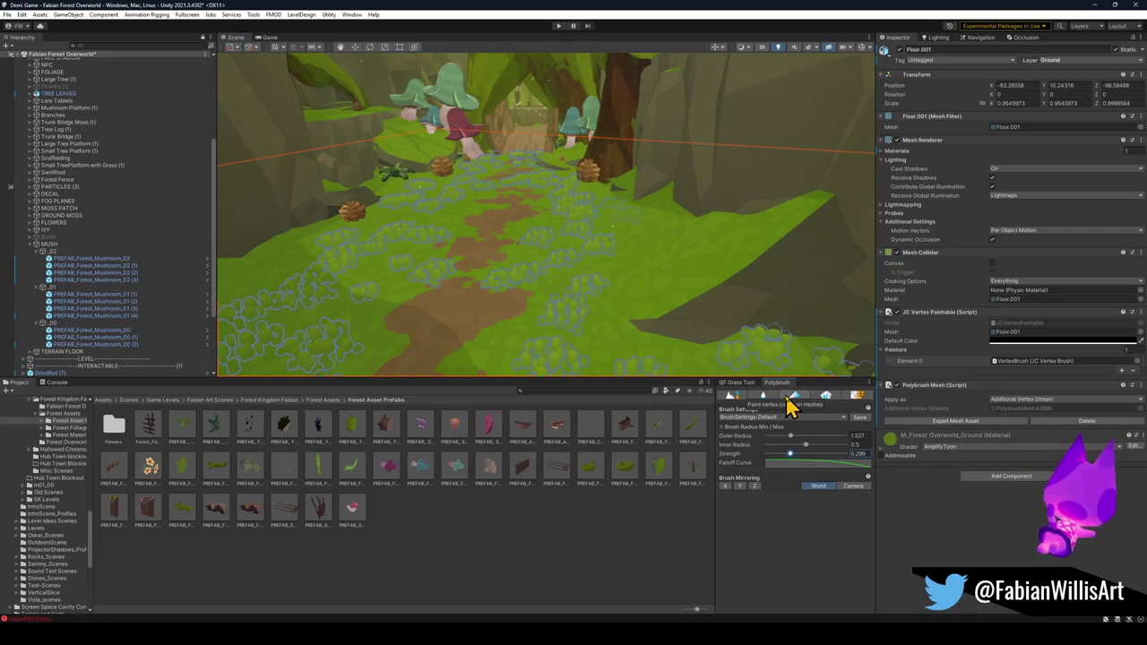
- Exit vertex-colour painting and fly the view along the path toward the mushrooms and trees
click(439, 582)
mouse_move(519, 296)
mouse_down()
mouse_move(530, 290)
mouse_move(505, 286)
mouse_move(552, 218)
mouse_move(553, 192)
mouse_move(537, 200)
mouse_move(540, 217)
mouse_move(559, 209)
mouse_up()
click(645, 224)
drag(658, 223, 668, 260)
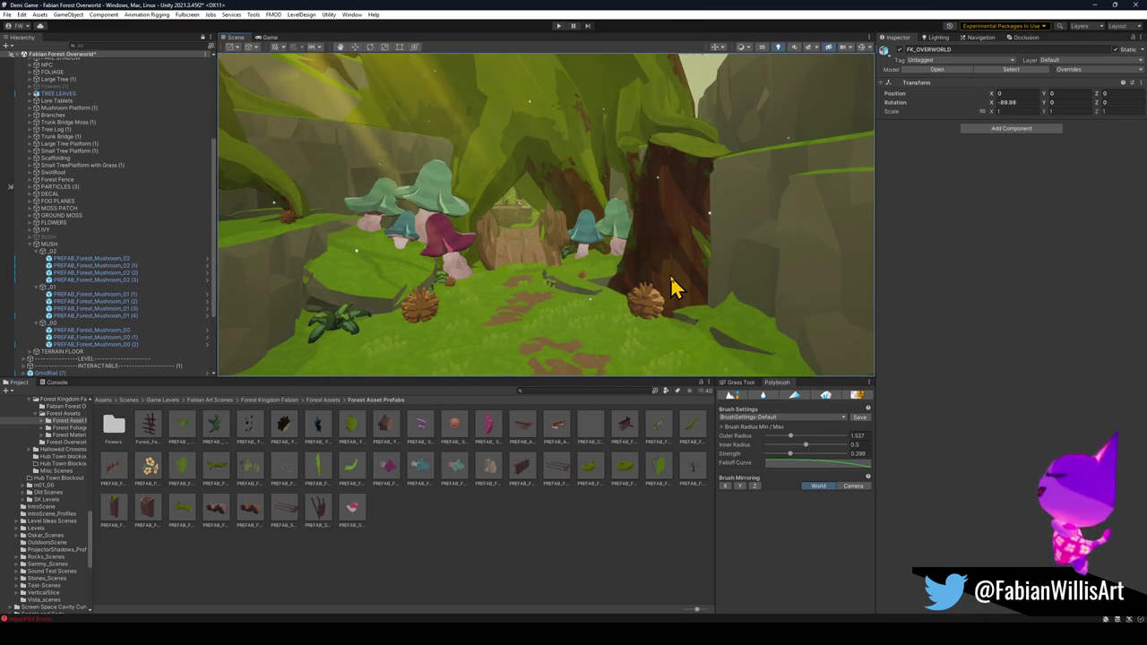
- Move the tree trunk beside the path to the other side of the dirt path
click(680, 270)
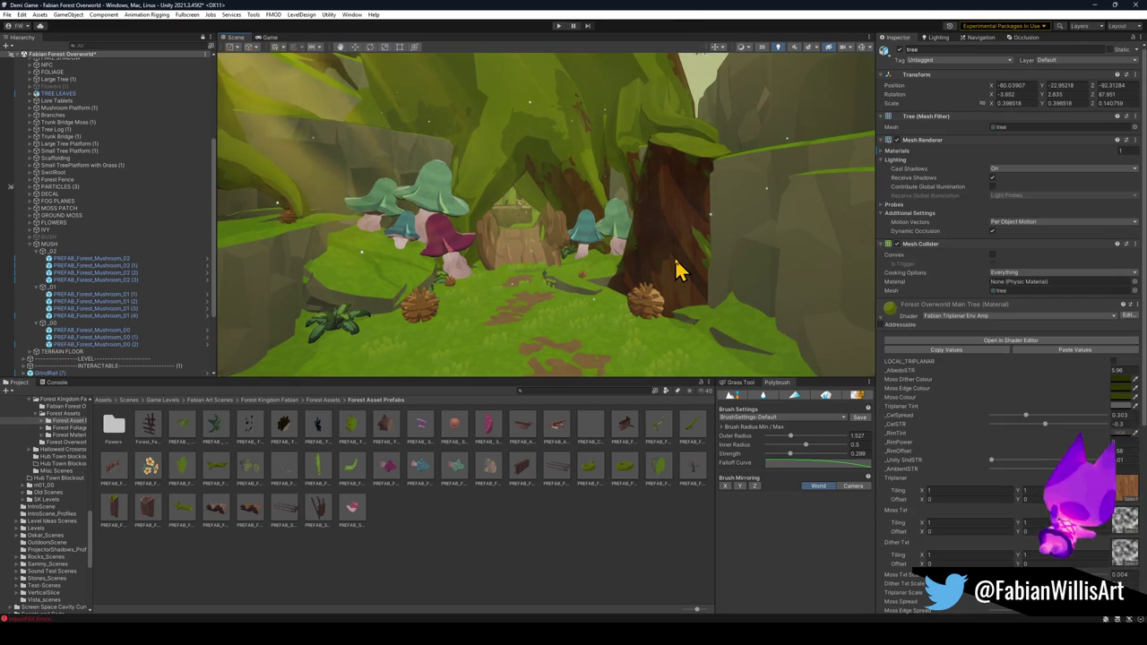
key(w)
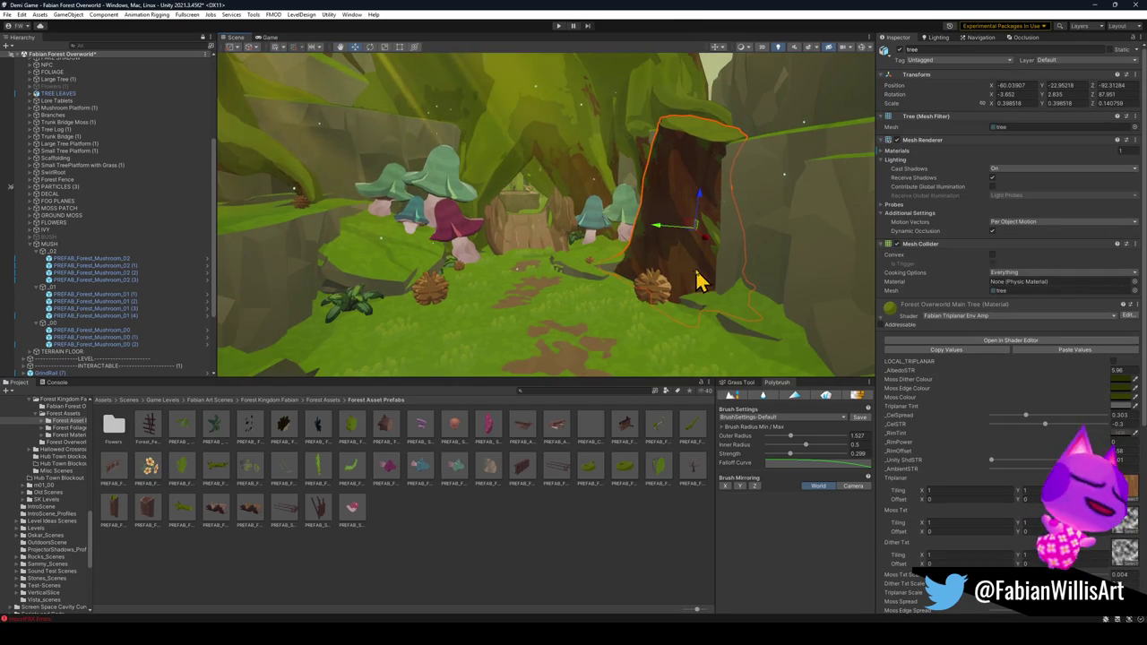
mouse_move(692, 242)
mouse_down()
mouse_move(397, 282)
mouse_move(540, 209)
mouse_move(501, 220)
mouse_up()
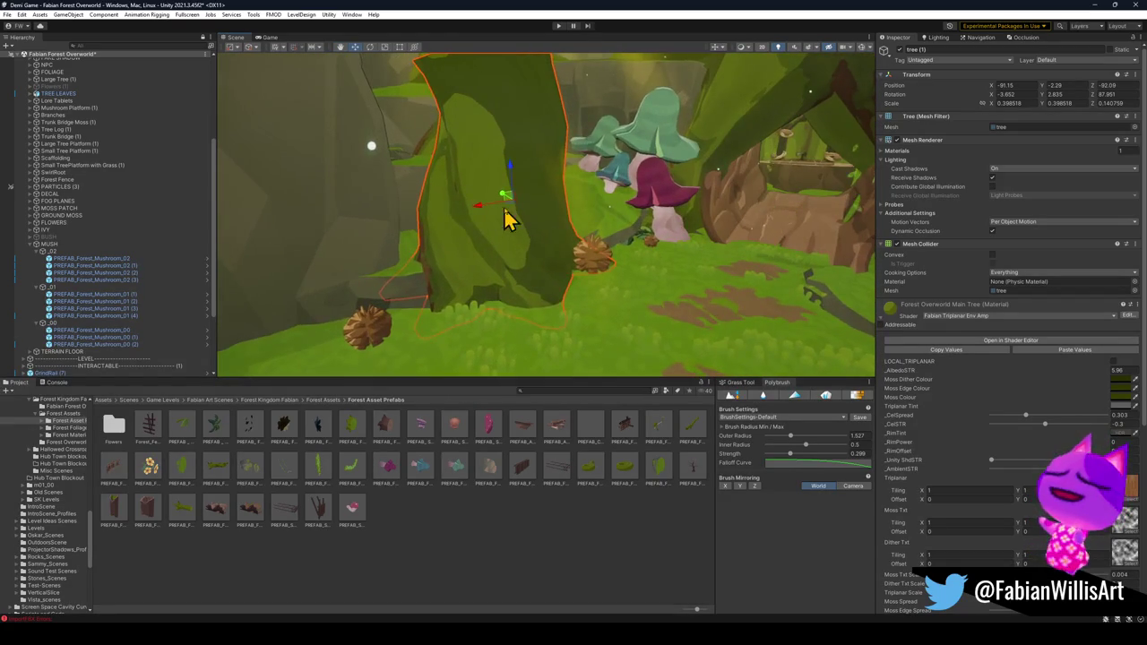
click(564, 363)
mouse_move(565, 363)
mouse_down()
mouse_move(528, 293)
mouse_move(636, 238)
mouse_move(638, 258)
mouse_up()
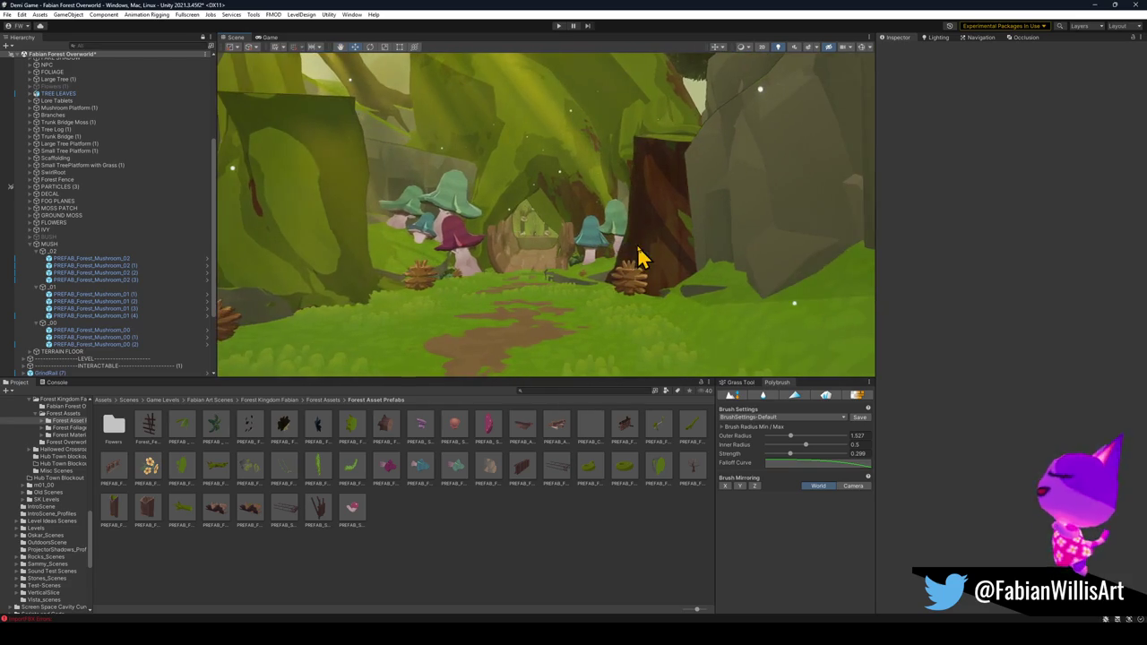
- Fly the Unity Scene view past the mushrooms to look at the root archway
mouse_move(548, 301)
mouse_down()
mouse_move(511, 259)
mouse_move(535, 269)
mouse_move(558, 310)
mouse_up()
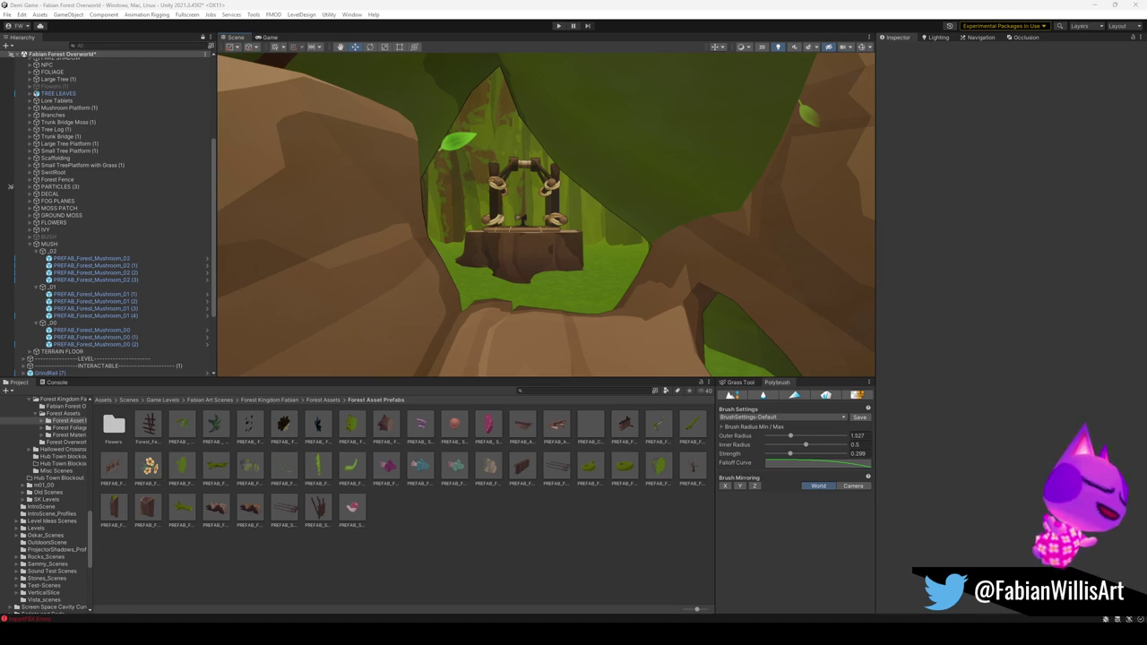
mouse_move(636, 257)
mouse_down()
mouse_move(653, 261)
mouse_move(535, 256)
mouse_move(770, 223)
mouse_move(699, 221)
mouse_move(724, 249)
mouse_move(679, 311)
mouse_move(648, 289)
mouse_move(683, 287)
mouse_up()
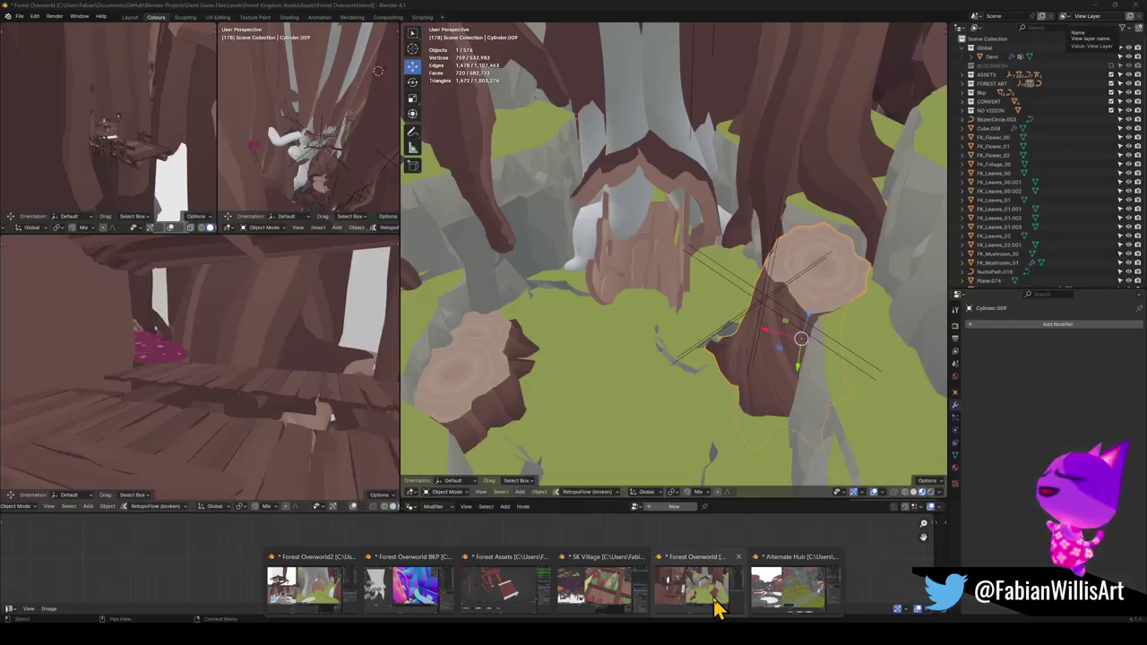
- Bring the Forest Overworld2 Blender window to the front and clear the selection
click(717, 606)
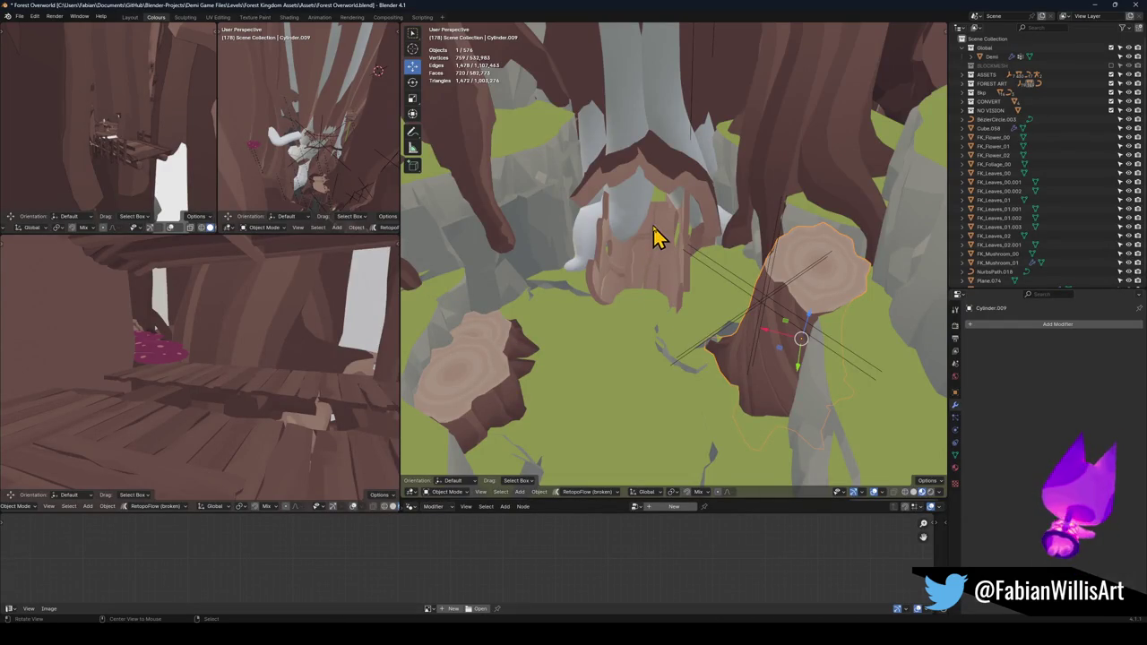
scroll(654, 238, up, 5)
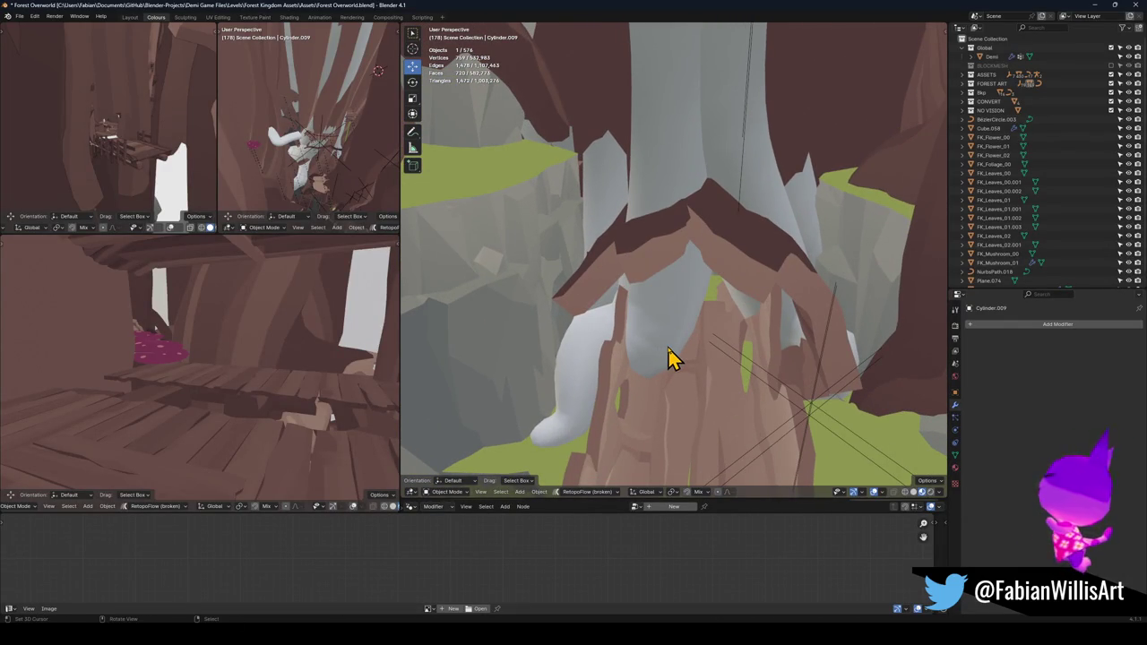
mouse_move(556, 636)
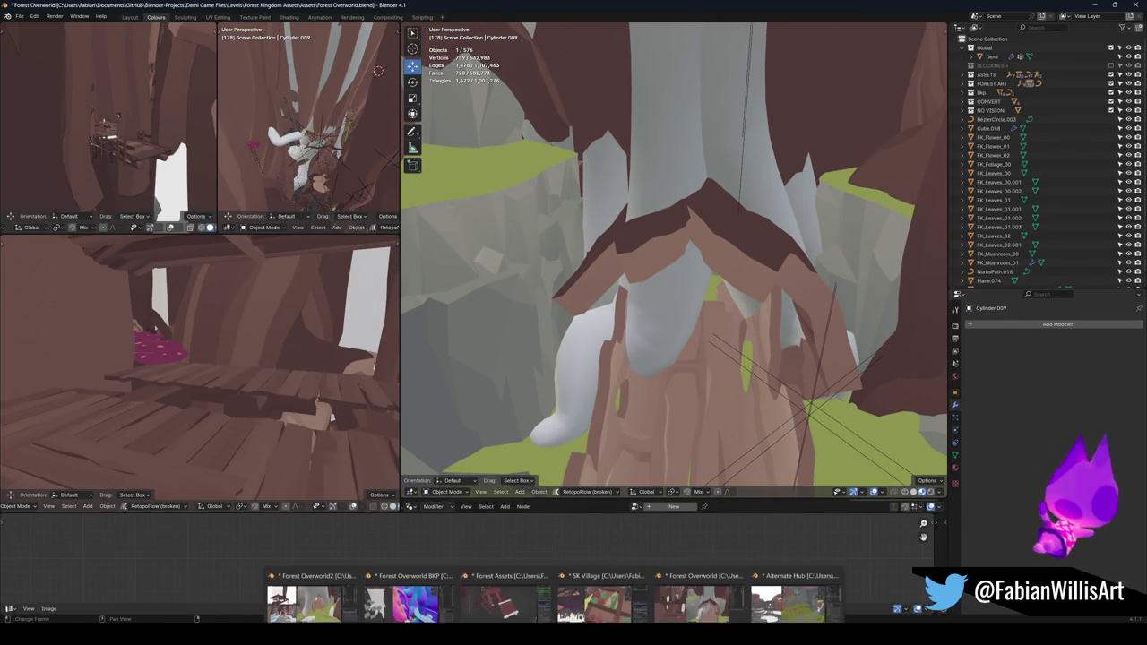
click(314, 582)
key(alt+a)
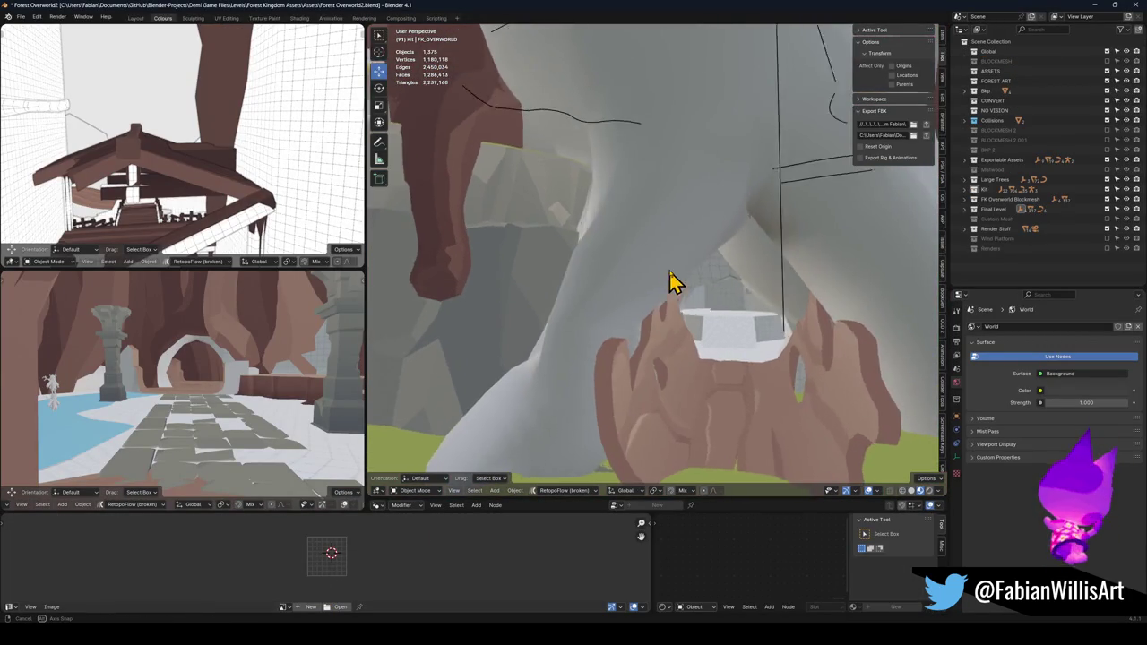
- Reshape Plane.027 in Edit Mode, moving its edge to sit snugly against the rock
click(598, 305)
key(Tab)
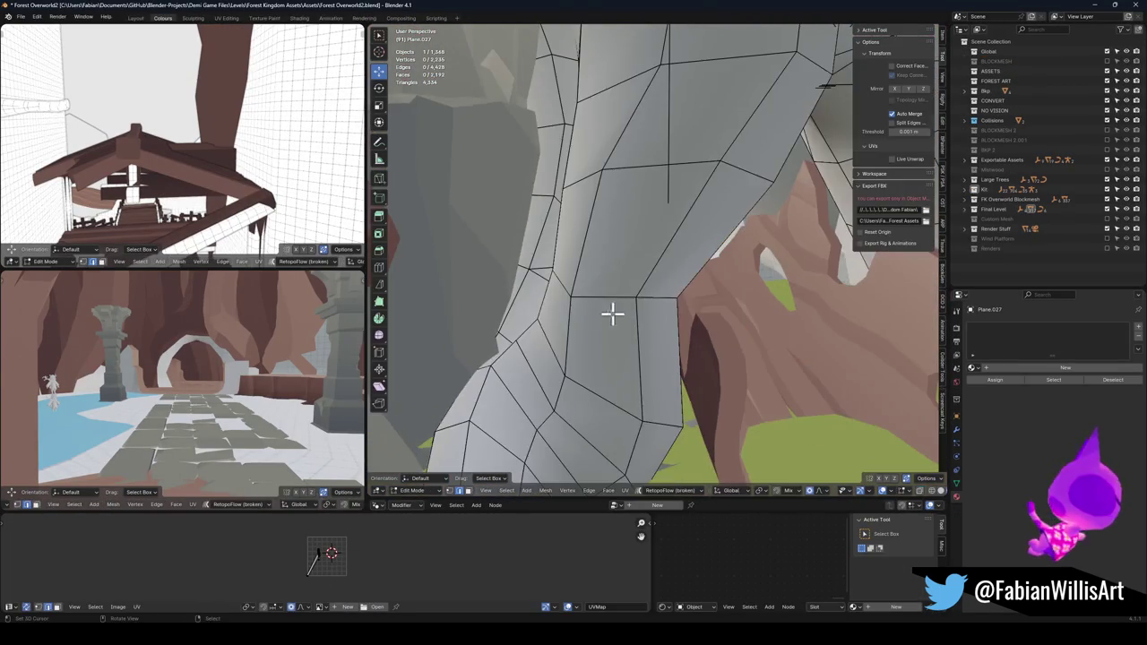
mouse_move(551, 381)
mouse_down()
mouse_move(589, 379)
mouse_move(607, 332)
mouse_move(604, 386)
mouse_move(621, 313)
mouse_move(727, 325)
mouse_move(686, 325)
mouse_up()
alt+click(622, 314)
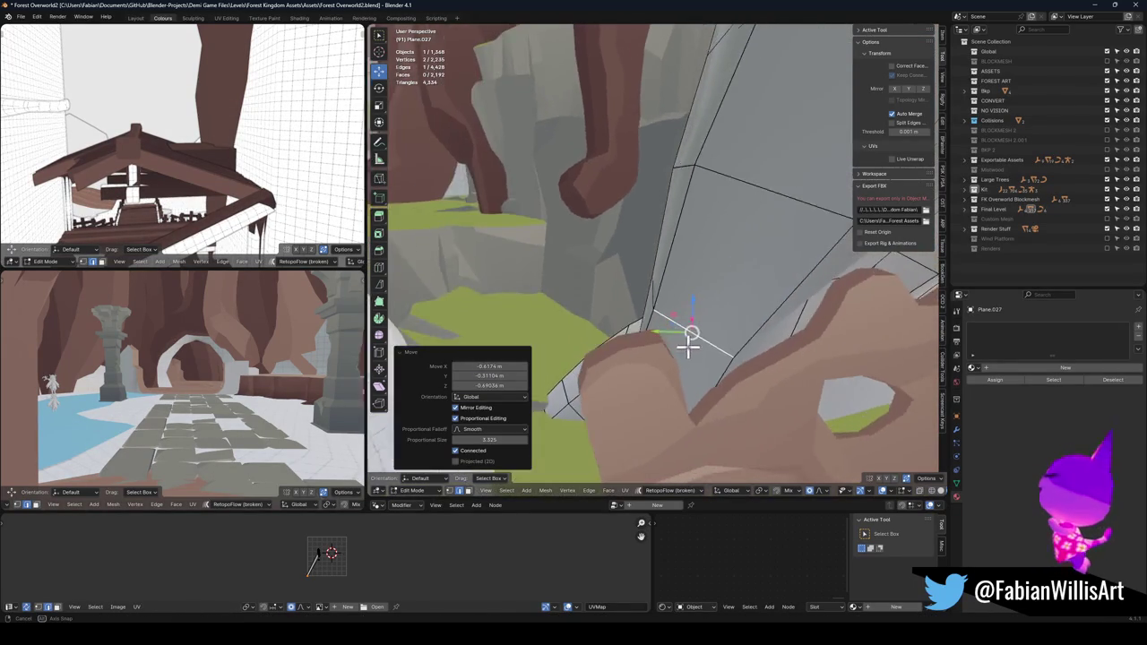
key(g)
click(766, 358)
key(alt+a)
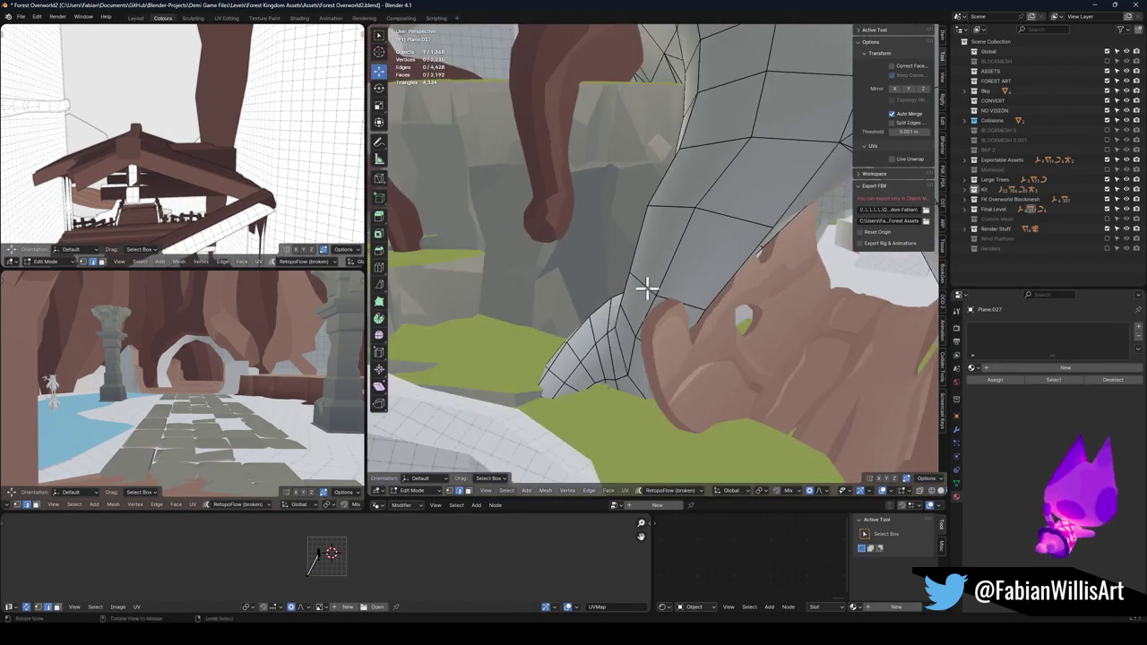
- Inspect the mesh around the rock, then exit Edit Mode and select Cylinder_1_.004
mouse_move(676, 313)
mouse_down()
mouse_move(752, 299)
mouse_move(675, 299)
mouse_move(704, 299)
mouse_move(695, 285)
mouse_up()
mouse_move(825, 283)
mouse_down()
mouse_move(660, 269)
mouse_move(701, 275)
mouse_up()
mouse_move(488, 255)
mouse_down()
mouse_move(561, 277)
mouse_move(619, 259)
mouse_move(637, 289)
mouse_move(730, 277)
mouse_move(707, 299)
mouse_move(692, 354)
mouse_move(727, 341)
mouse_move(707, 320)
mouse_move(615, 288)
mouse_move(615, 325)
mouse_move(619, 246)
mouse_move(663, 315)
mouse_up()
key(Tab)
click(692, 354)
mouse_move(556, 235)
mouse_down()
mouse_move(673, 272)
mouse_move(645, 251)
mouse_move(633, 282)
mouse_move(594, 272)
mouse_move(661, 220)
mouse_move(686, 248)
mouse_move(678, 281)
mouse_move(678, 251)
mouse_move(644, 325)
mouse_up()
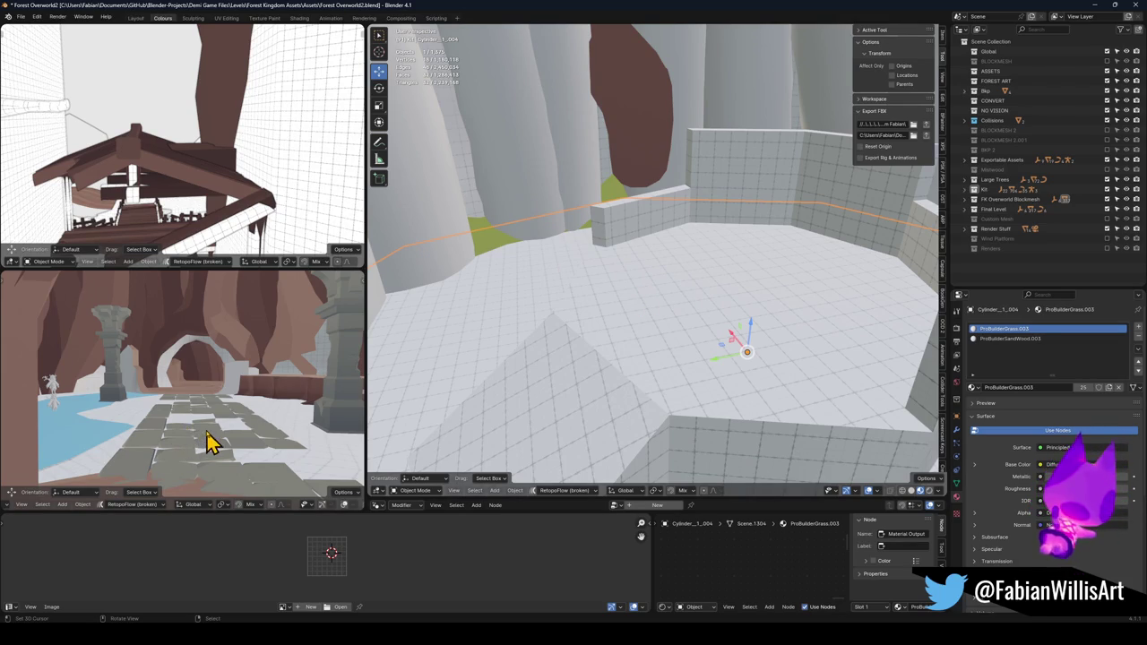
click(229, 452)
key(shift+d)
key(Escape)
key(shift+grave)
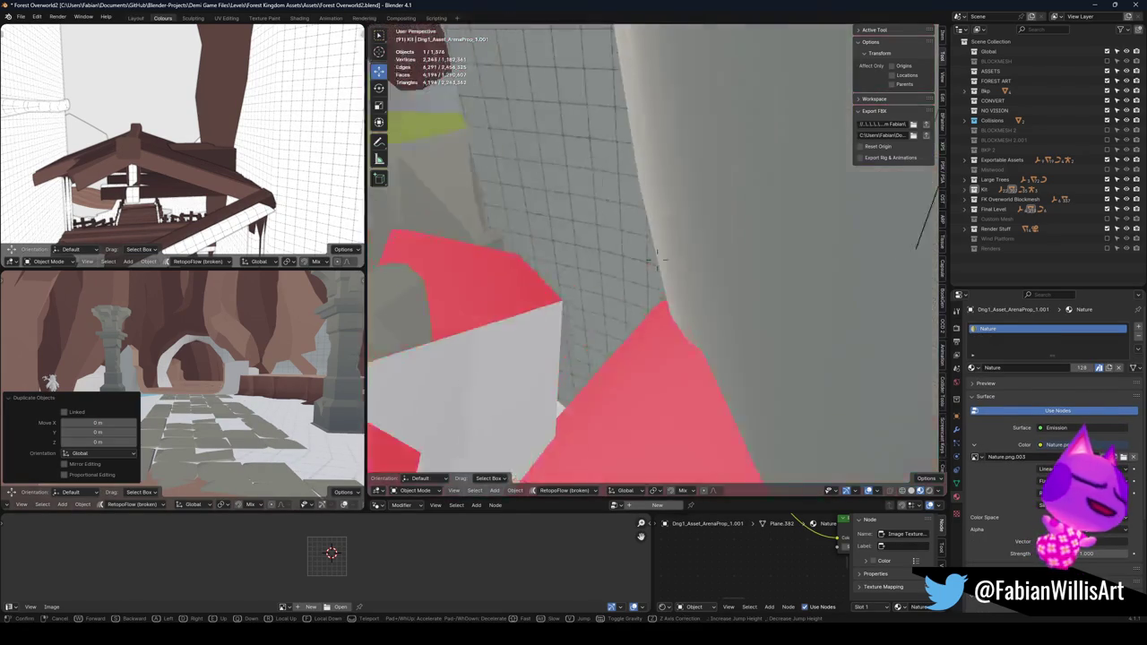
key(w)
key(w)
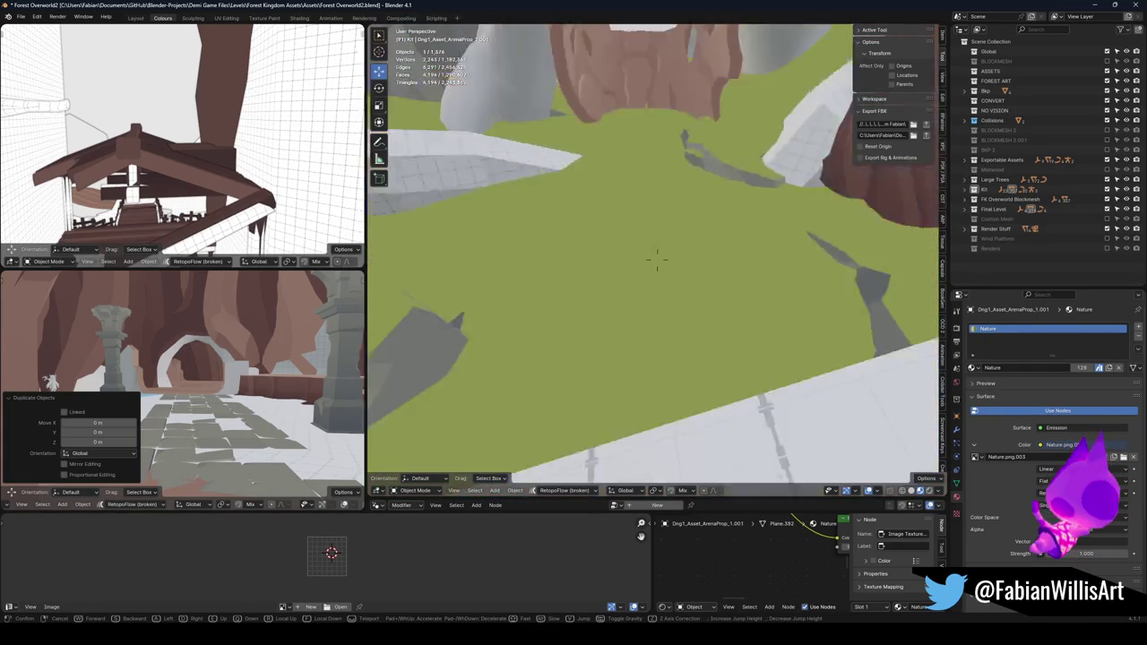
key(w)
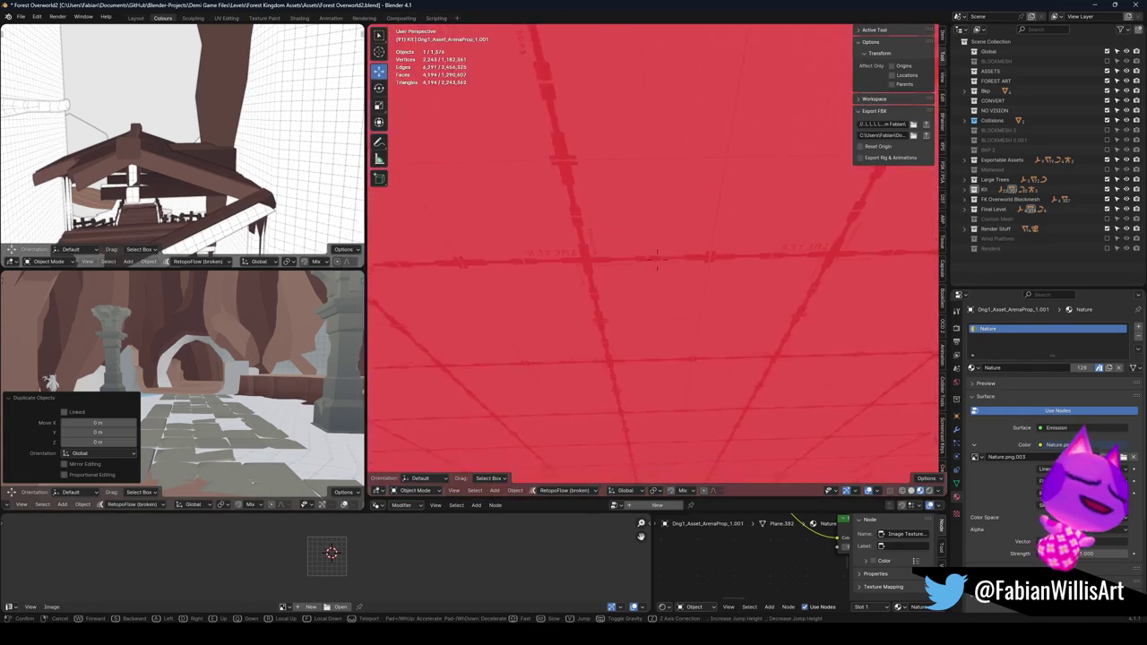
click(681, 339)
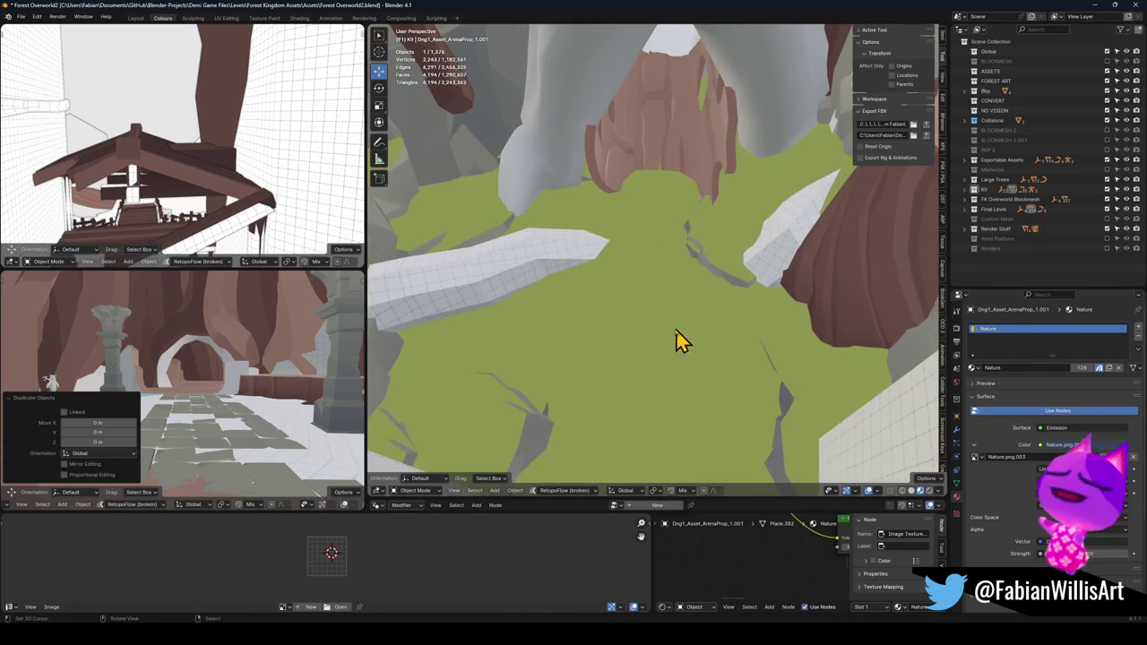
key(shift+s)
click(737, 256)
key(r)
key(z)
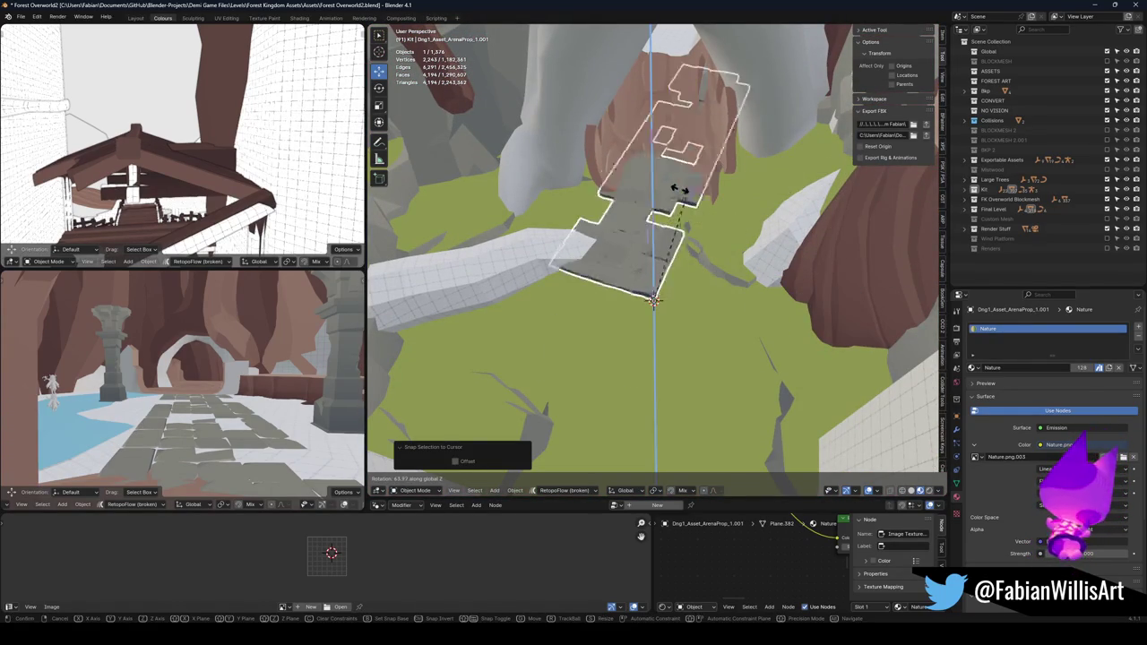
click(642, 196)
key(g)
key(shift+z)
key(Escape)
key(r)
key(z)
click(760, 317)
key(g)
key(shift+z)
click(757, 341)
key(r)
key(z)
click(758, 320)
key(g)
key(z)
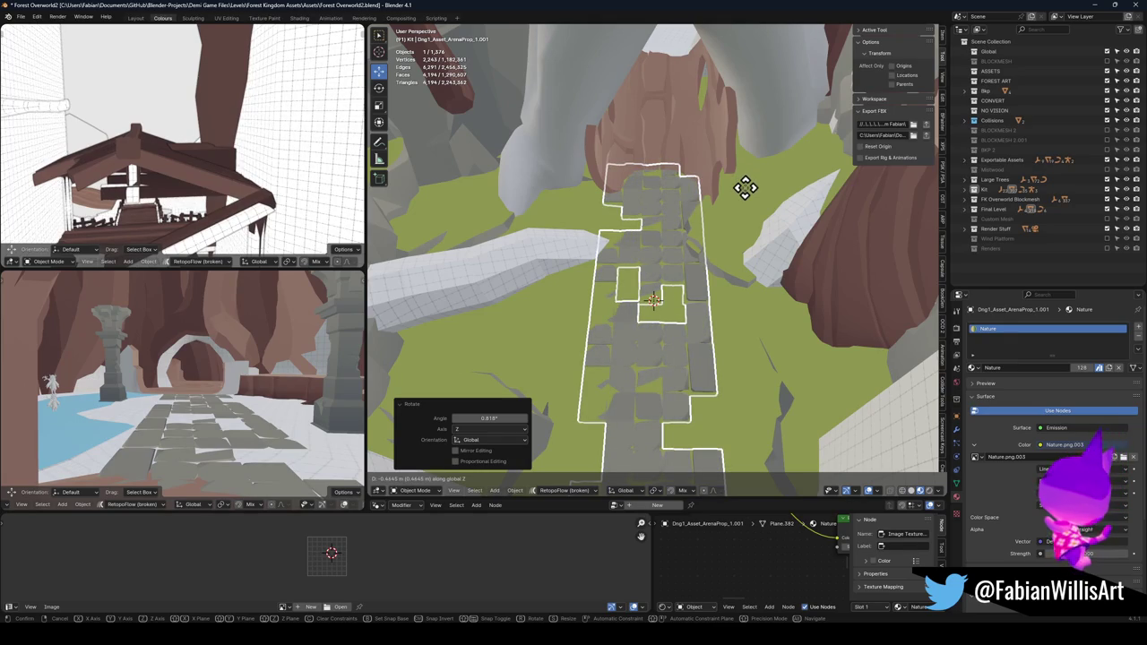
click(745, 193)
click(681, 261)
mouse_move(681, 261)
mouse_down()
mouse_move(672, 235)
mouse_move(651, 261)
mouse_move(663, 287)
mouse_up()
click(660, 289)
key(g)
key(z)
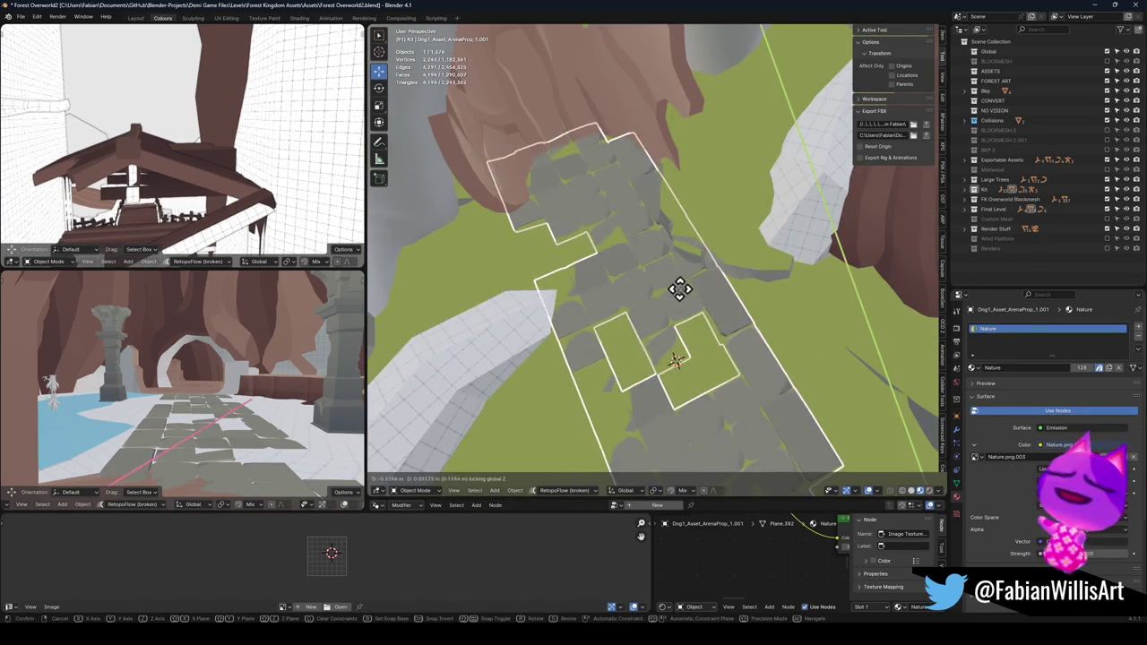
click(704, 327)
key(shift+grave)
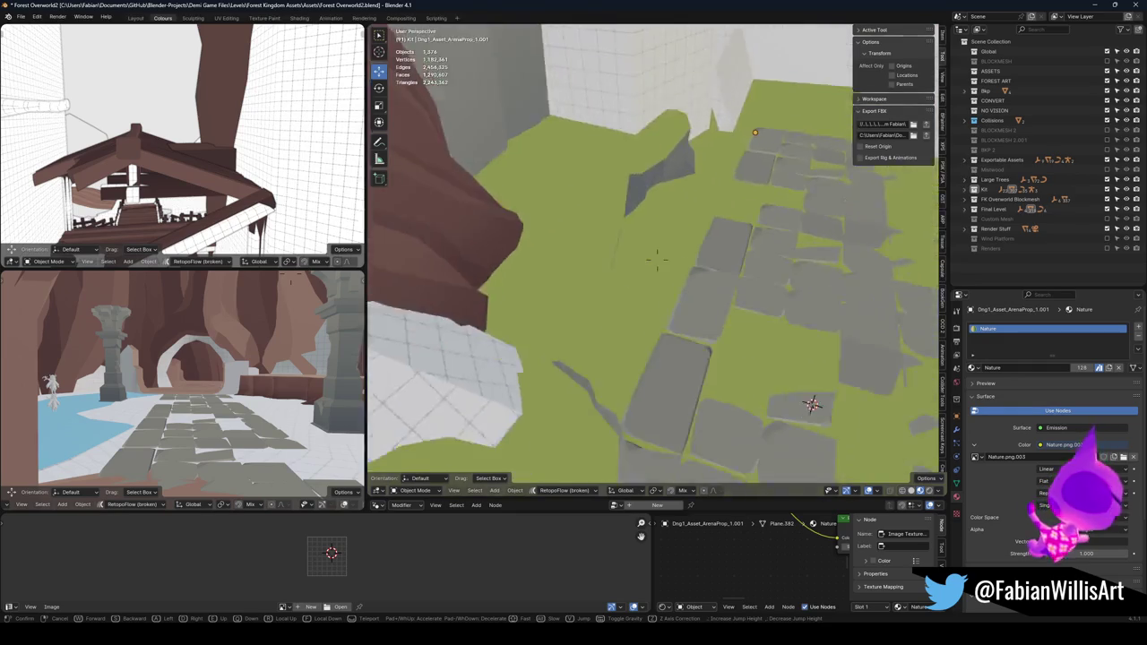
key(w)
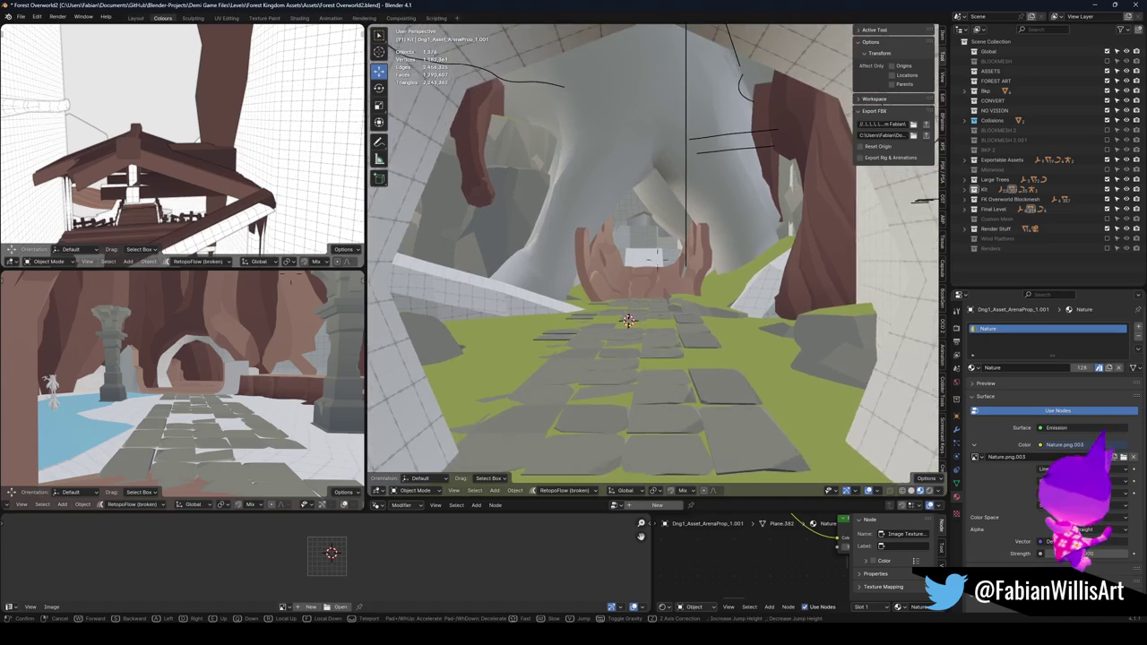
key(w)
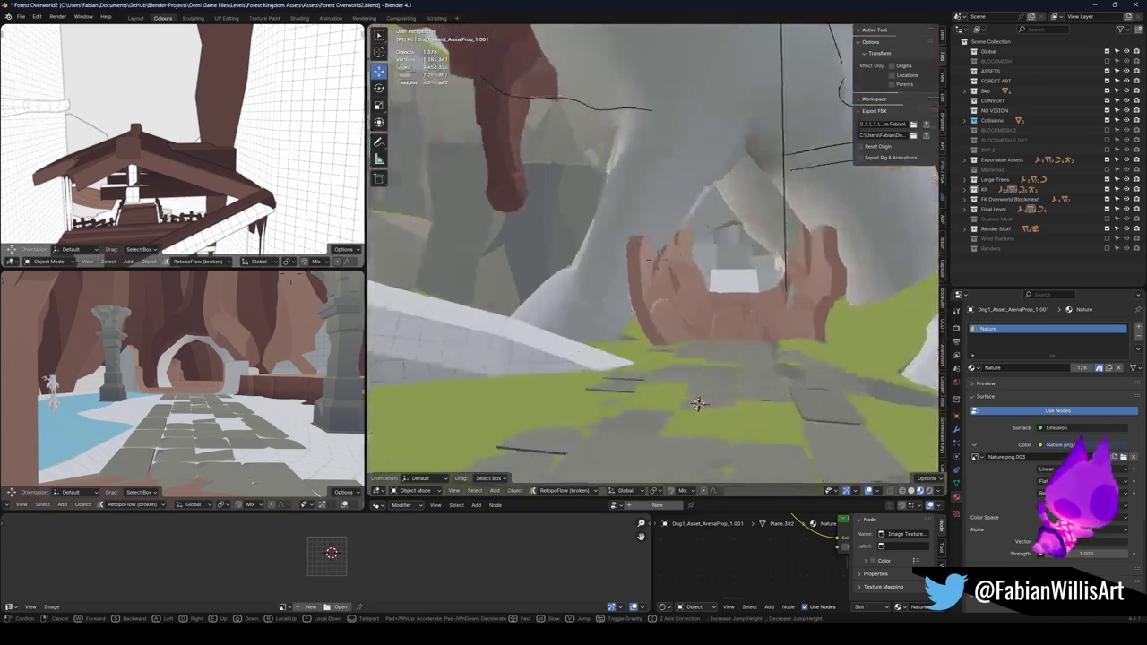
key(w)
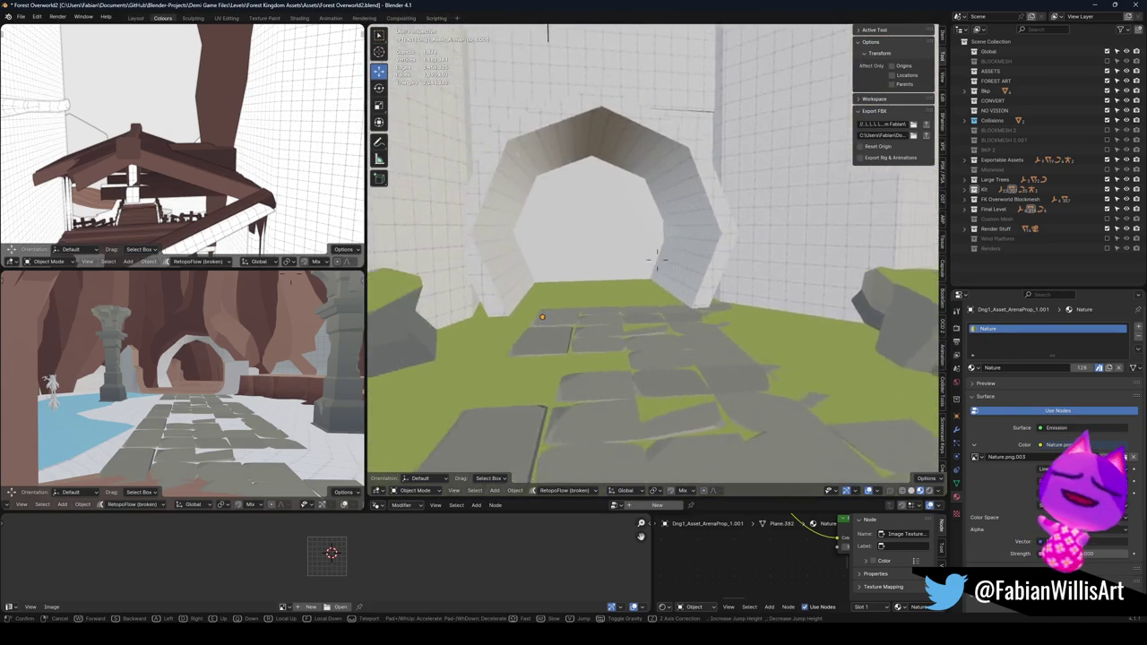
key(w)
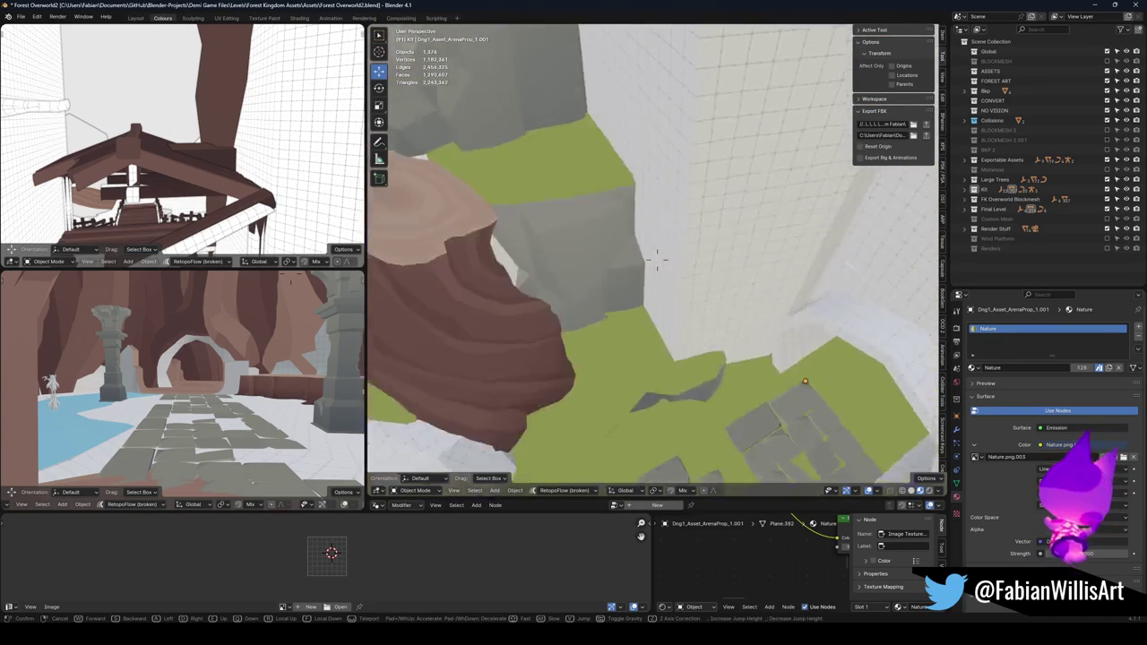
click(645, 274)
click(681, 235)
key(shift+d)
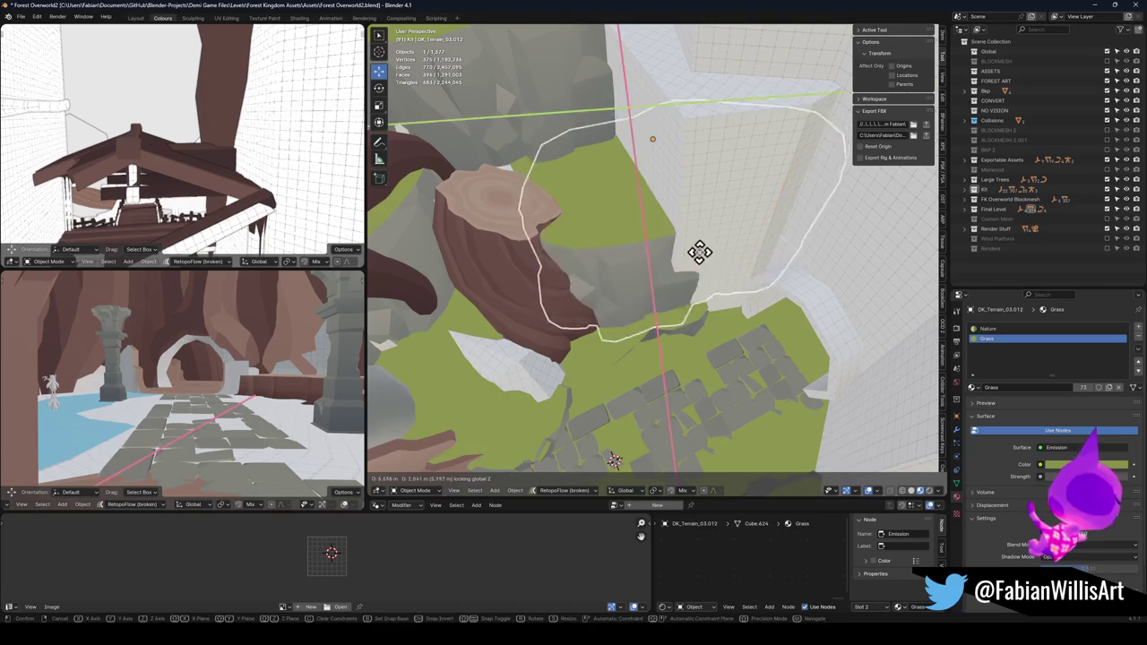
click(699, 251)
key(r)
key(z)
click(769, 299)
key(g)
key(shift+z)
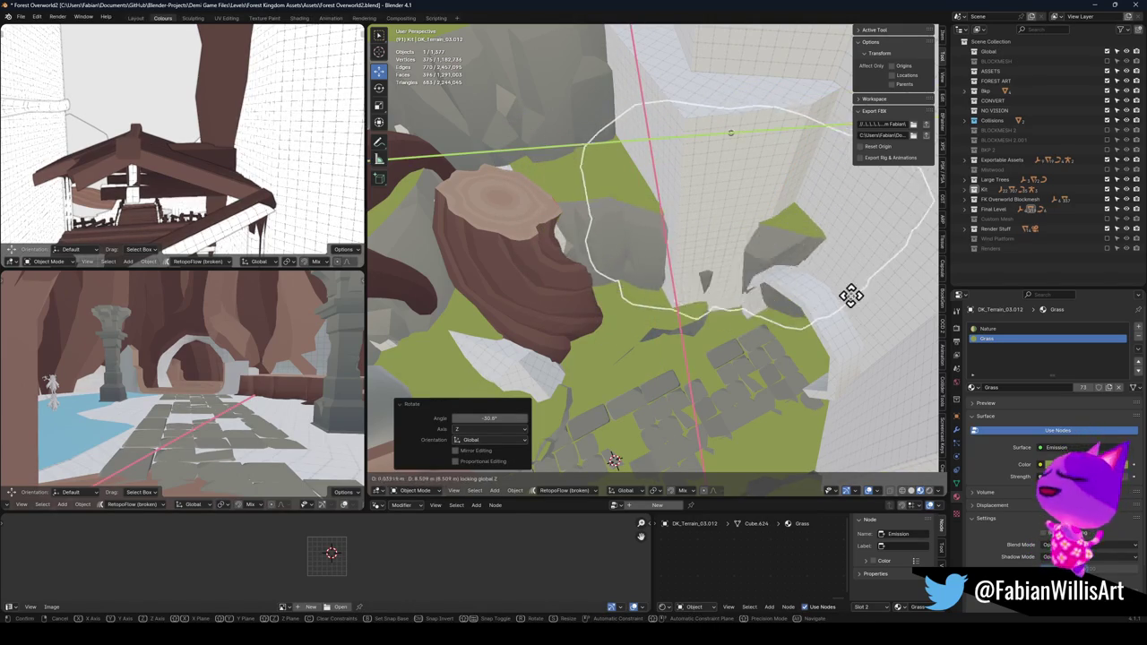
click(846, 291)
key(r)
key(z)
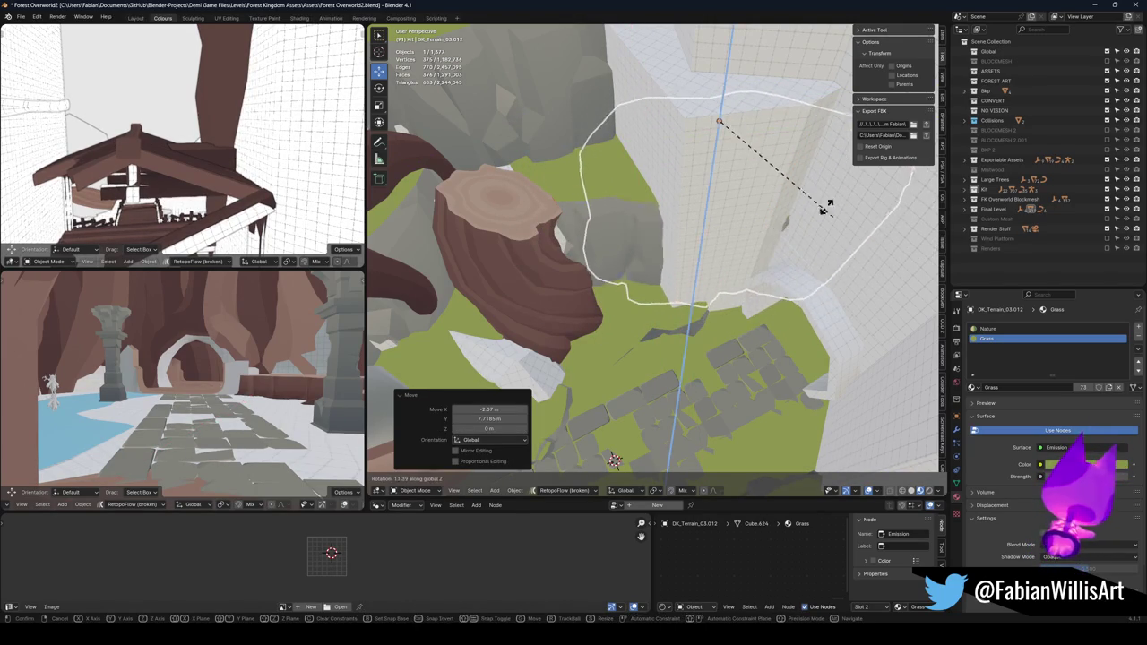
key(Escape)
key(Delete)
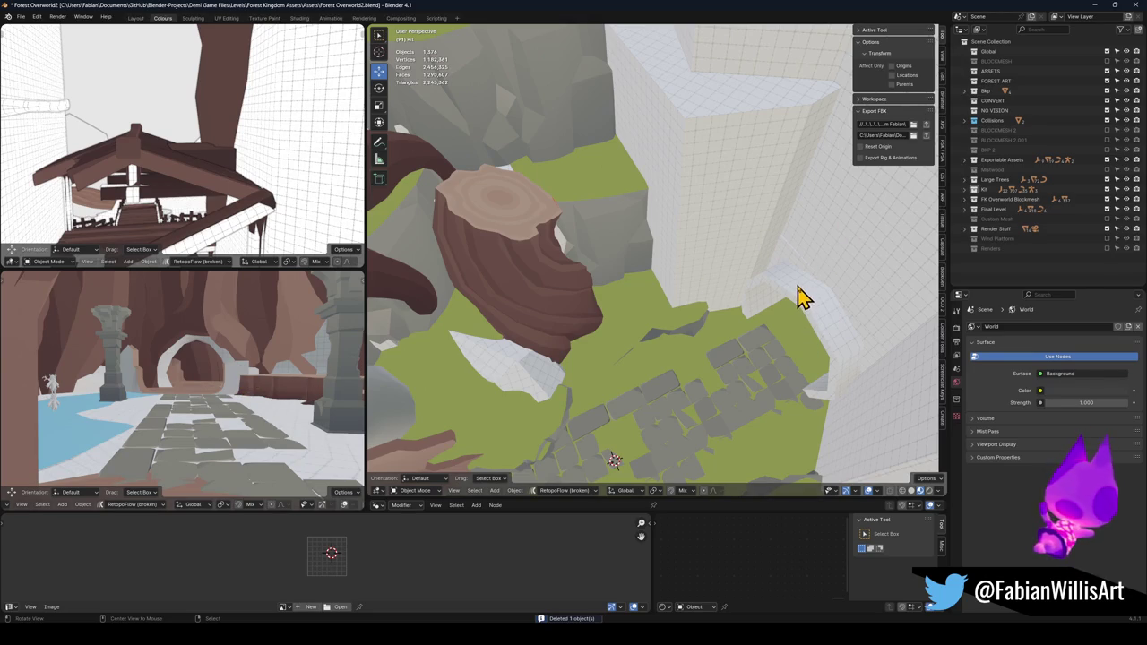
scroll(798, 298, up, 3)
mouse_move(797, 297)
mouse_down()
mouse_move(678, 281)
mouse_move(714, 227)
mouse_move(723, 244)
mouse_up()
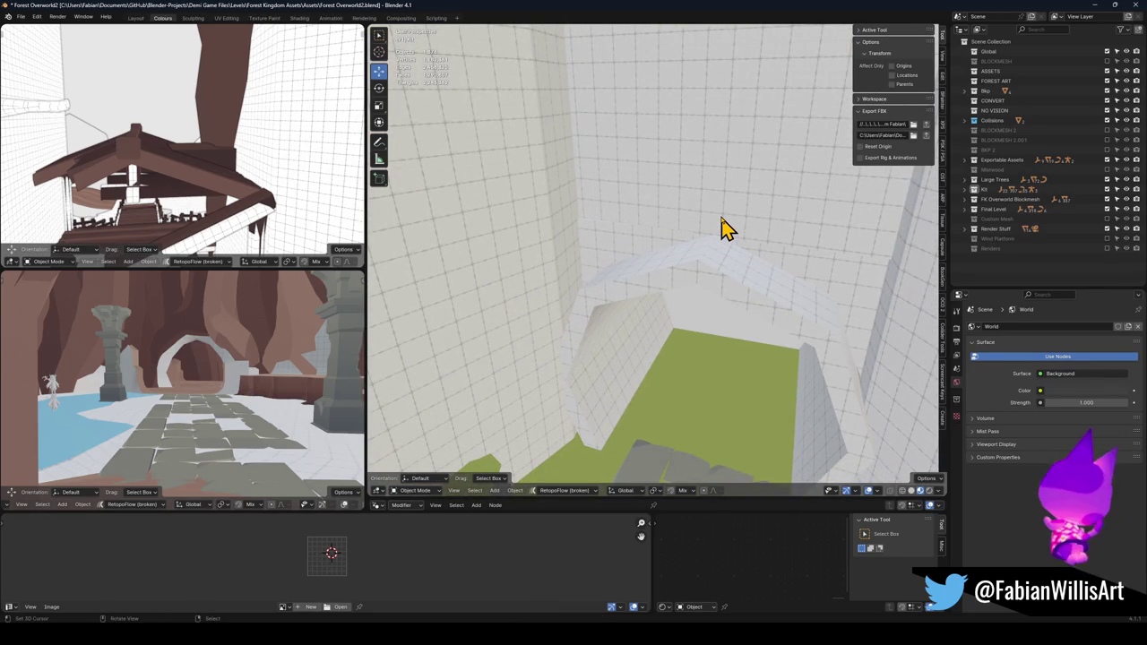
- Walk the view down to eye level among the walls on the green floor
mouse_move(685, 280)
mouse_down()
mouse_move(661, 287)
mouse_move(678, 307)
mouse_move(694, 273)
mouse_move(681, 376)
mouse_up()
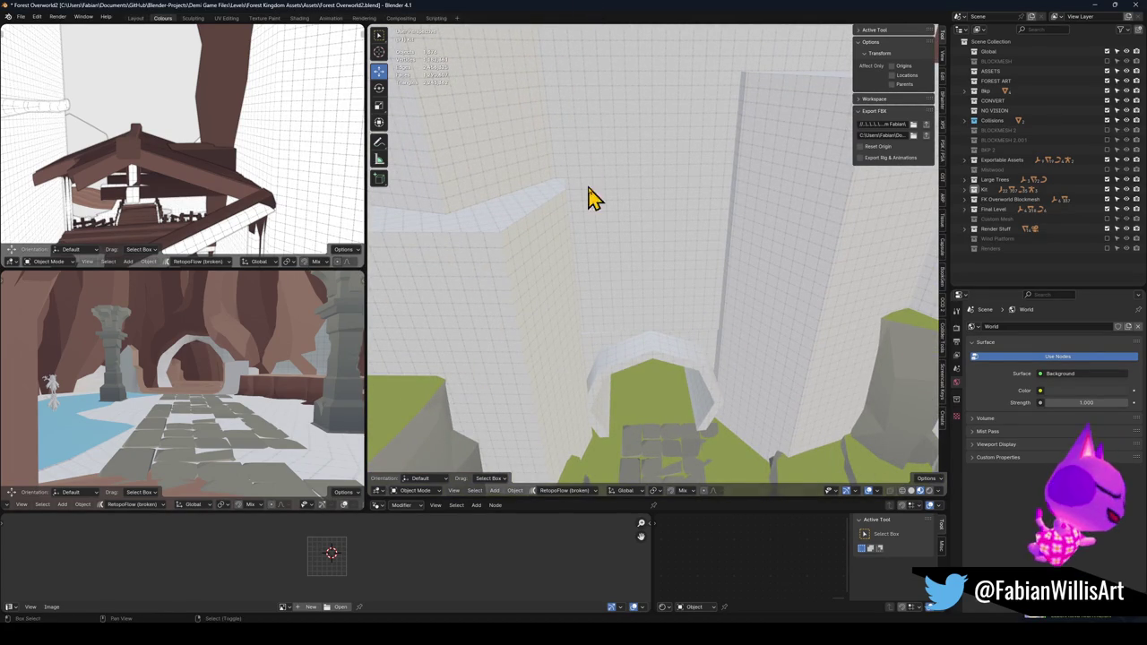
key(shift+grave)
key(w)
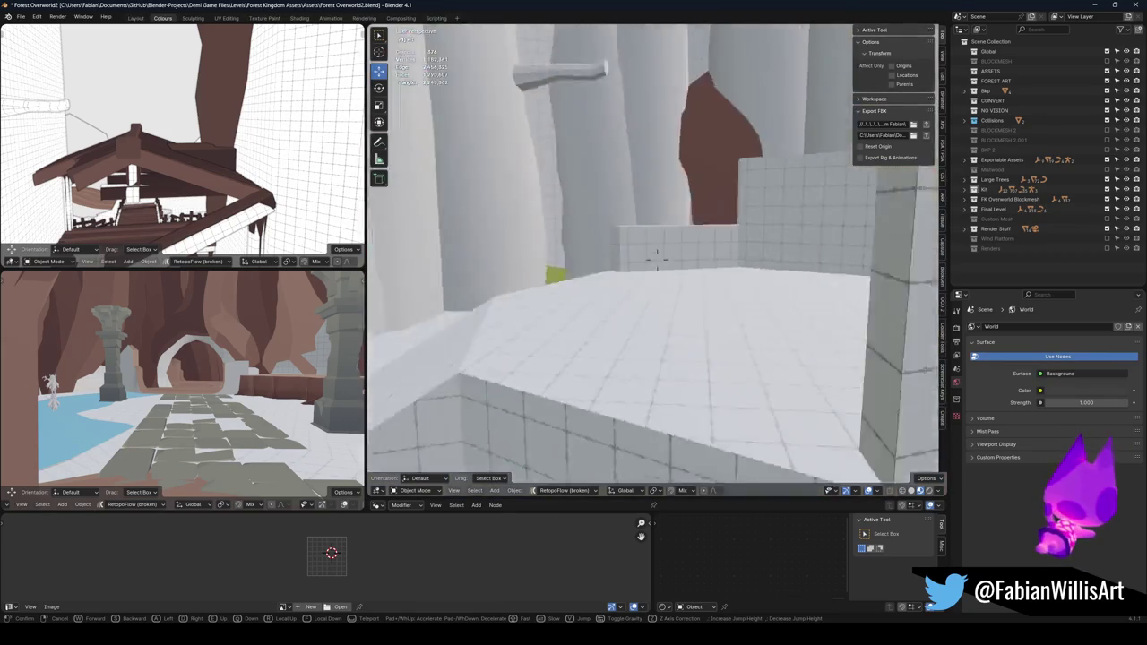
click(552, 232)
- Move the brown rock's vertices horizontally out of the passage with proportional editing
click(588, 287)
key(Tab)
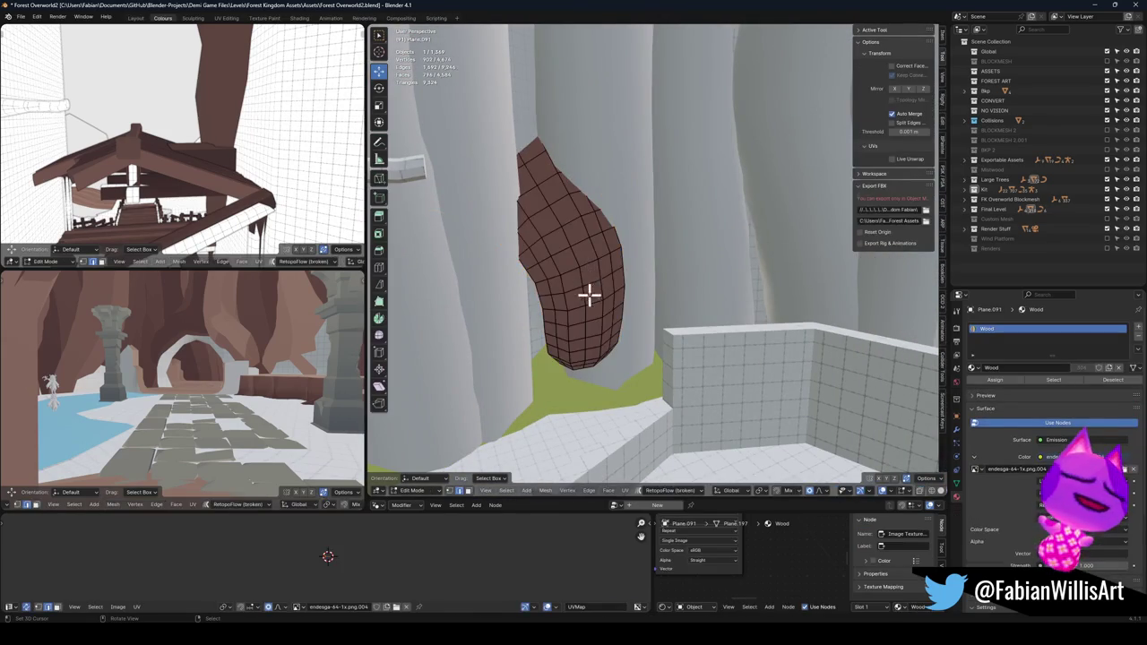
key(g)
key(shift+z)
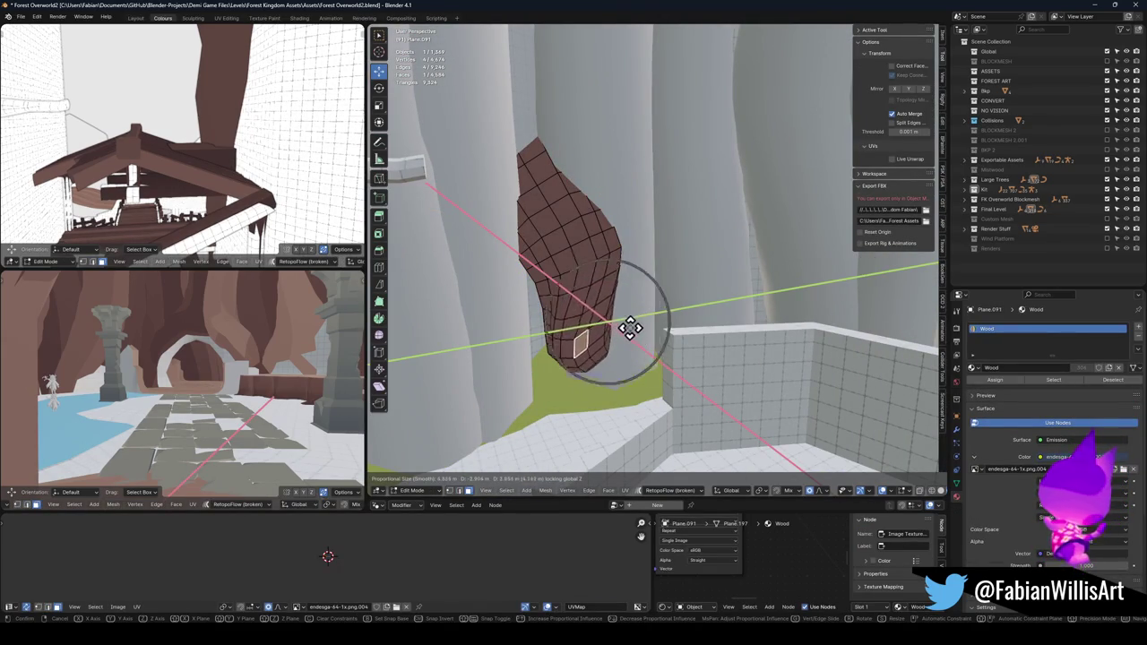
scroll(631, 329, down, 10)
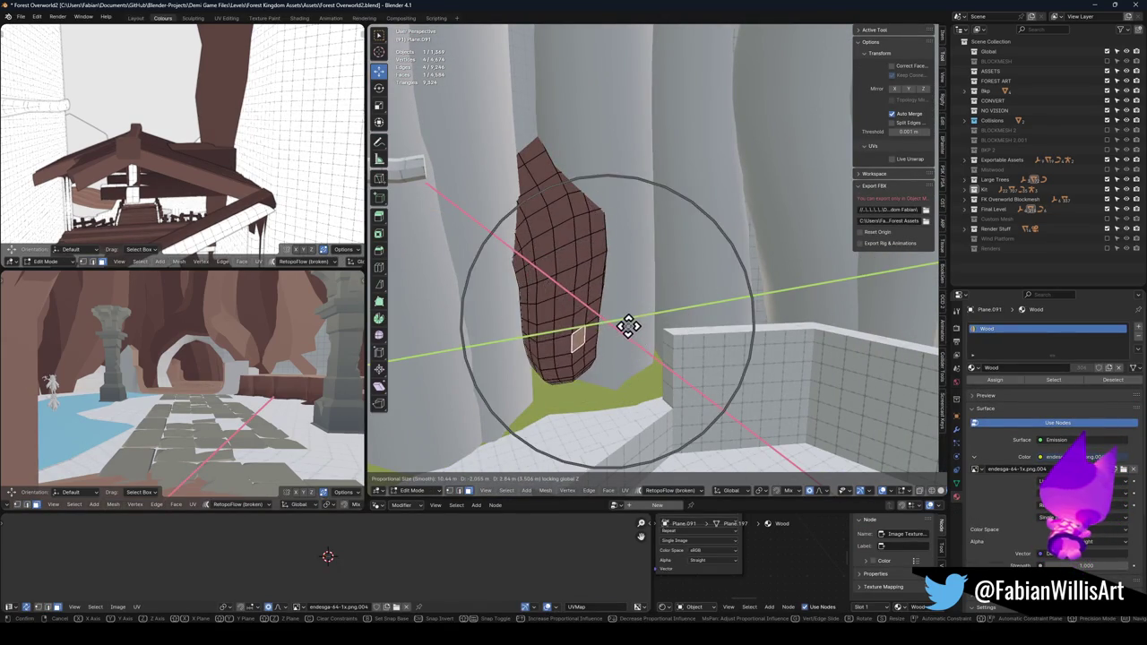
click(604, 284)
key(Tab)
- Walk closer to the rock and save Forest Overworld2.blend
key(shift+grave)
key(s)
key(ctrl+s)
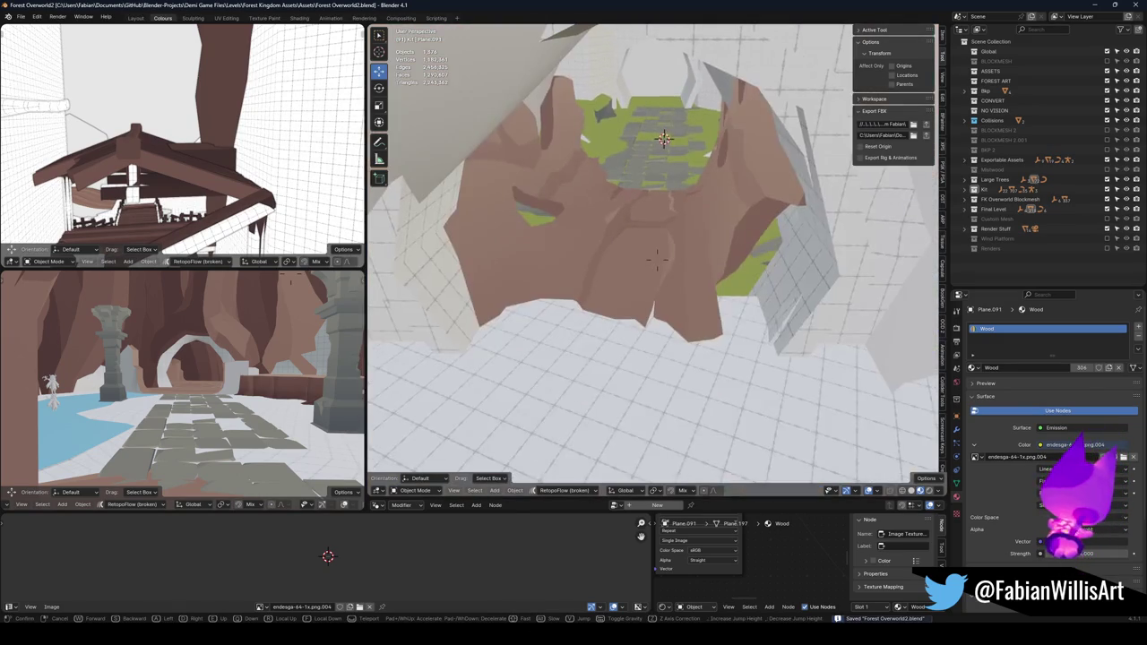
- Select the Cylinder.050 root archway and shift its vertices along X in Edit Mode
click(657, 260)
click(716, 313)
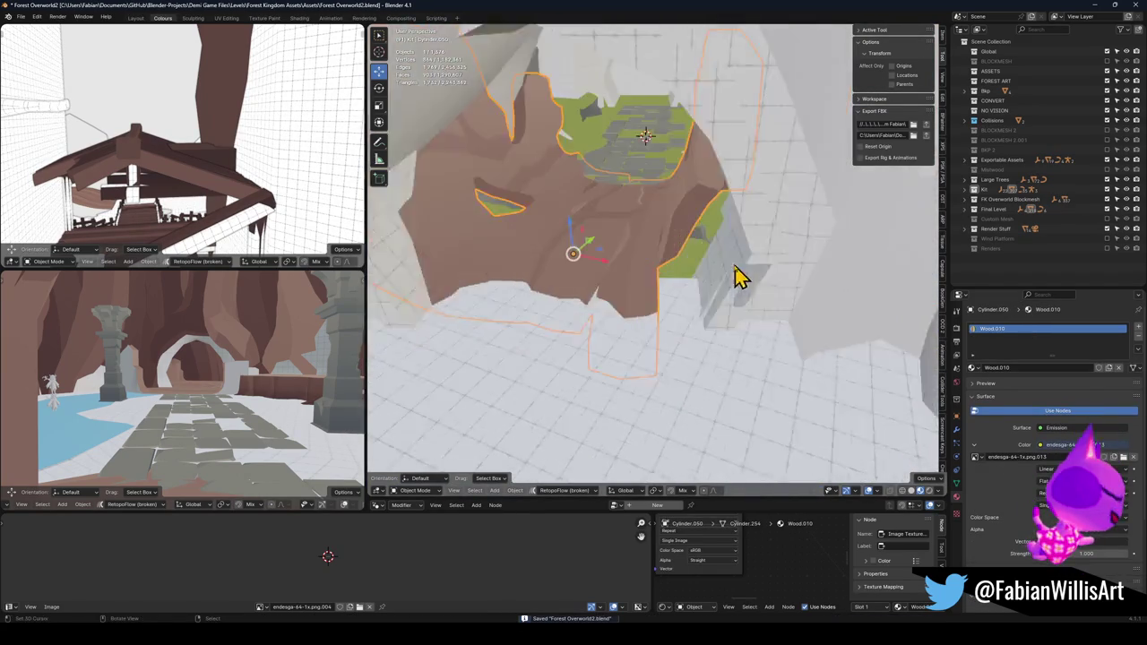
key(Tab)
key(g)
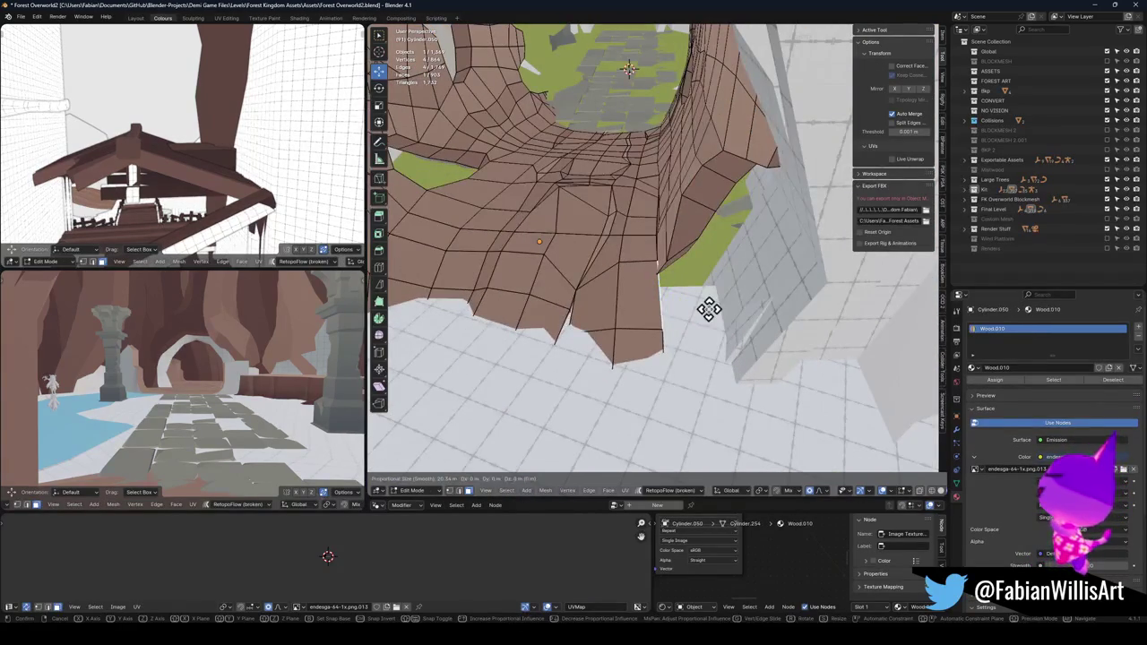
key(x)
scroll(766, 287, up, 10)
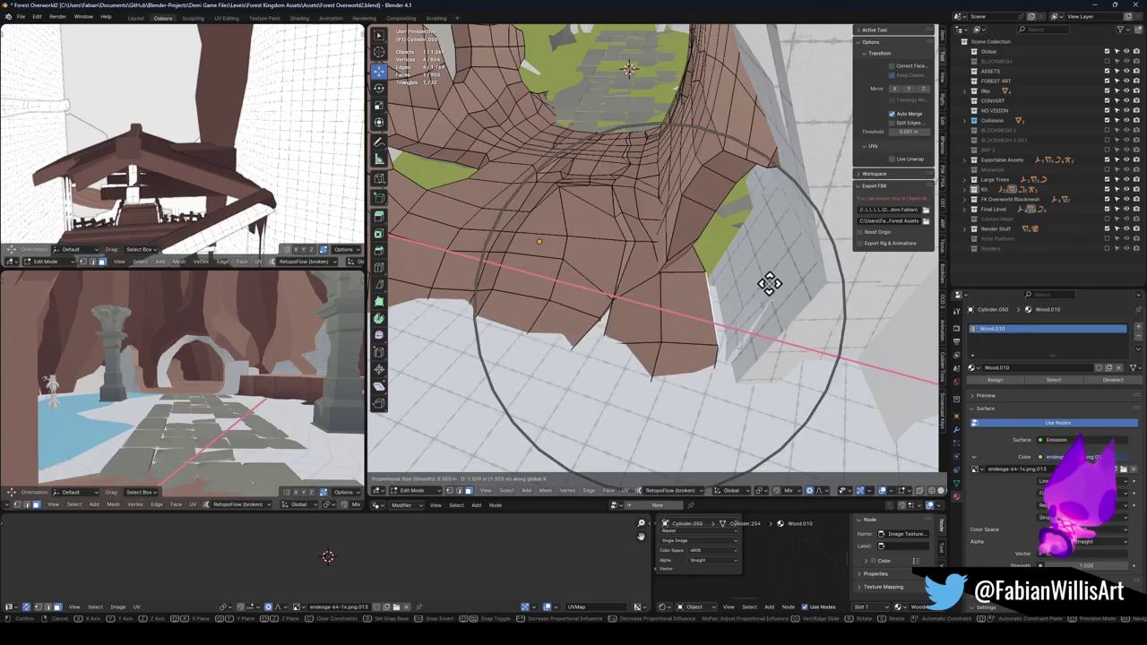
click(769, 284)
- Nudge the archway vertices along X and horizontally, then rotate them 14.8° about Z
key(g)
key(x)
scroll(749, 286, down, 3)
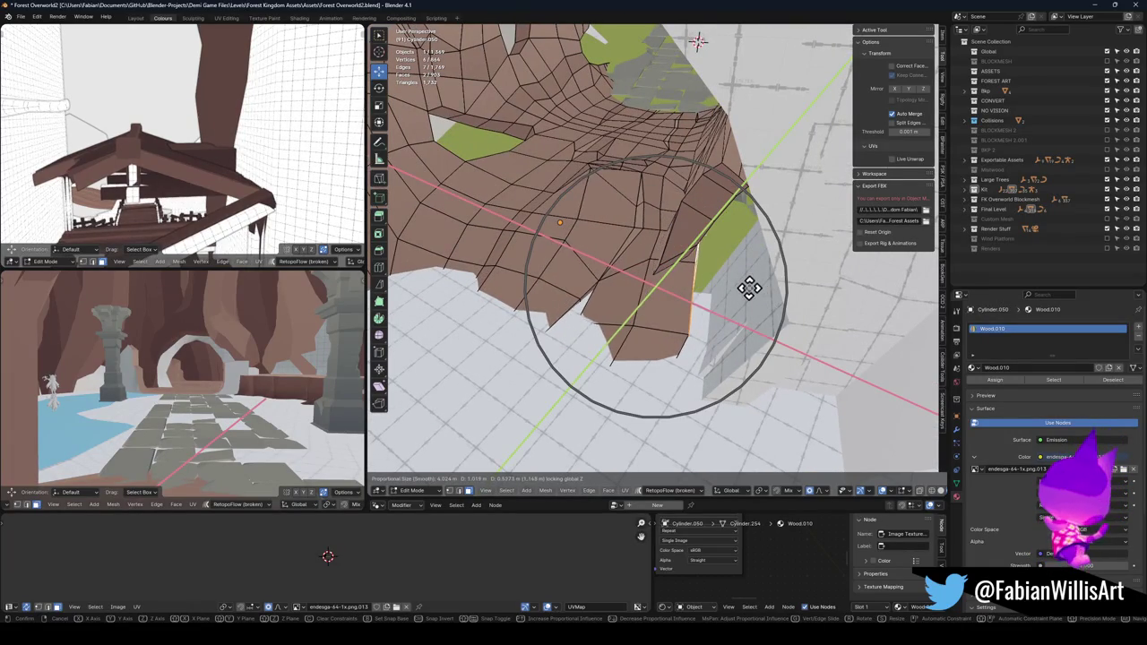
click(749, 287)
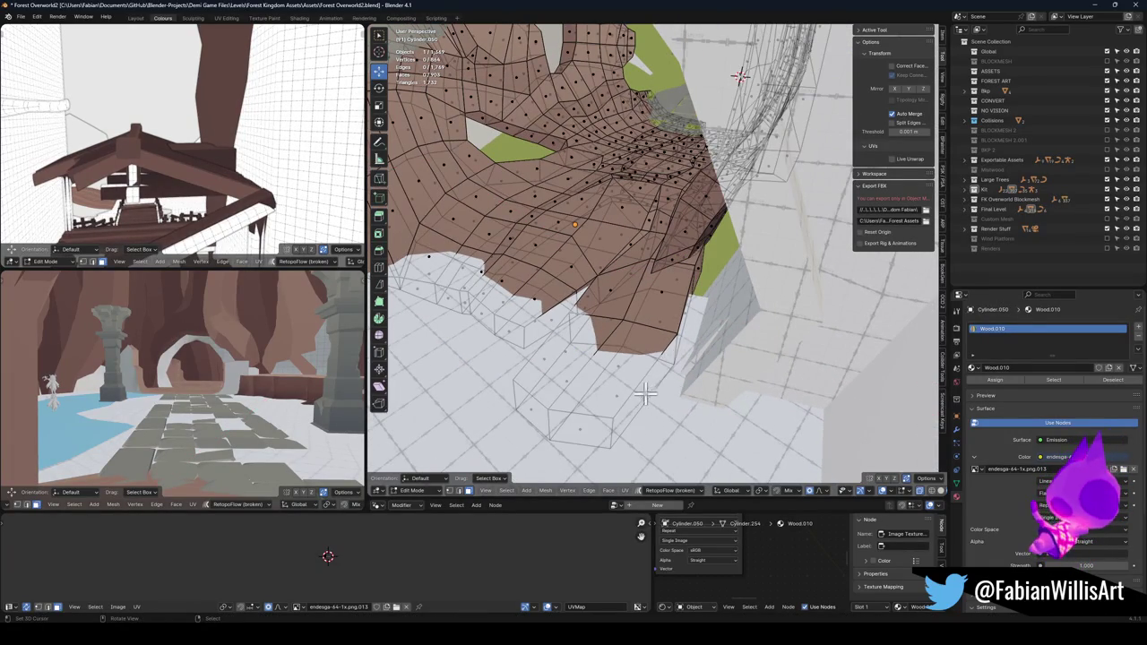
key(g)
key(shift+z)
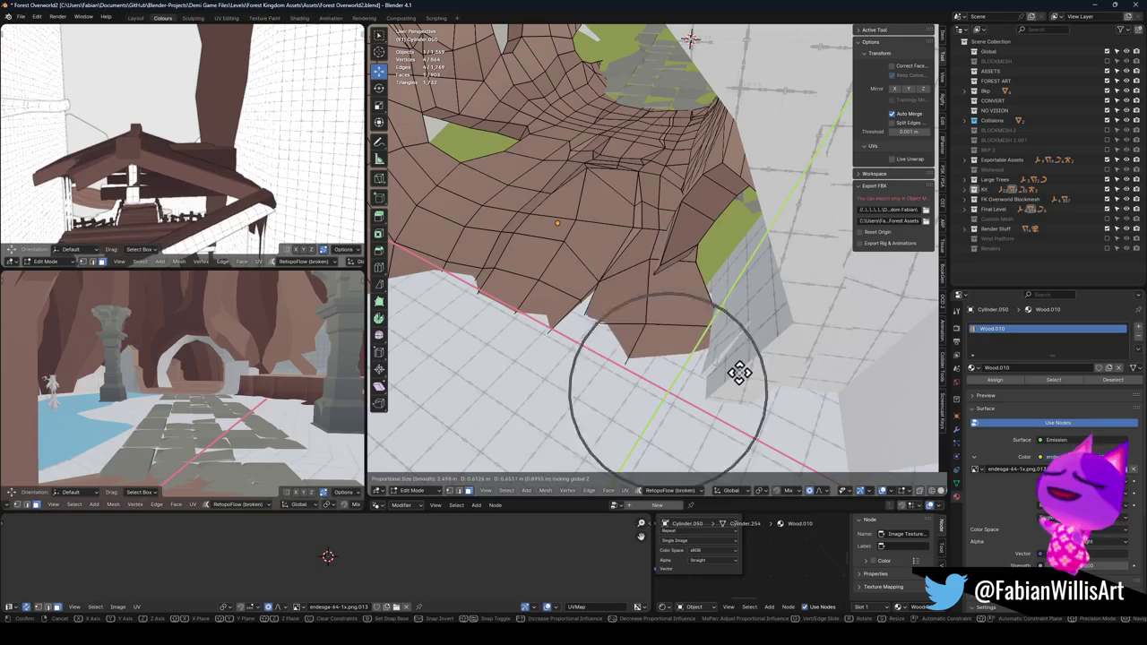
click(739, 374)
key(r)
key(z)
click(760, 372)
- Check the archway in X-ray, then move its vertices horizontally again
key(g)
key(shift+z)
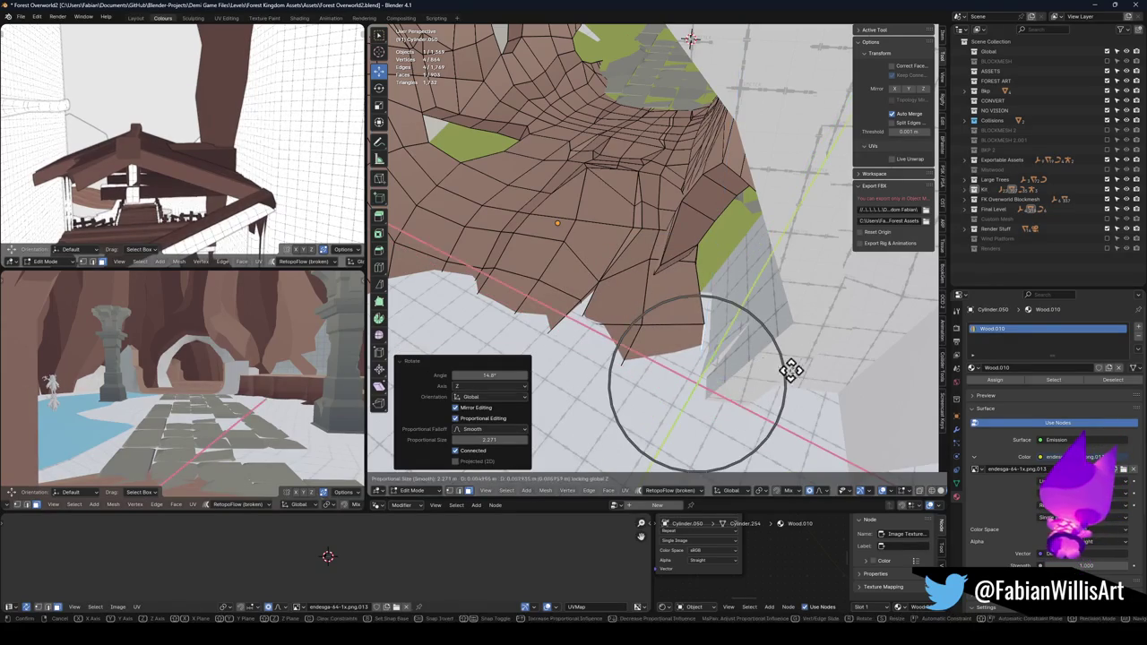
right_click(789, 374)
key(3)
key(alt+z)
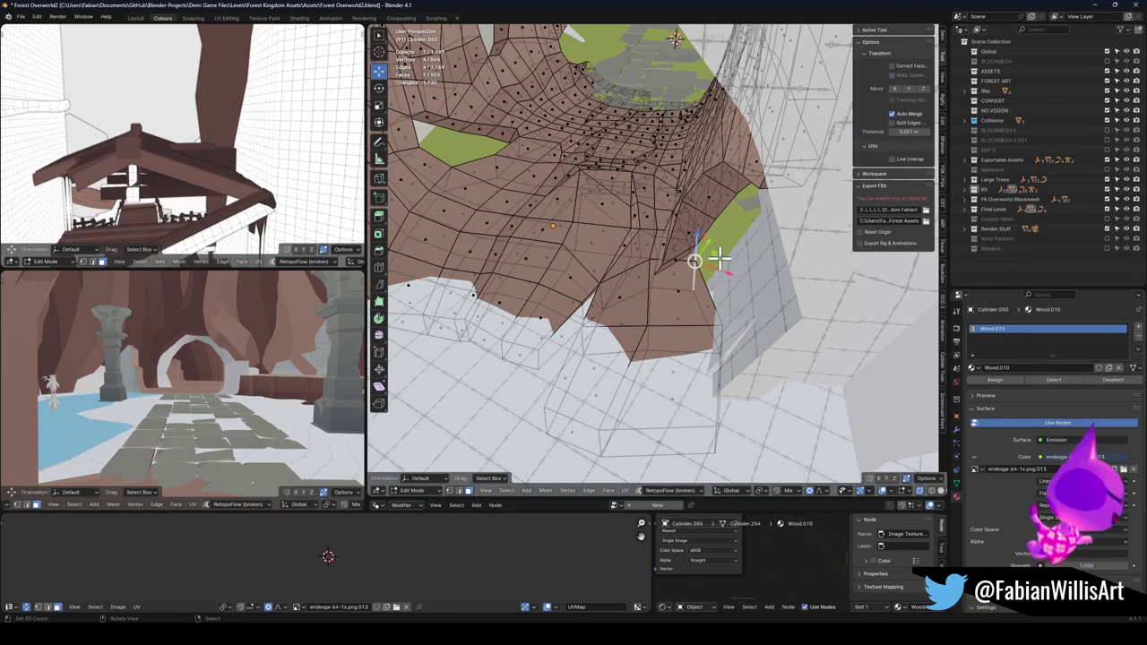
key(alt+z)
key(g)
key(shift+z)
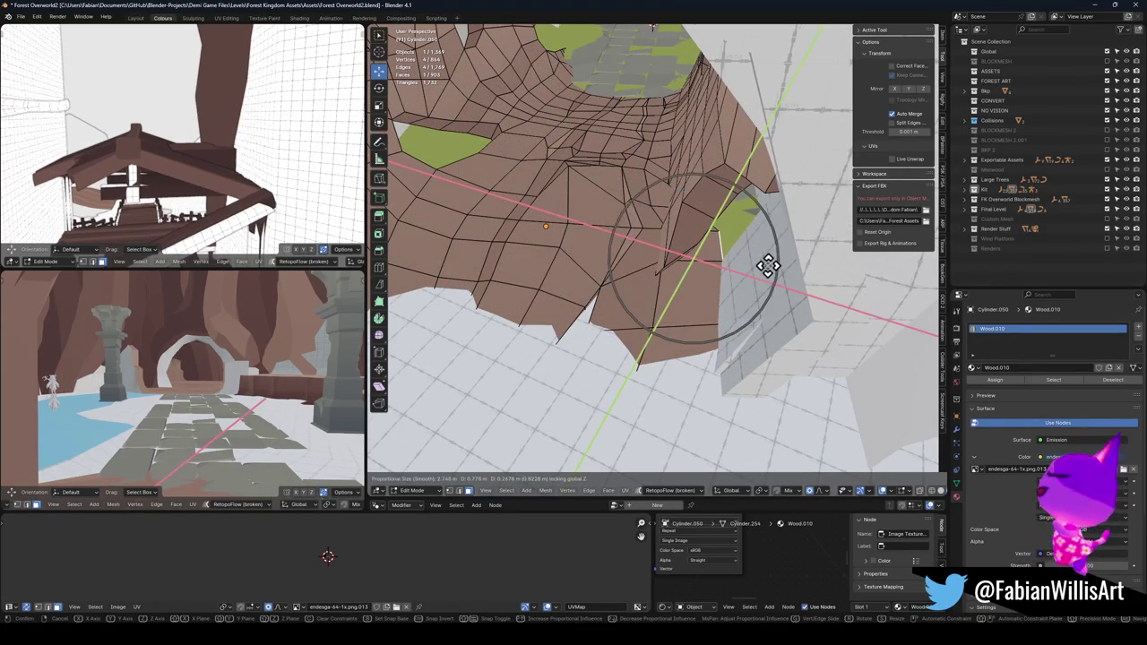
click(768, 264)
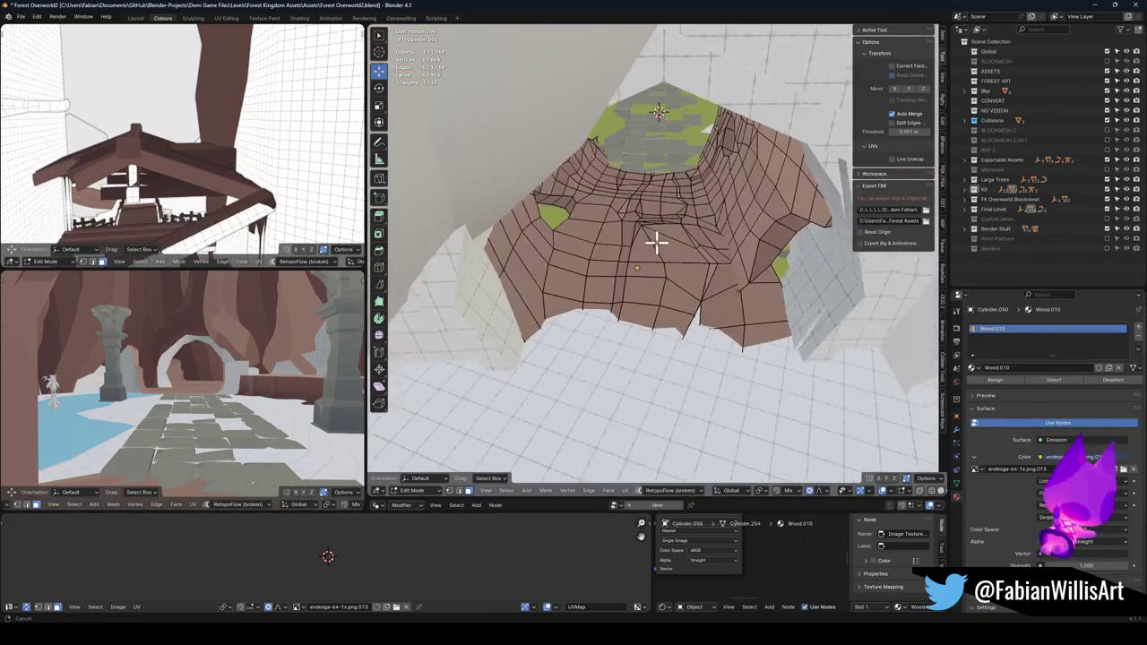
- Soft-move the archway vertices once more and orbit out to view the tunnel
scroll(606, 218, up, 8)
mouse_move(657, 271)
mouse_down()
mouse_move(617, 318)
mouse_move(782, 309)
mouse_move(686, 256)
mouse_move(704, 253)
mouse_up()
key(g)
click(633, 310)
scroll(782, 309, down, 5)
mouse_move(757, 199)
mouse_down()
mouse_move(653, 263)
mouse_move(810, 263)
mouse_move(717, 267)
mouse_move(729, 302)
mouse_up()
scroll(809, 264, down, 3)
scroll(730, 301, up, 5)
- Lower the archway's bottom edge loop onto the stone path and leave Edit Mode
key(alt+z)
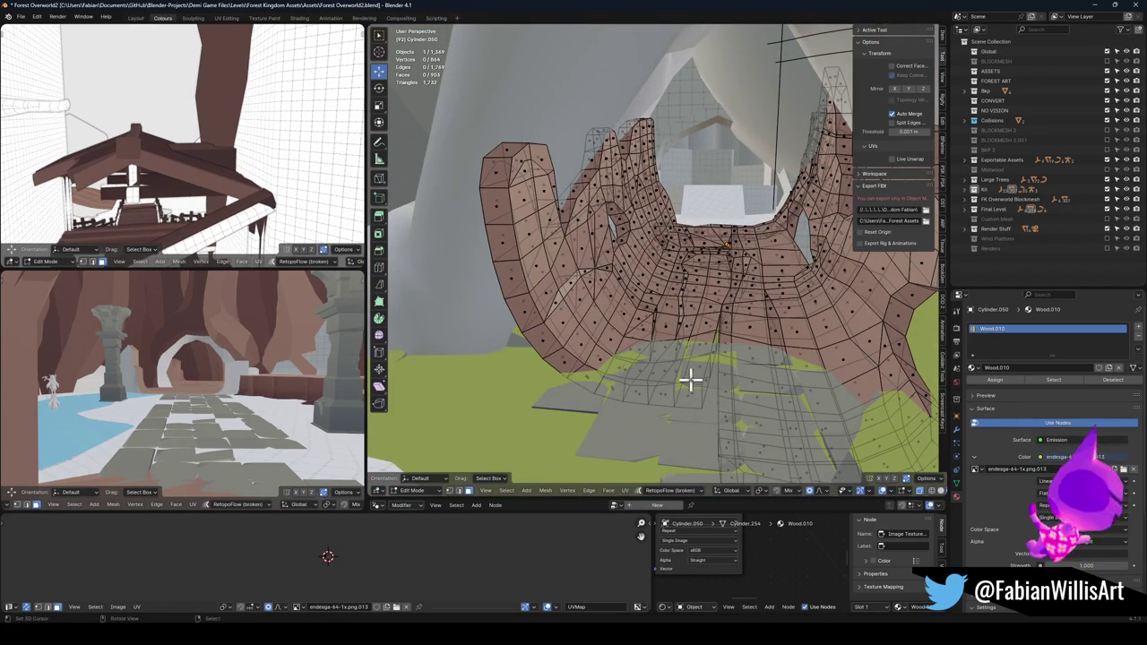
drag(704, 377, 698, 399)
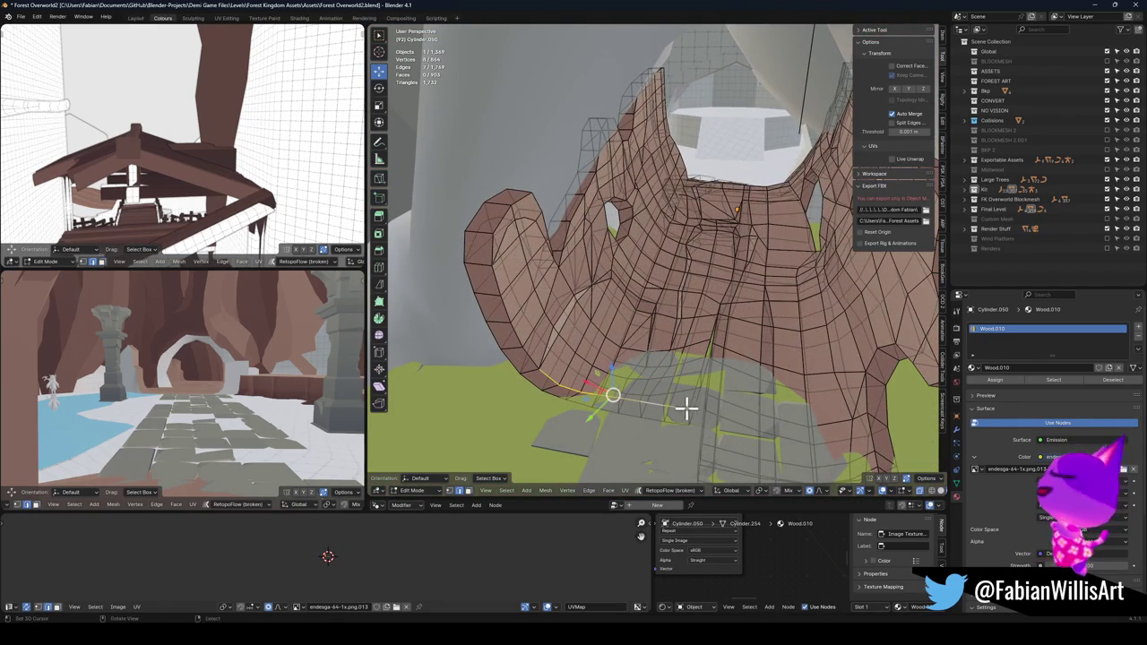
key(alt+z)
key(g)
key(z)
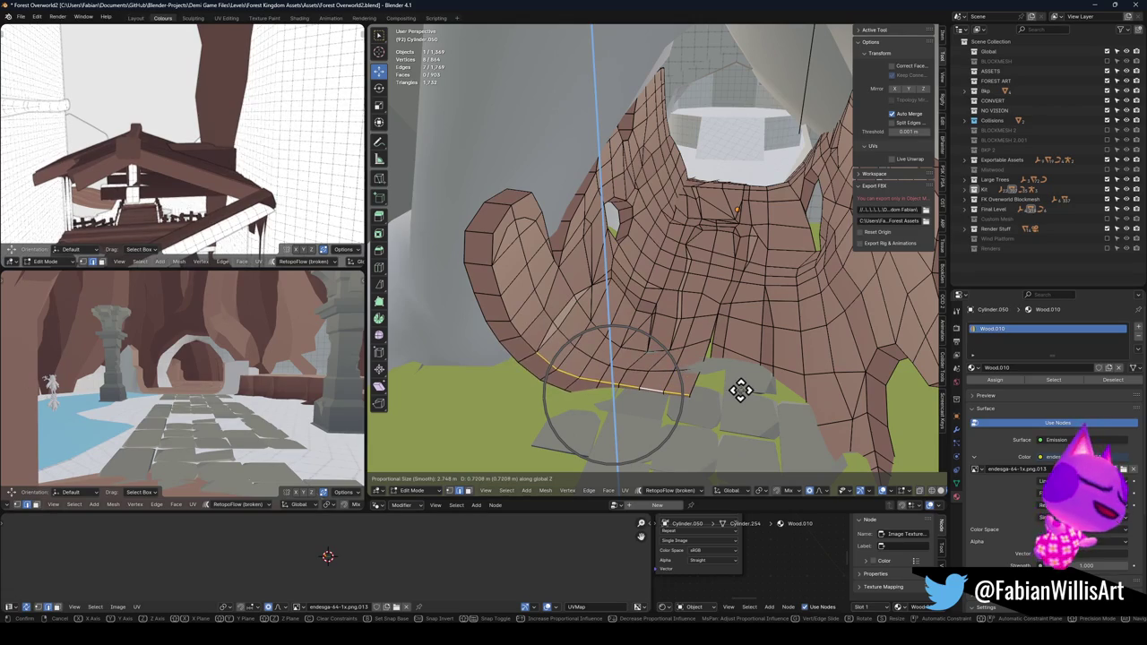
click(740, 388)
scroll(734, 338, down, 4)
key(Tab)
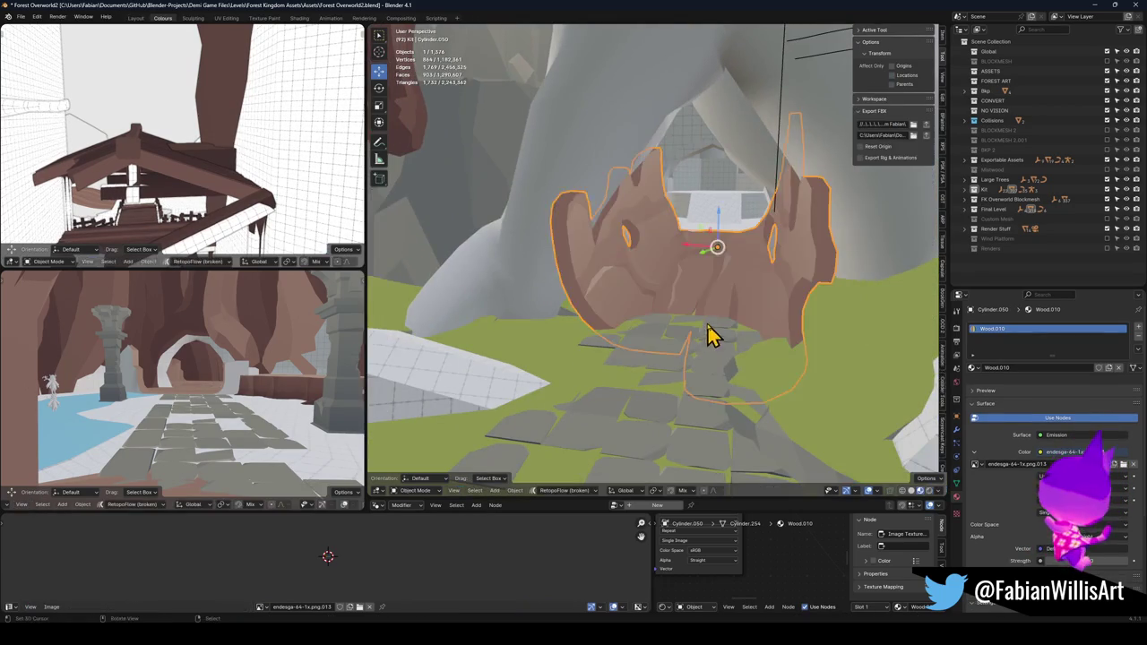
- Save Forest Overworld2.blend, then select and frame the terrain ground mesh
mouse_move(717, 287)
mouse_down()
mouse_move(734, 289)
mouse_move(699, 289)
mouse_move(708, 302)
mouse_up()
key(ctrl+s)
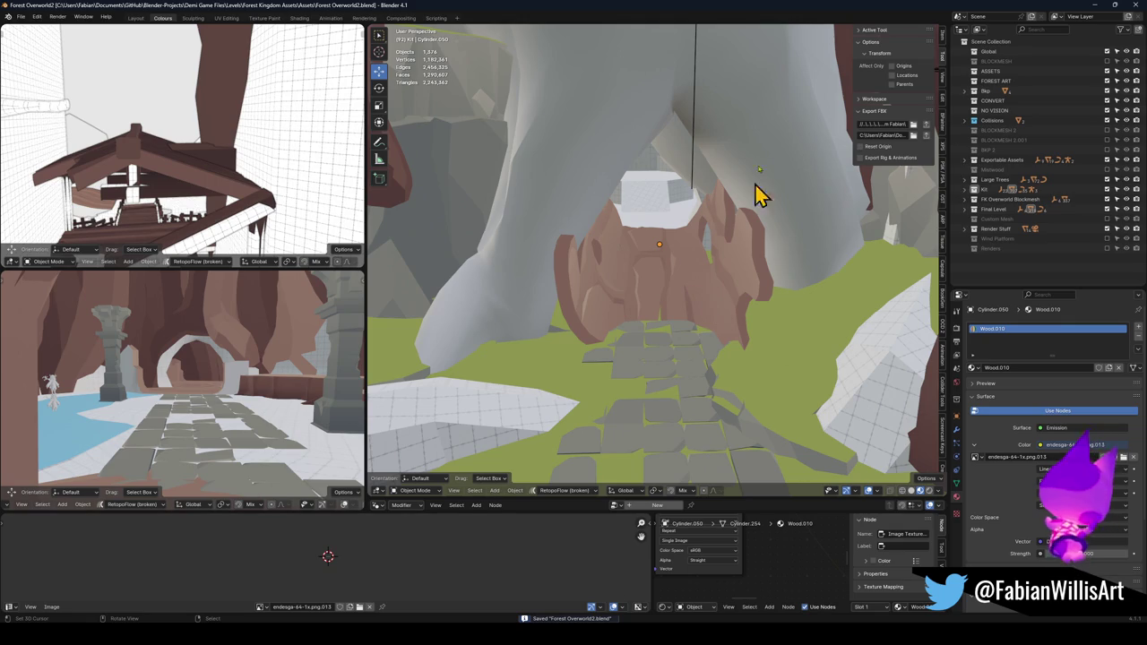
click(779, 346)
key(KP_Decimal)
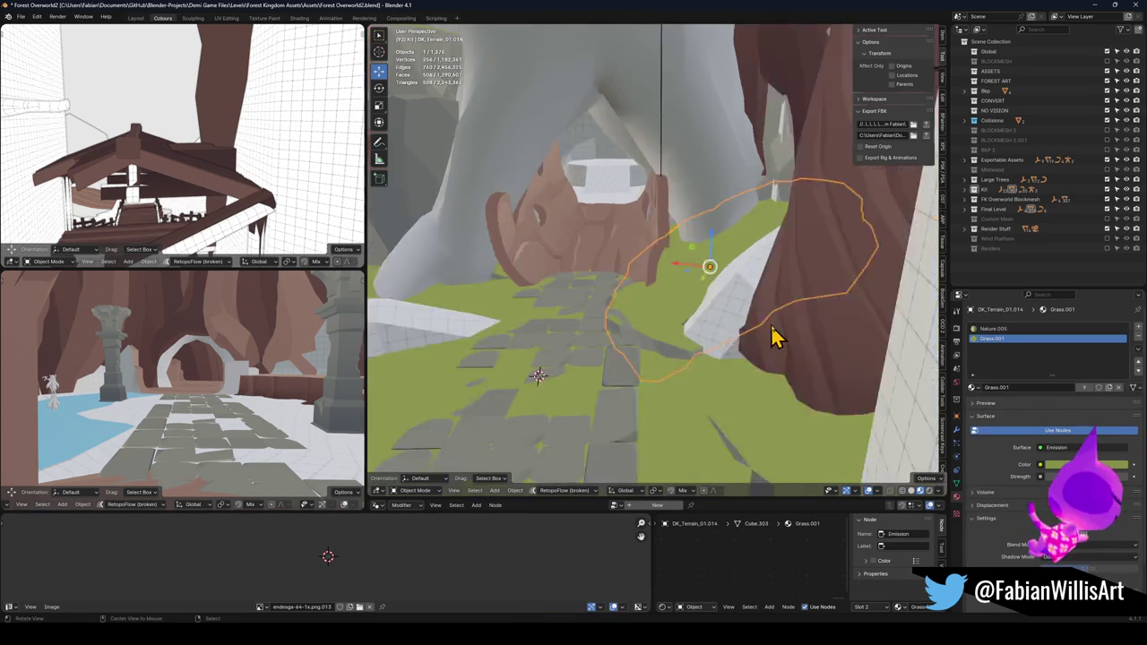
- Orbit around the stone path and frame the wooden root archway mesh
mouse_move(699, 322)
mouse_down()
mouse_move(635, 322)
mouse_move(690, 317)
mouse_move(630, 296)
mouse_move(697, 359)
mouse_move(663, 351)
mouse_move(672, 367)
mouse_move(723, 338)
mouse_up()
scroll(708, 341, up, 5)
scroll(686, 353, down, 5)
click(667, 367)
key(KP_Decimal)
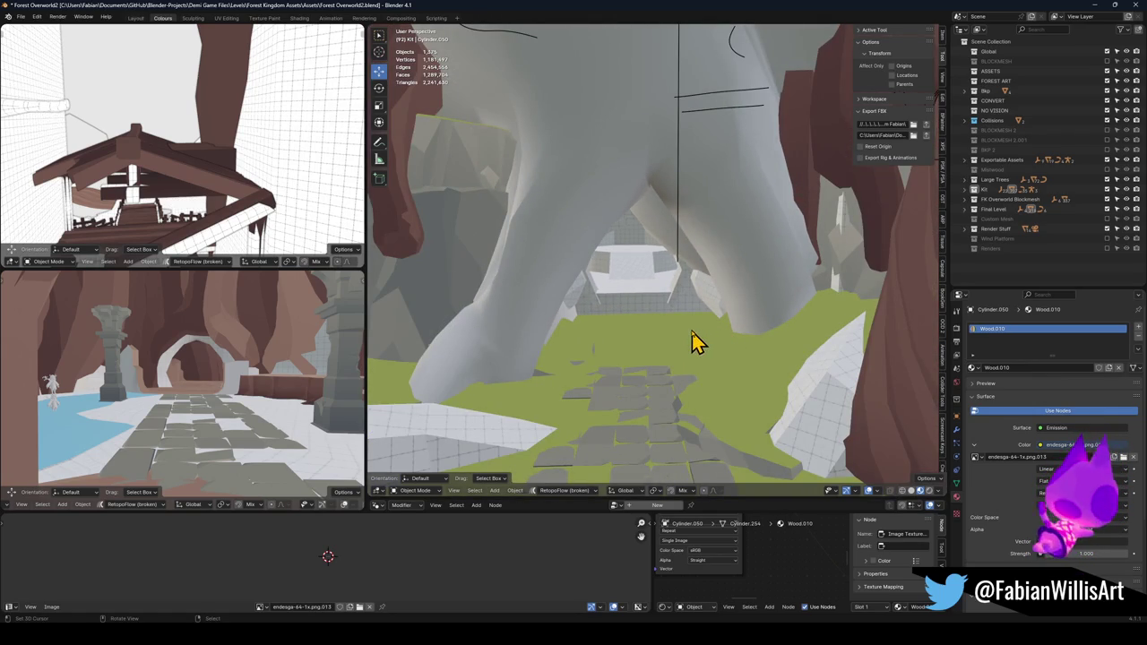
- Select the passage grass and white block, then unhide everything and select the ivy leaves
click(635, 307)
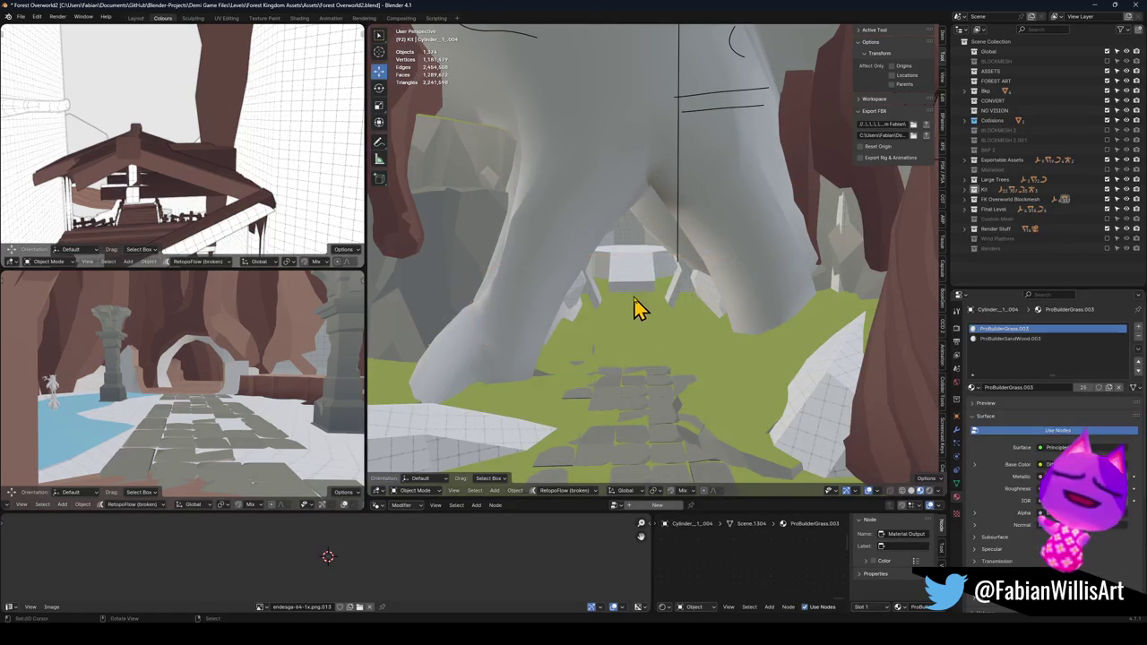
scroll(681, 307, up, 5)
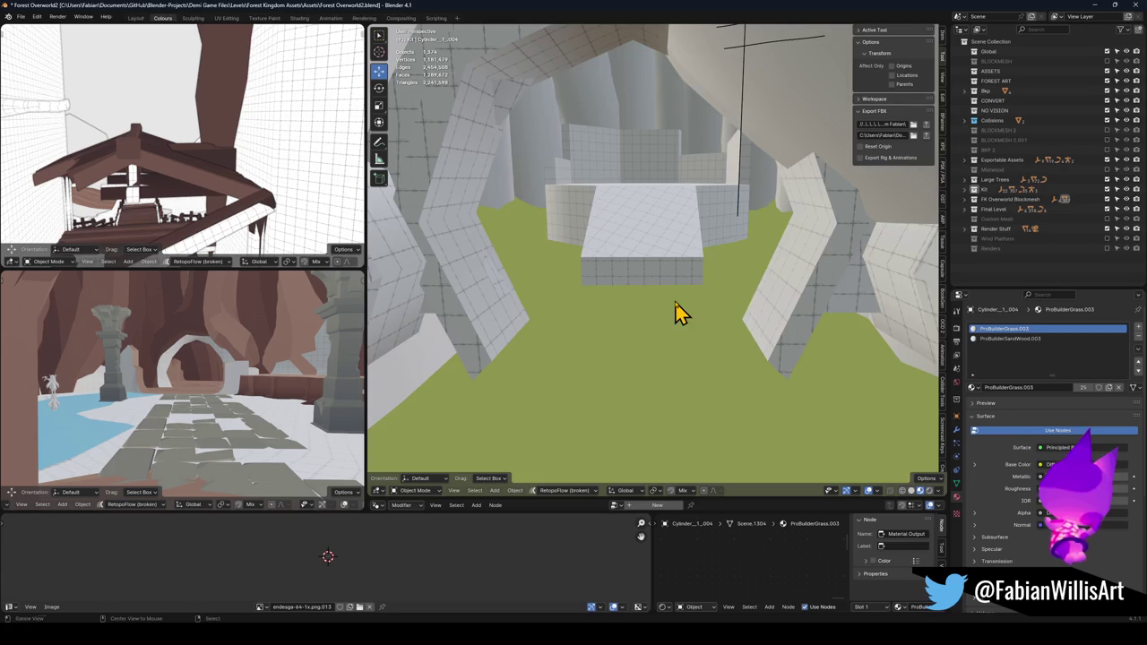
scroll(696, 311, down, 4)
click(691, 312)
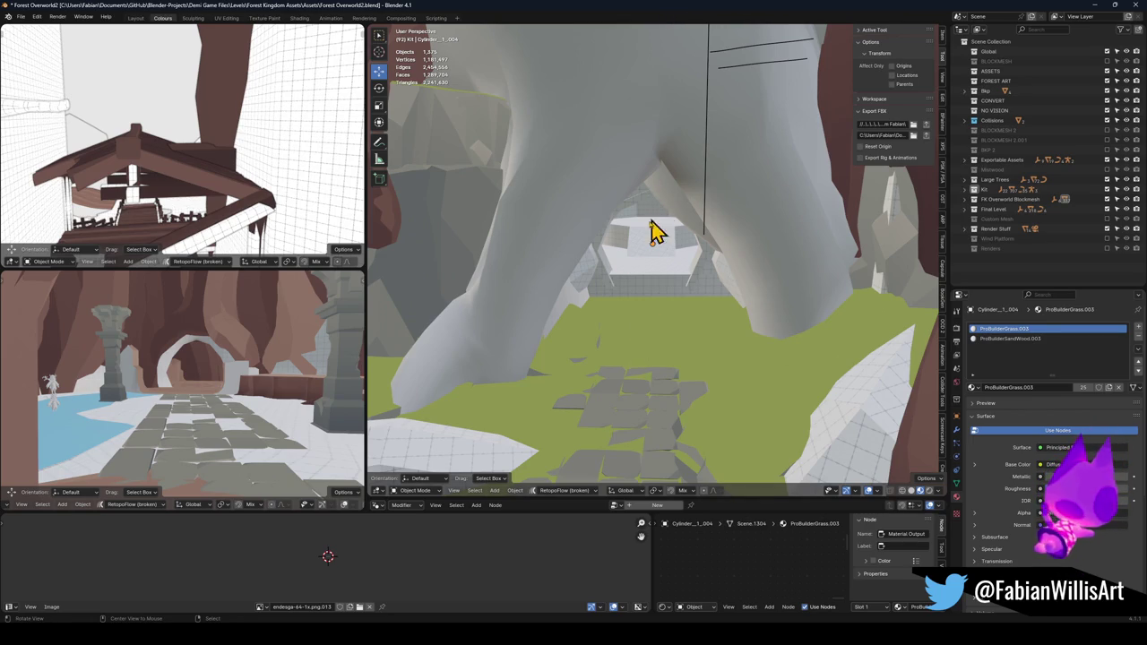
key(alt+h)
click(677, 231)
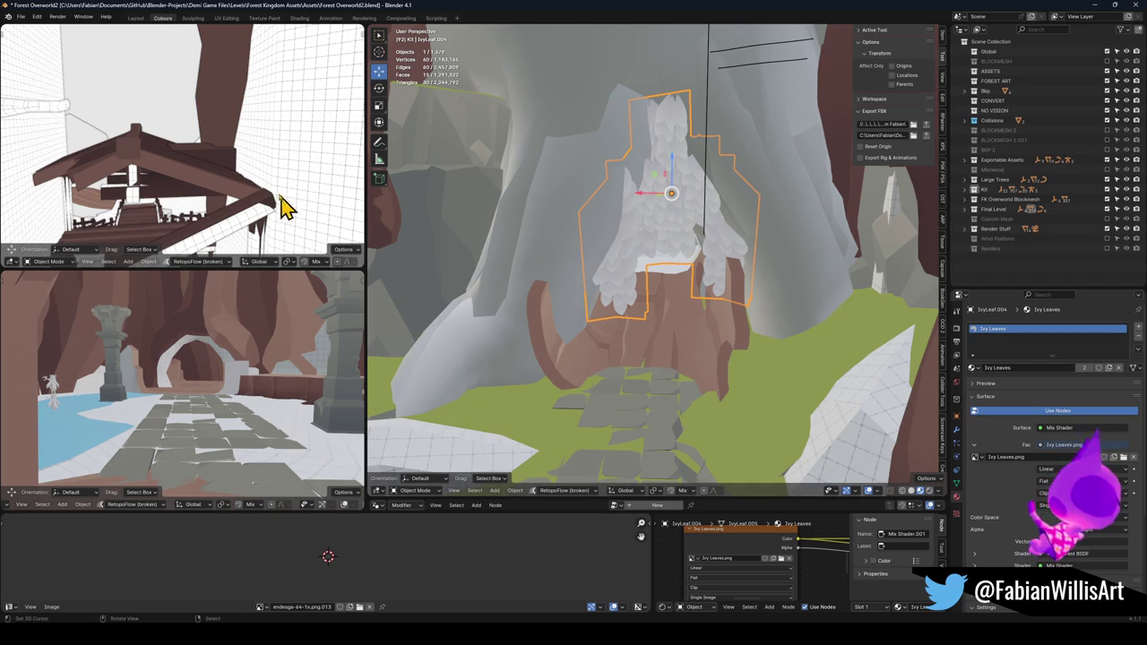
- Toggle the ivy's visibility, frame it, and add the second ivy leaf object to the selection
key(h)
key(alt+h)
shift+click(677, 222)
click(677, 223)
key(KP_Decimal)
scroll(672, 233, up, 5)
scroll(681, 242, down, 6)
scroll(640, 287, down, 4)
shift+click(681, 249)
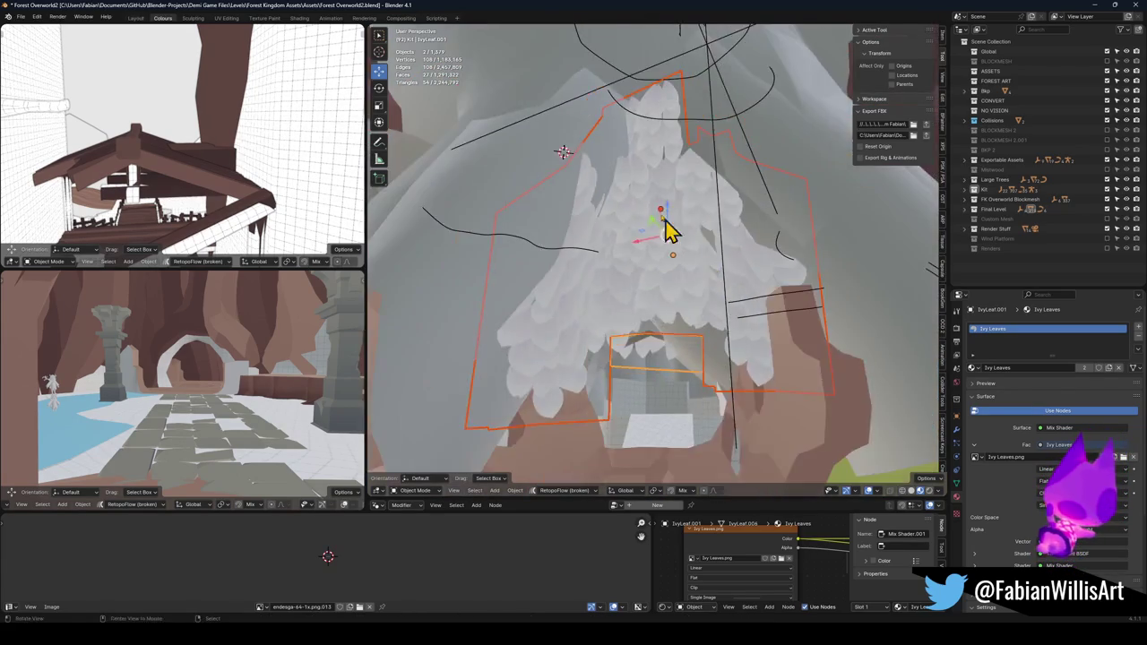
scroll(679, 286, down, 10)
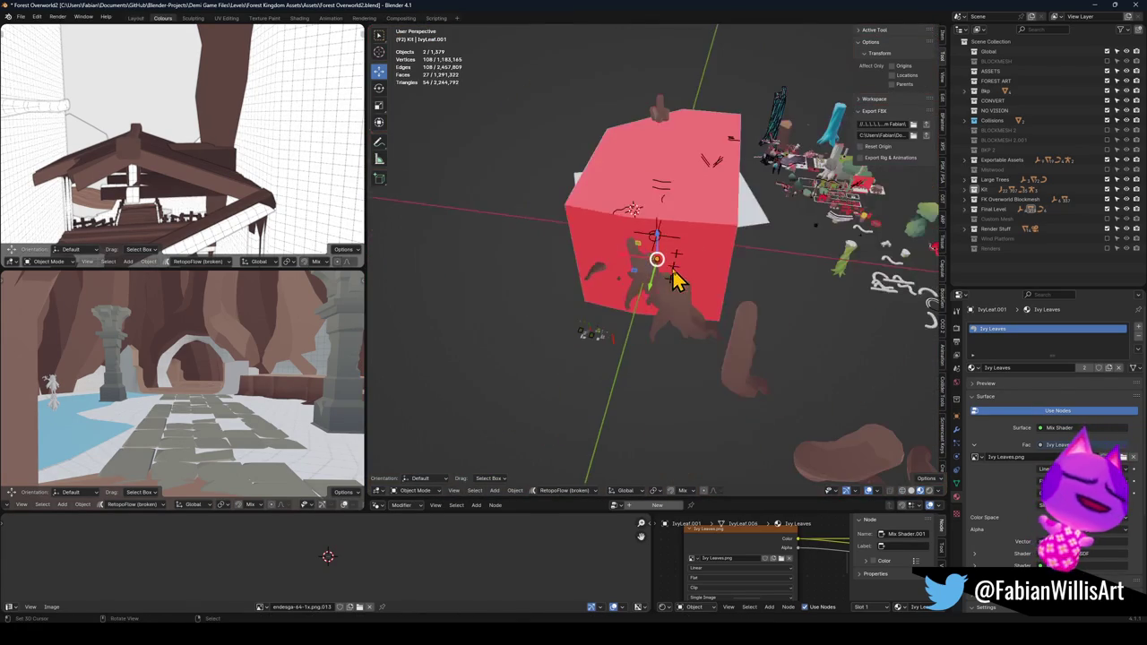
- Place the 3D cursor by the red block and clear the selection
scroll(677, 280, up, 2)
click(627, 355)
key(alt+a)
scroll(670, 285, up, 8)
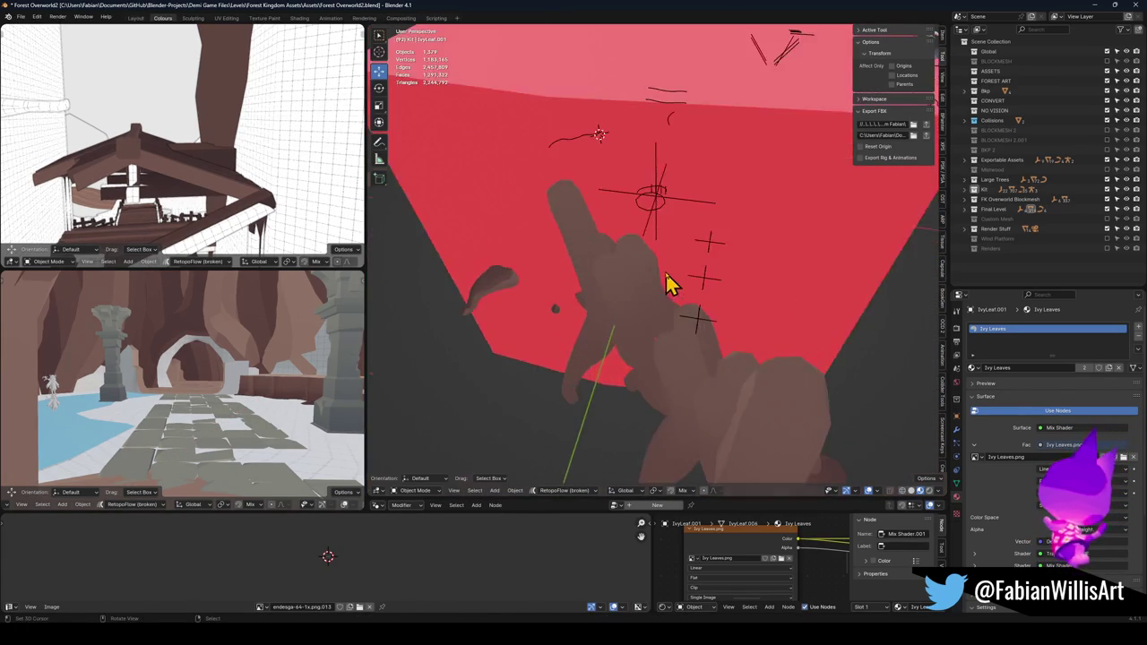
scroll(667, 279, up, 4)
- Select FK_OVERWORLD, save, export it as FBX and switch to Unity for the import
click(655, 236)
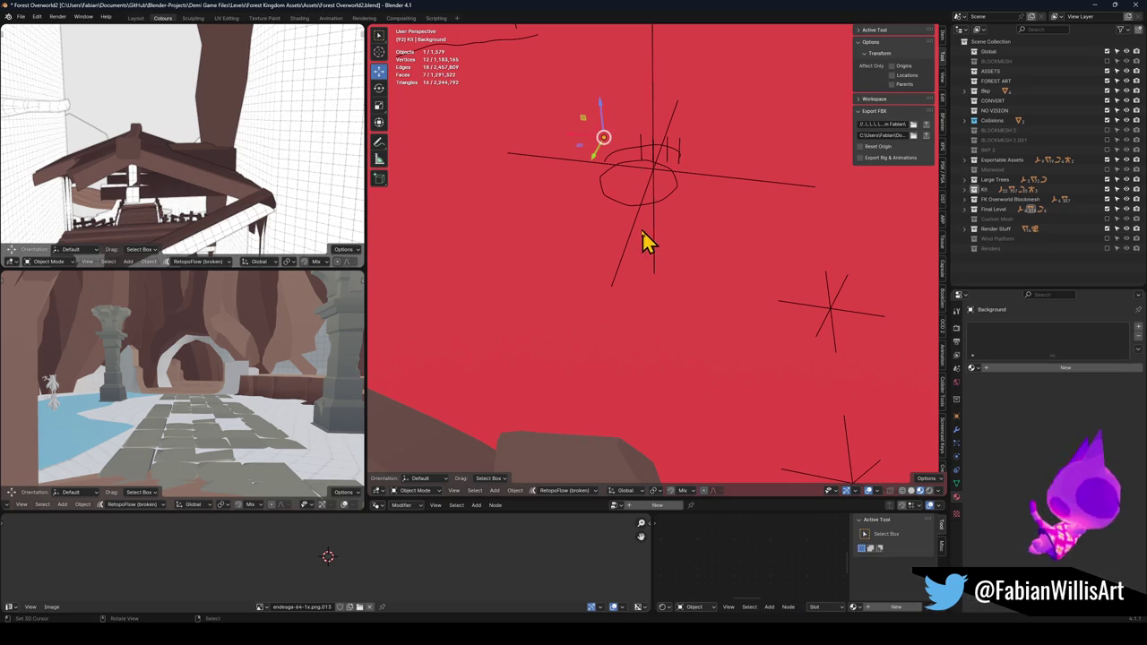
click(632, 247)
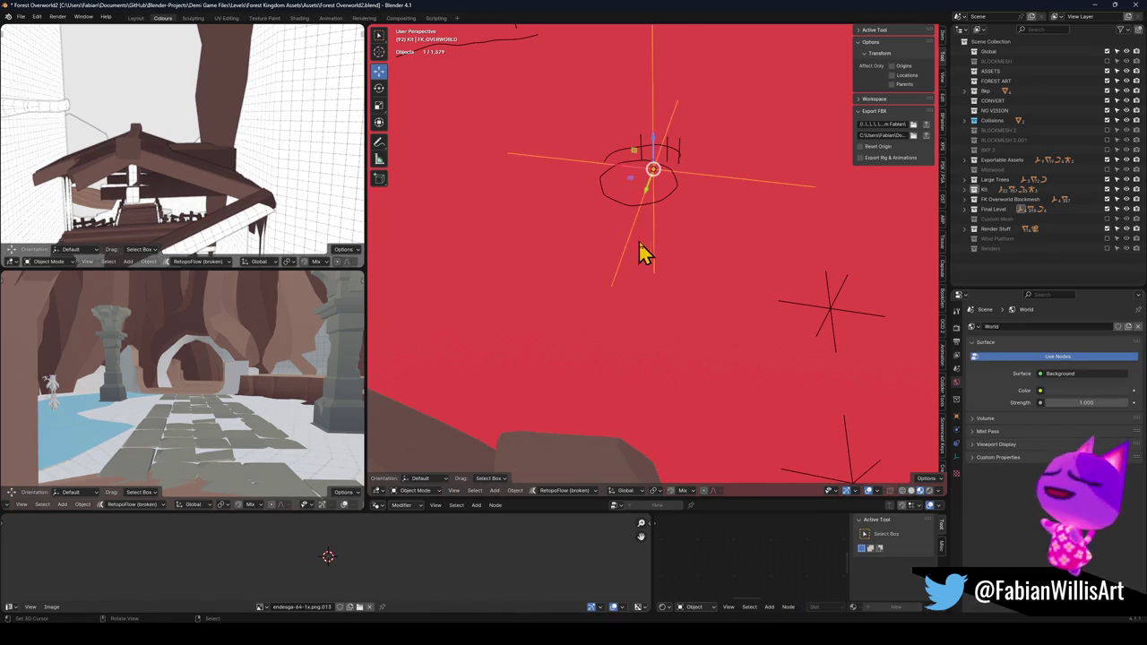
key(ctrl+s)
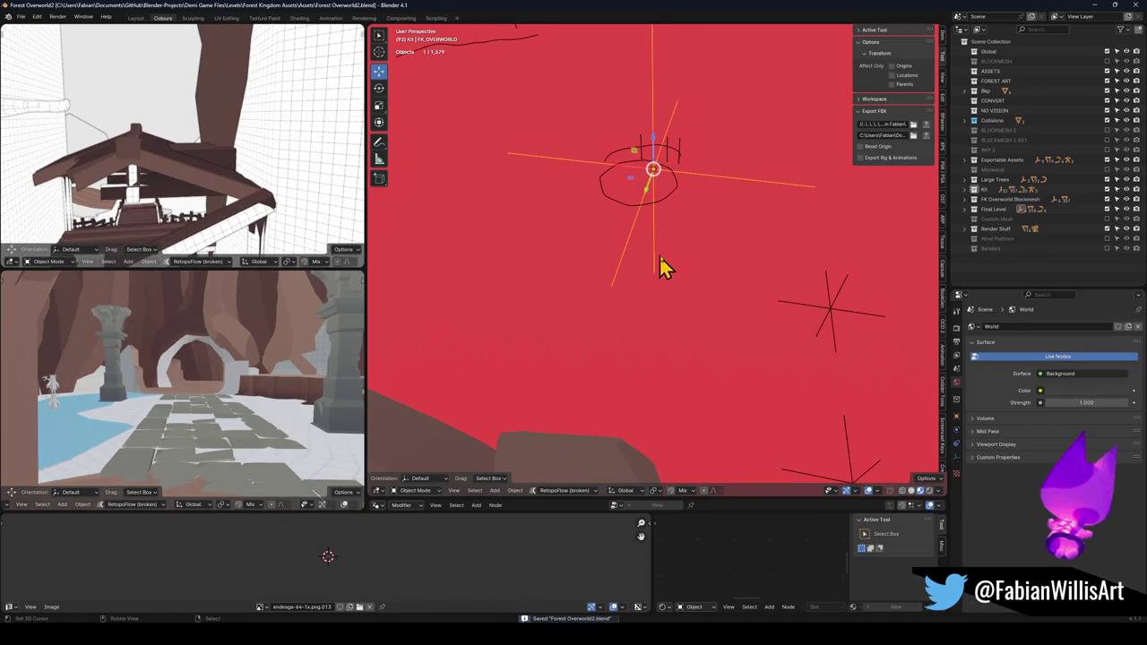
click(926, 125)
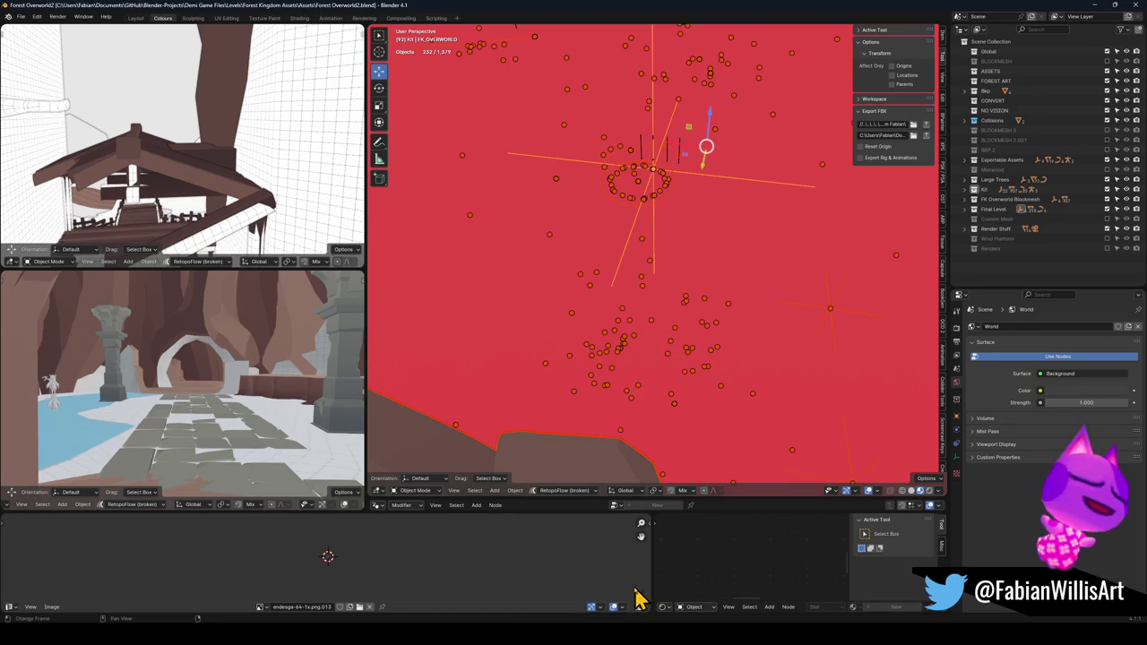
key(alt+Tab)
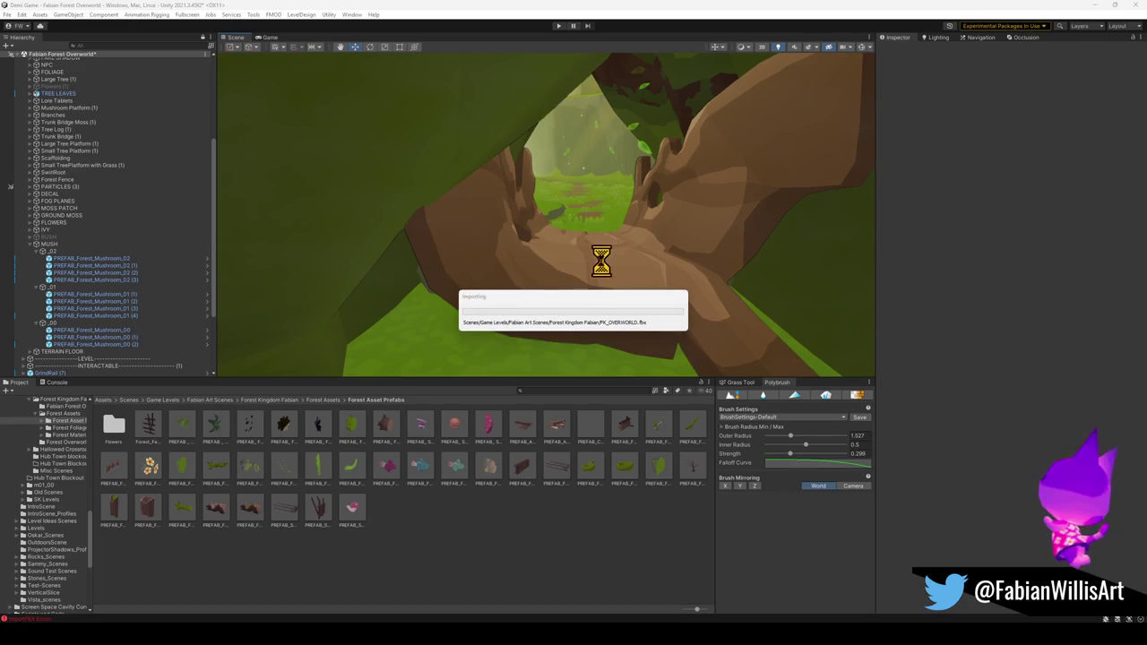
- Fly along the path and delete the large tree beside it
key(w)
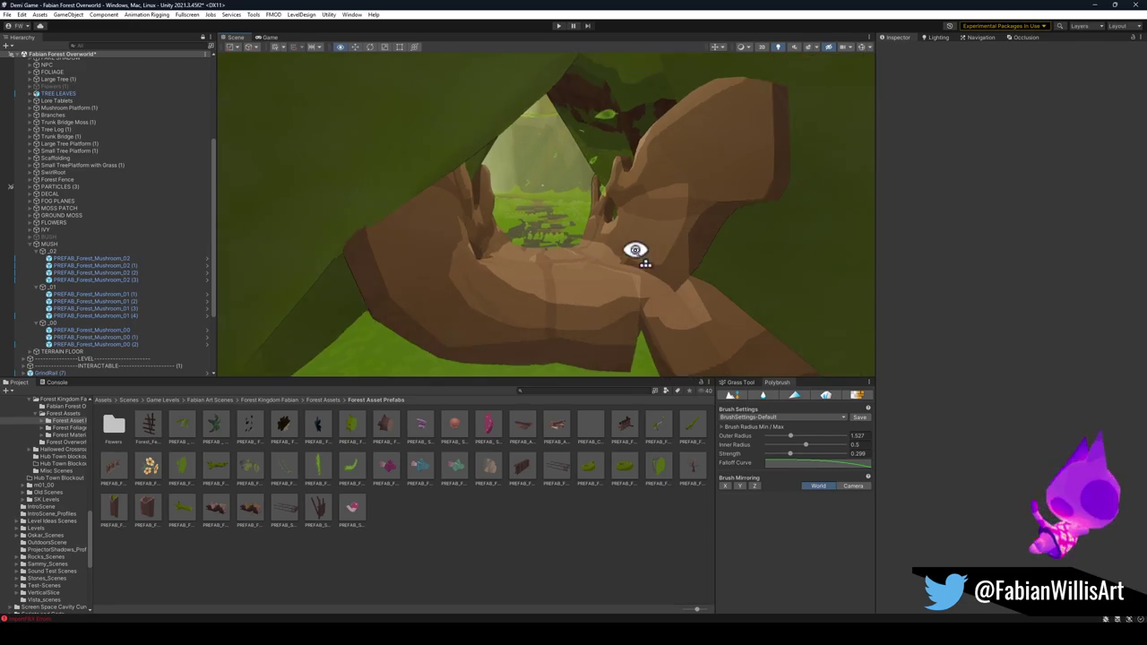
key(w)
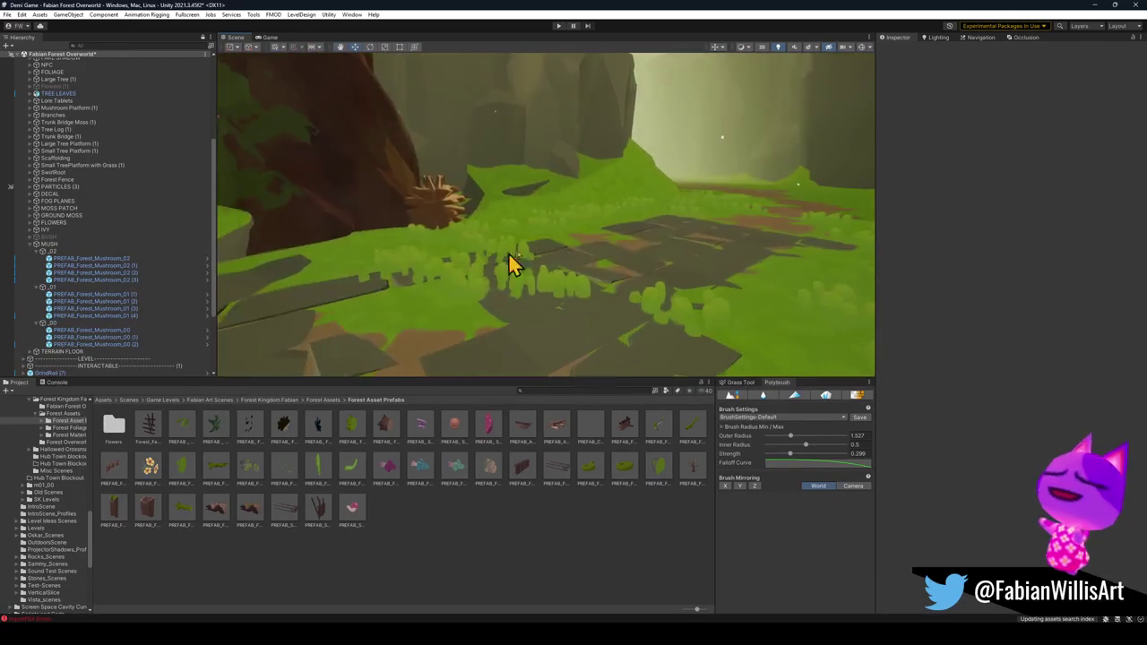
key(s)
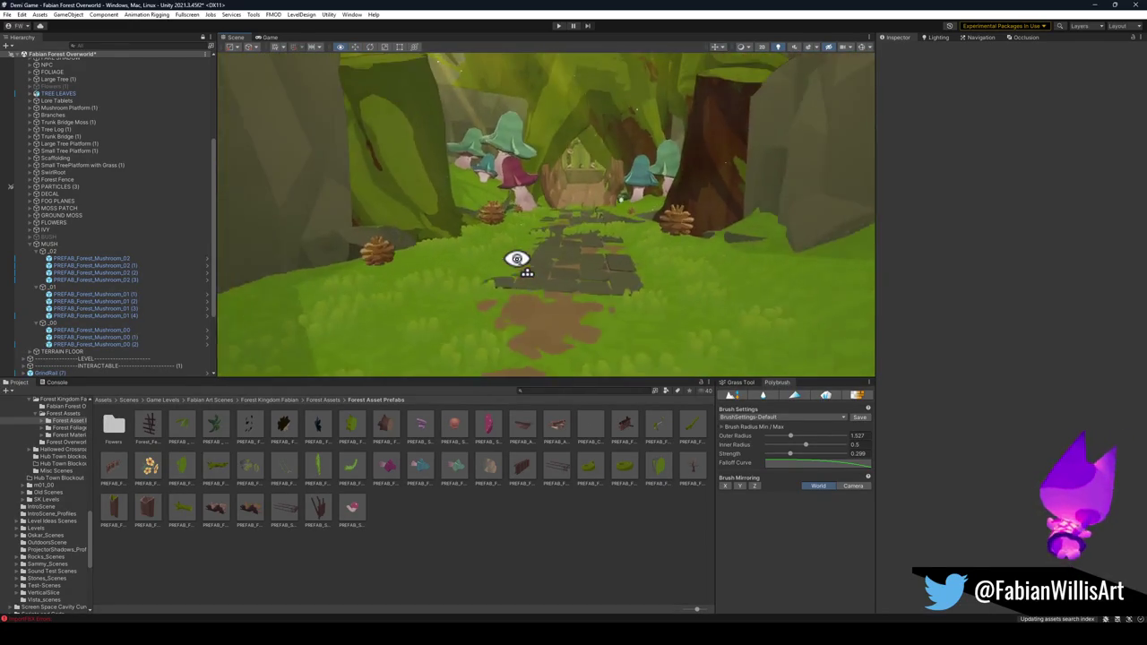
click(394, 255)
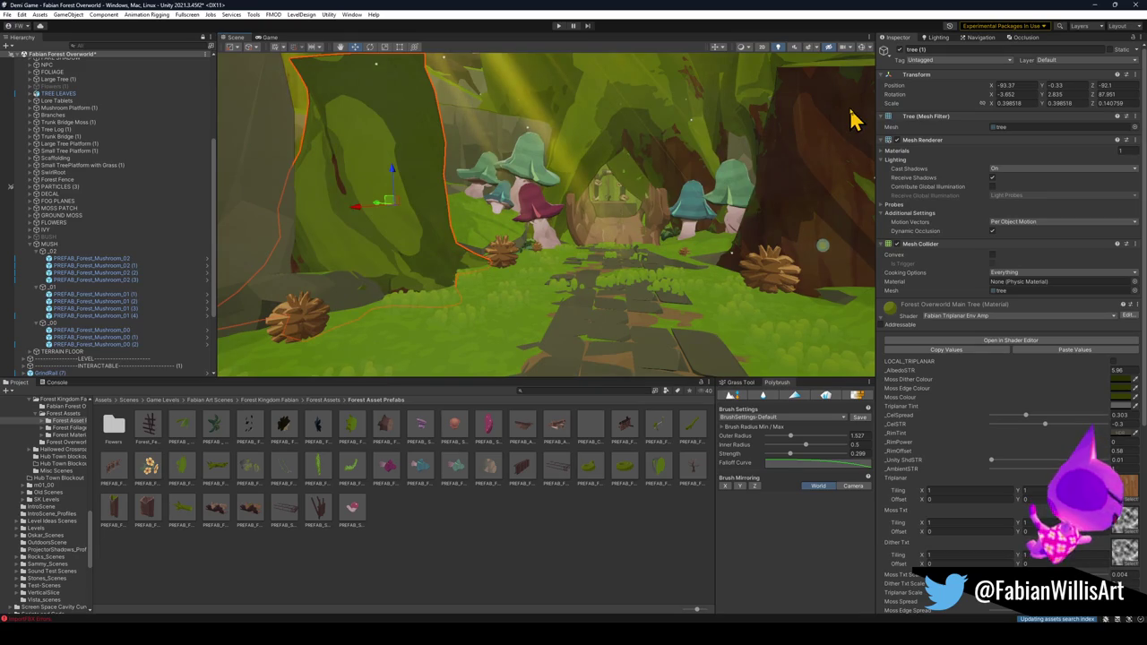
key(Delete)
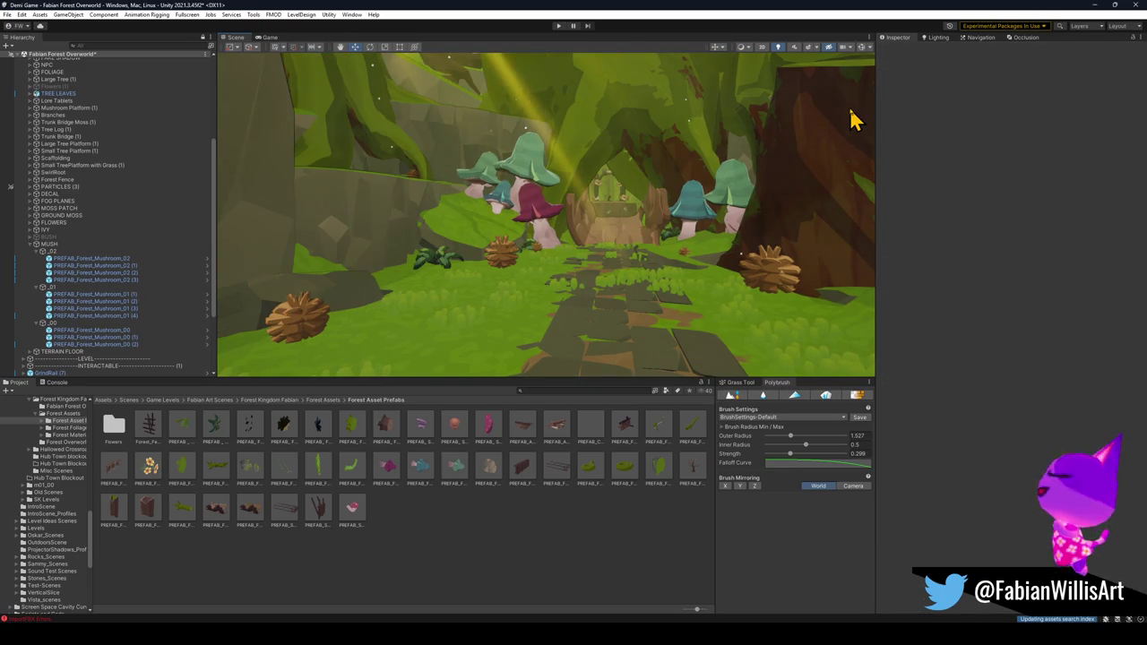
- Toggle the path stone tiles inactive to compare, then undo to restore them
key(s)
key(w)
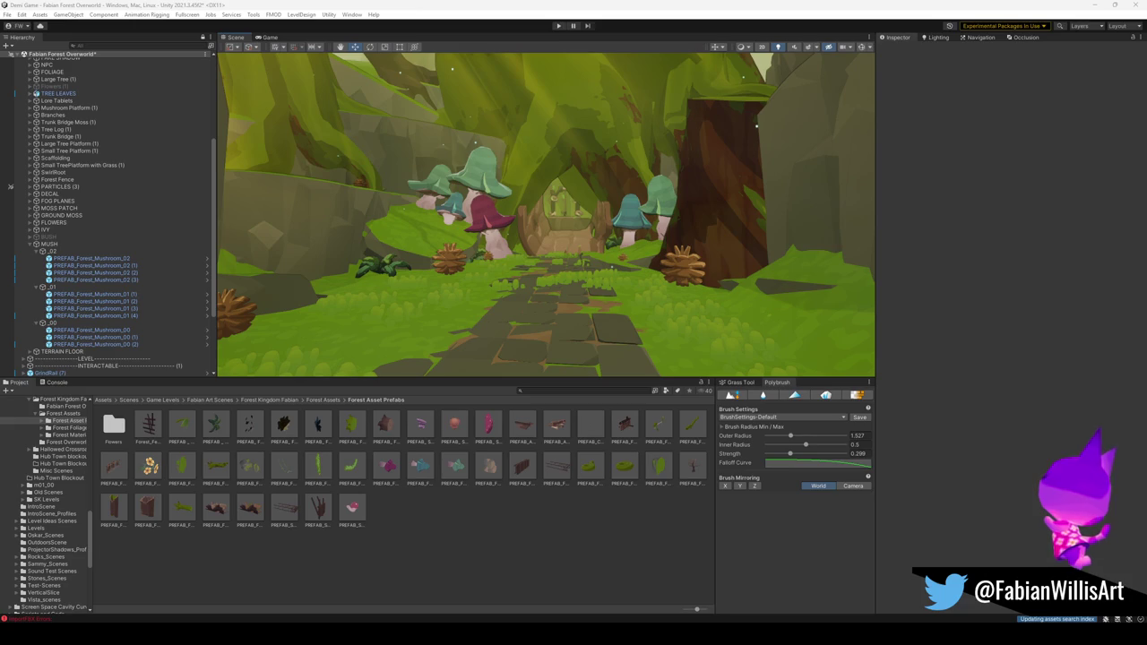
right_click(659, 295)
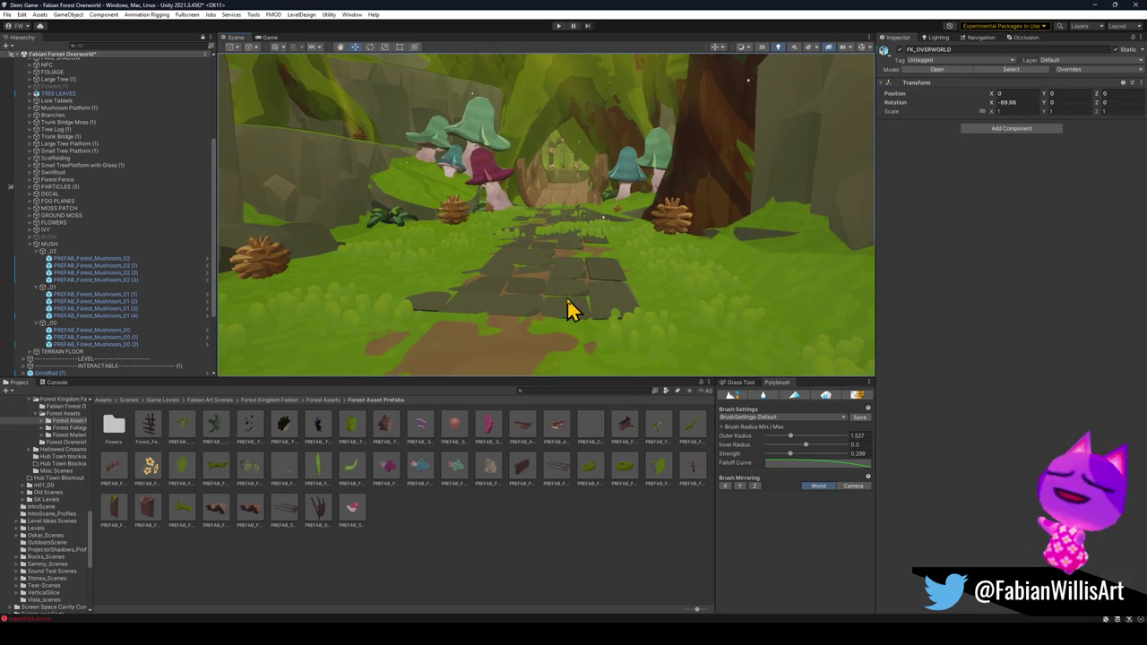
click(574, 304)
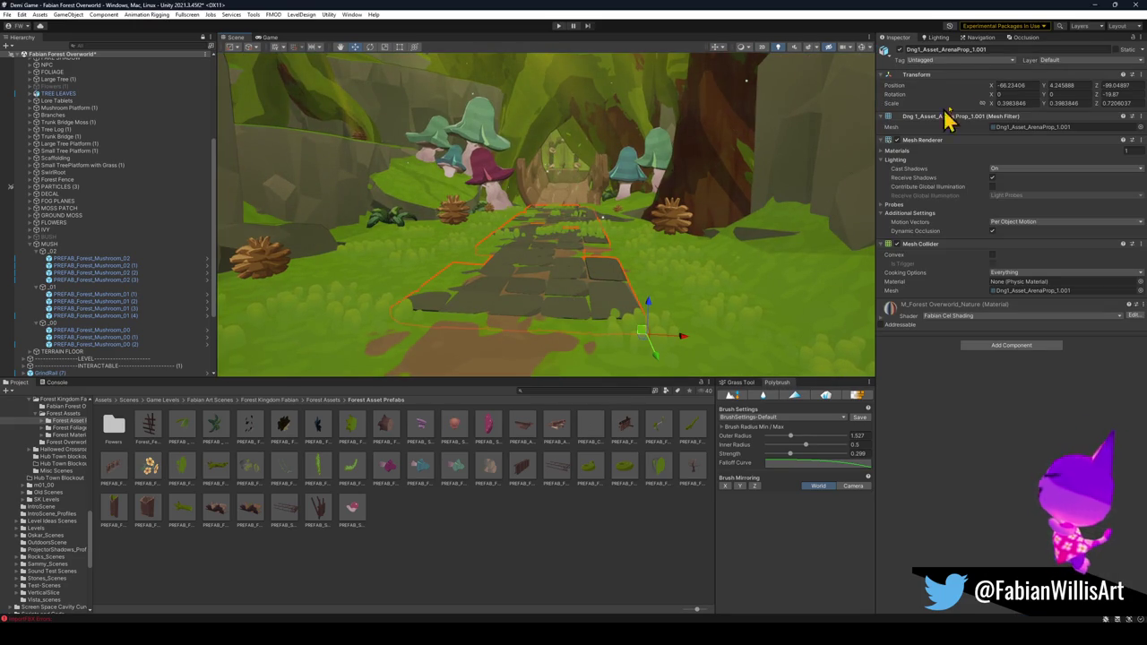
click(900, 49)
right_click(610, 228)
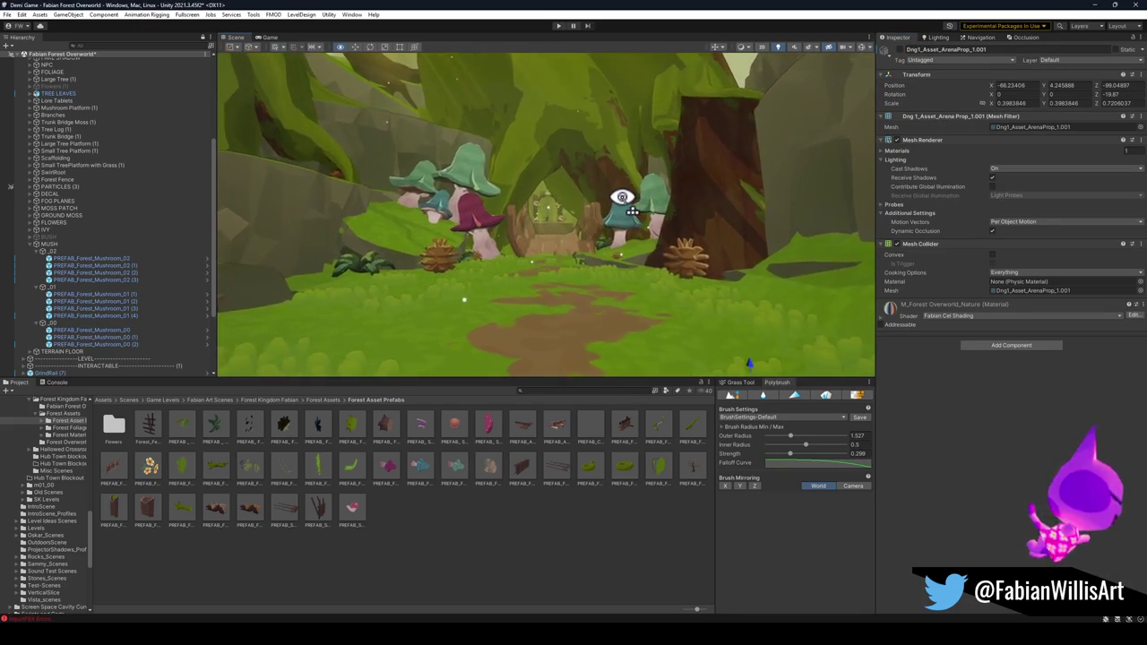
right_click(622, 197)
key(ctrl+z)
key(ctrl+z)
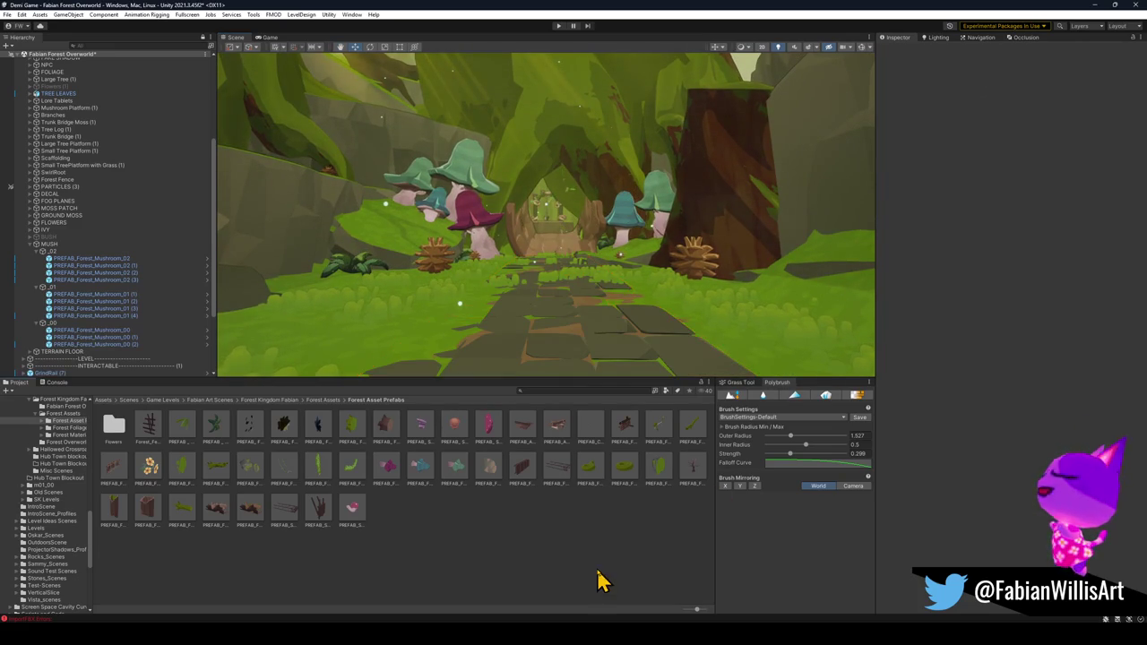
- Fly the scene camera forward along the stone path, tilting down toward it
right_click(610, 288)
key(w)
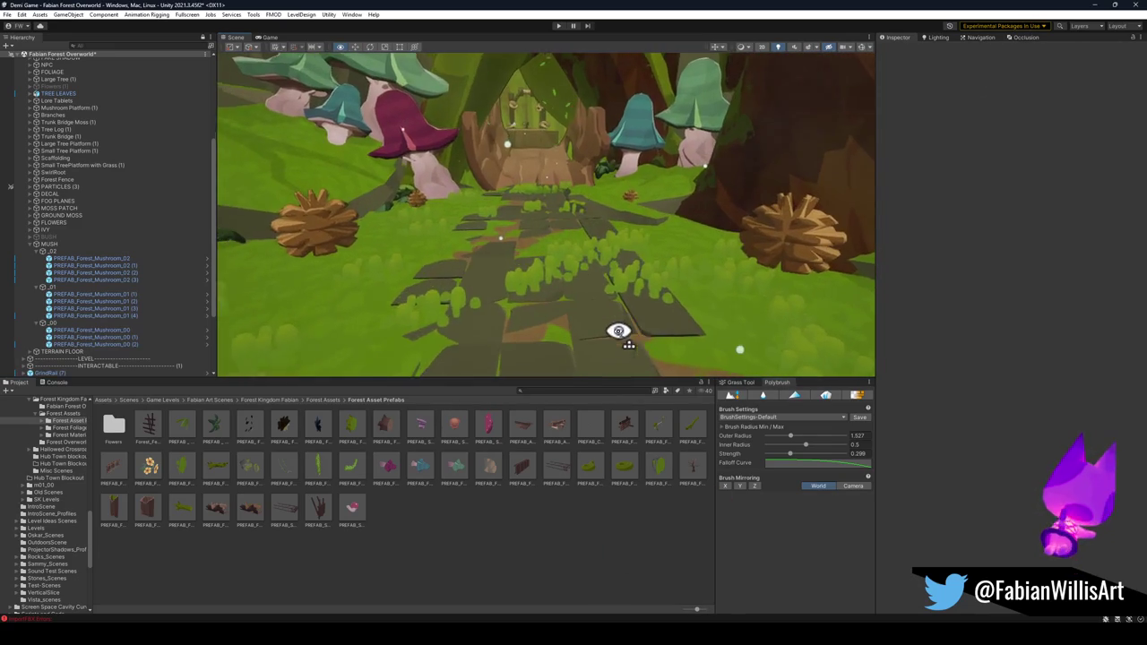
key(s)
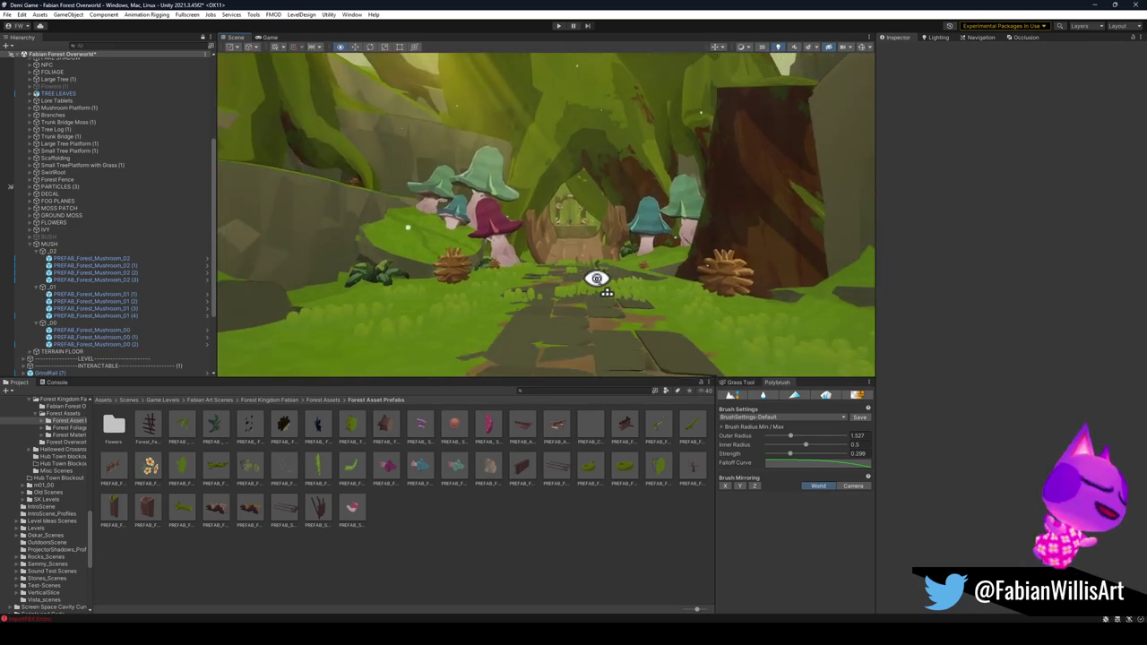
drag(601, 285, 604, 313)
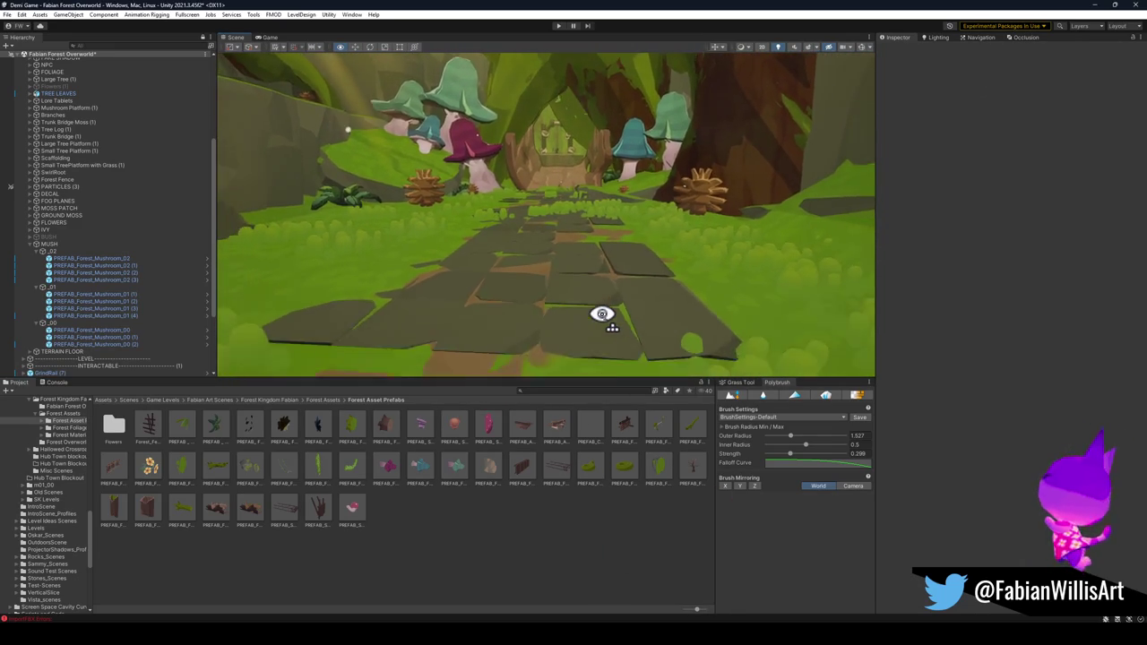
key(w)
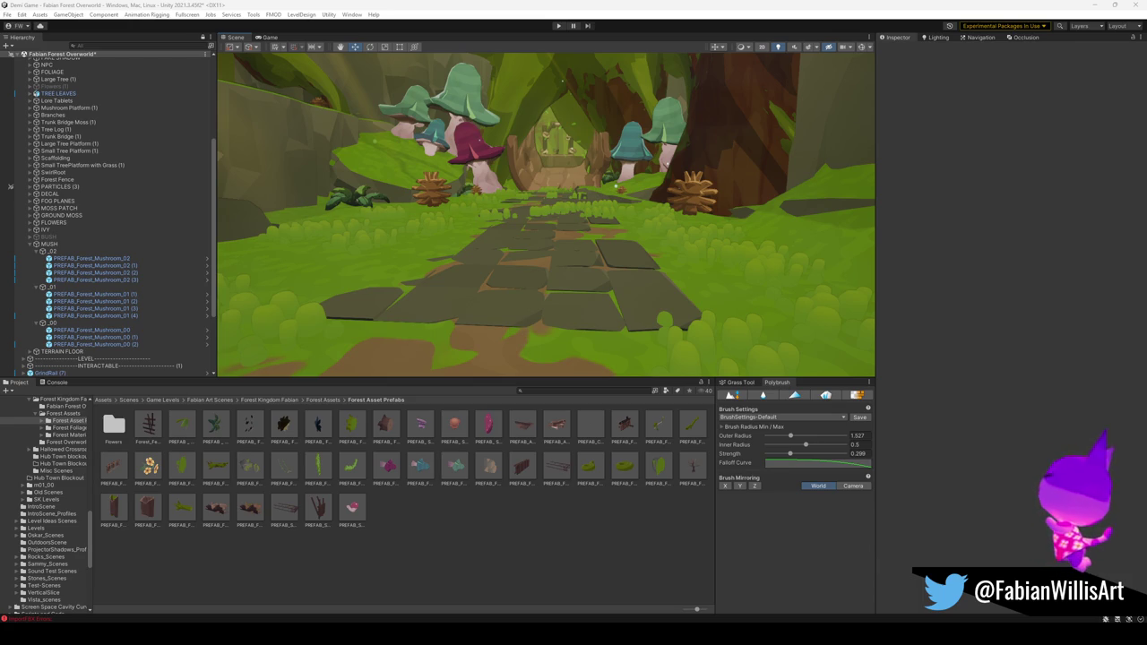
mouse_move(592, 310)
mouse_down()
mouse_move(607, 259)
mouse_move(615, 286)
mouse_move(607, 281)
mouse_move(622, 272)
mouse_move(656, 267)
mouse_move(610, 290)
mouse_move(596, 269)
mouse_move(791, 313)
mouse_move(478, 255)
mouse_up()
mouse_move(724, 284)
mouse_down()
mouse_move(474, 241)
mouse_move(553, 256)
mouse_up()
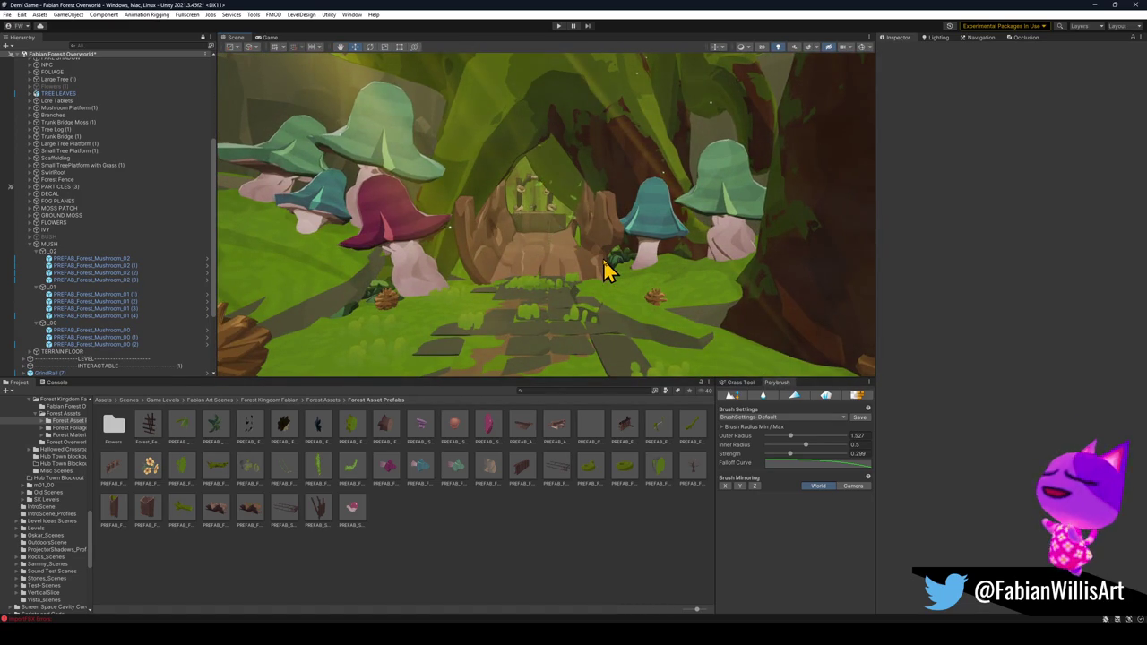
key(w)
mouse_move(574, 250)
mouse_down()
mouse_move(597, 233)
mouse_move(558, 225)
mouse_move(568, 240)
mouse_move(600, 227)
mouse_move(528, 253)
mouse_move(549, 258)
mouse_move(389, 251)
mouse_move(400, 253)
mouse_move(392, 283)
mouse_up()
key(s)
key(w)
click(524, 251)
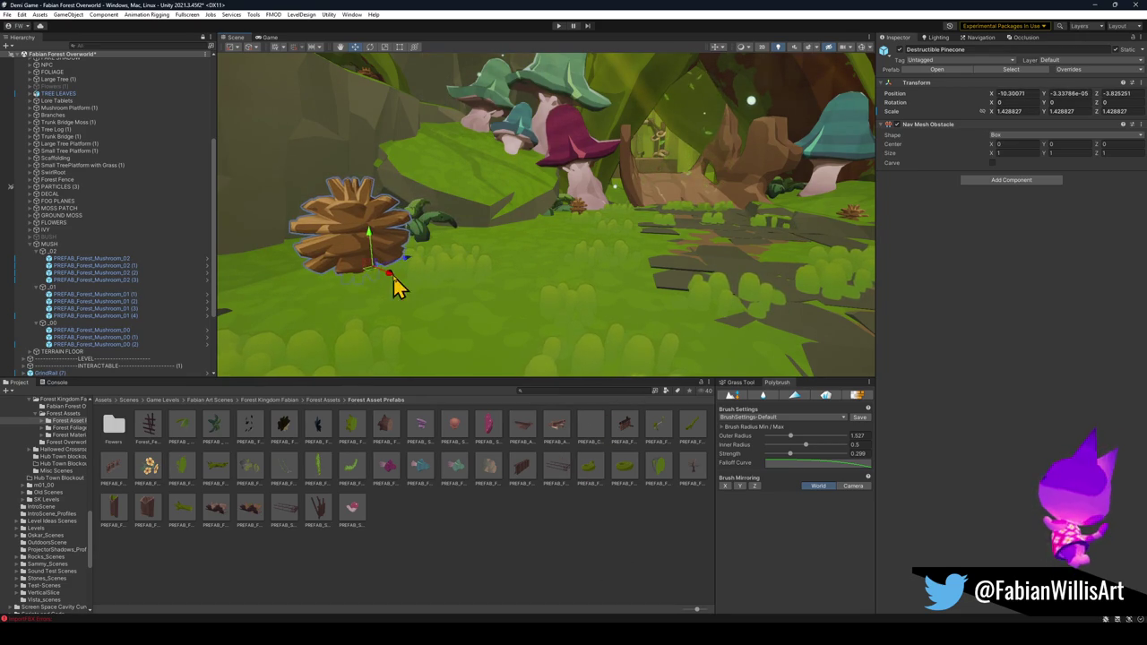
click(516, 538)
key(w)
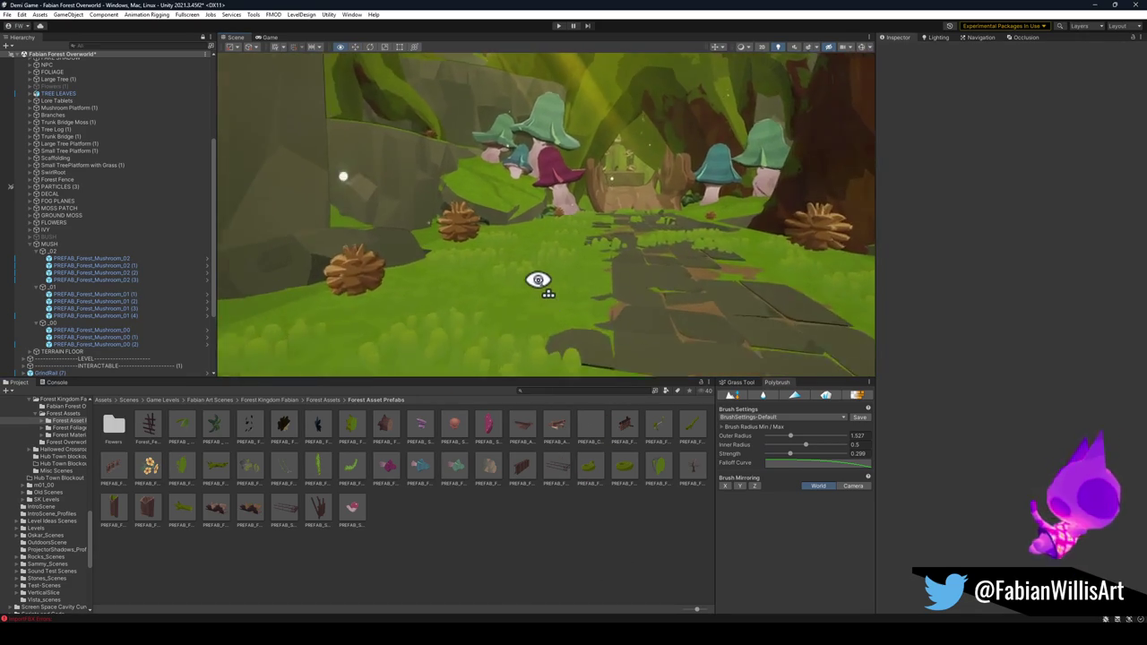
key(w)
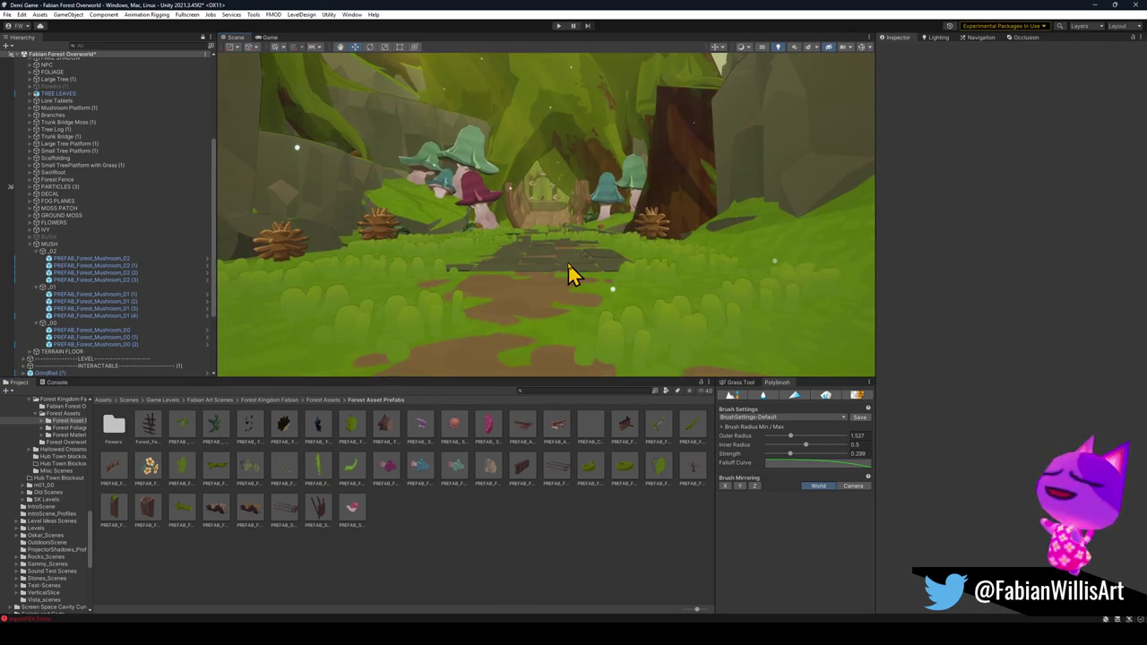
key(w)
key(w)
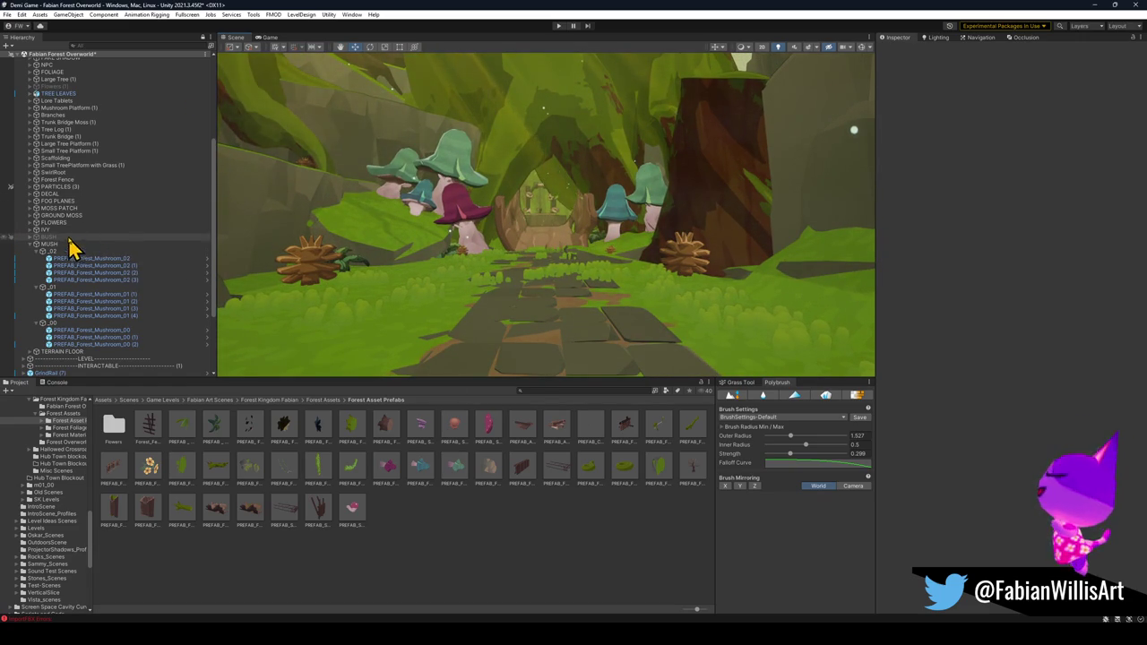
- Expand the IVY group and raise Forest_Ivy_02 (1) higher inside the archway
click(30, 230)
click(59, 238)
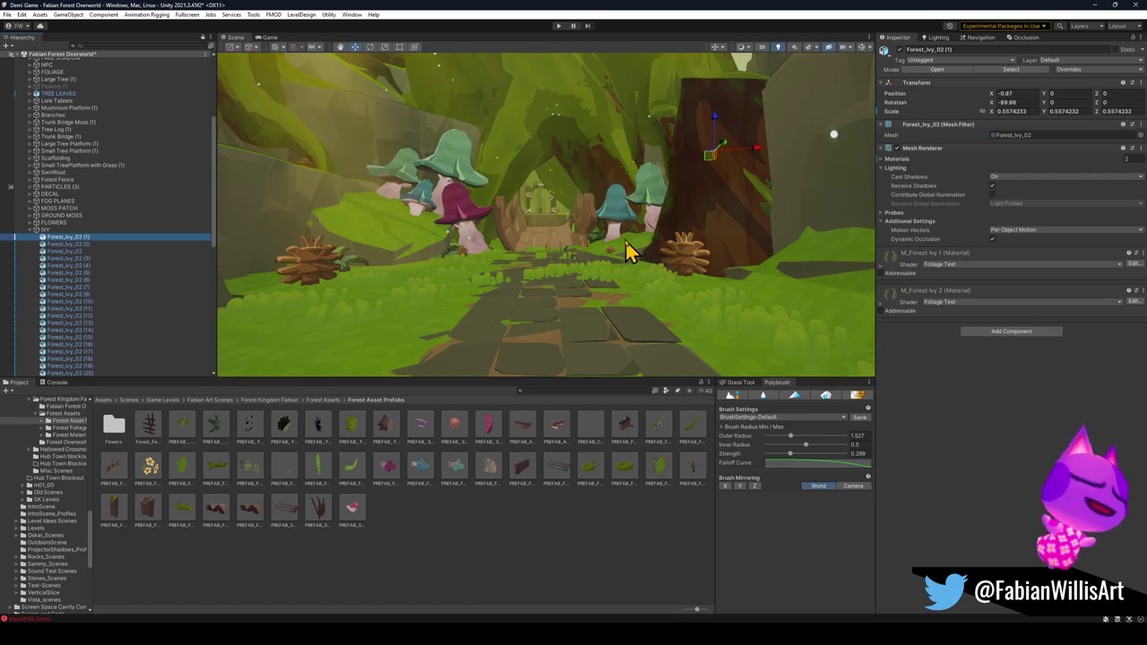
key(w)
key(w)
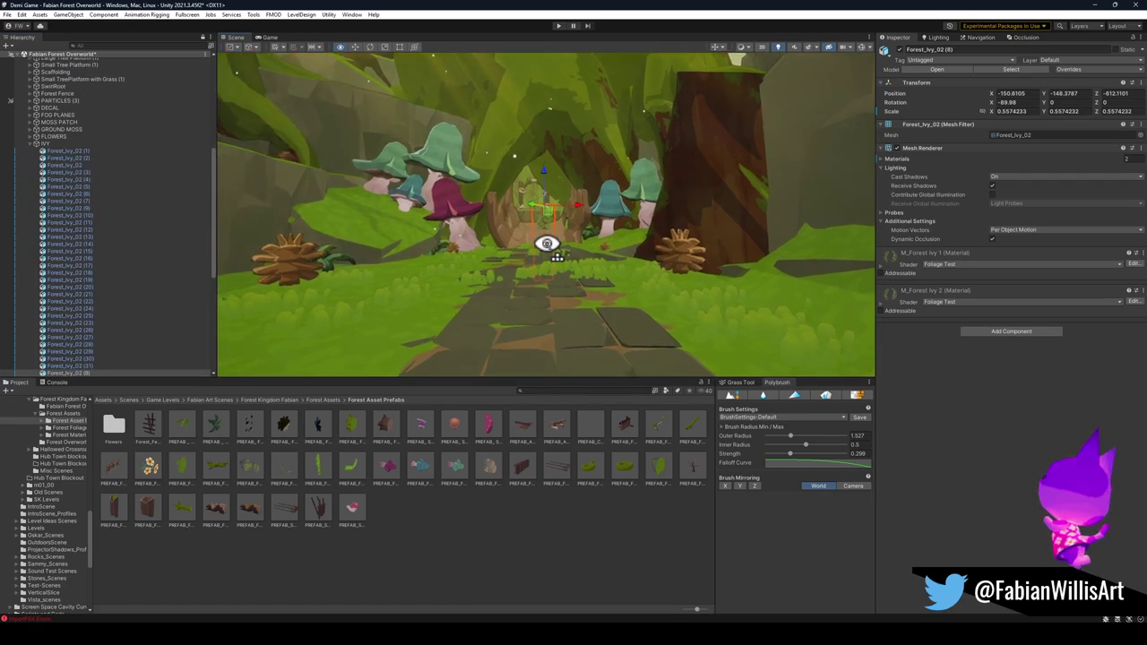
key(s)
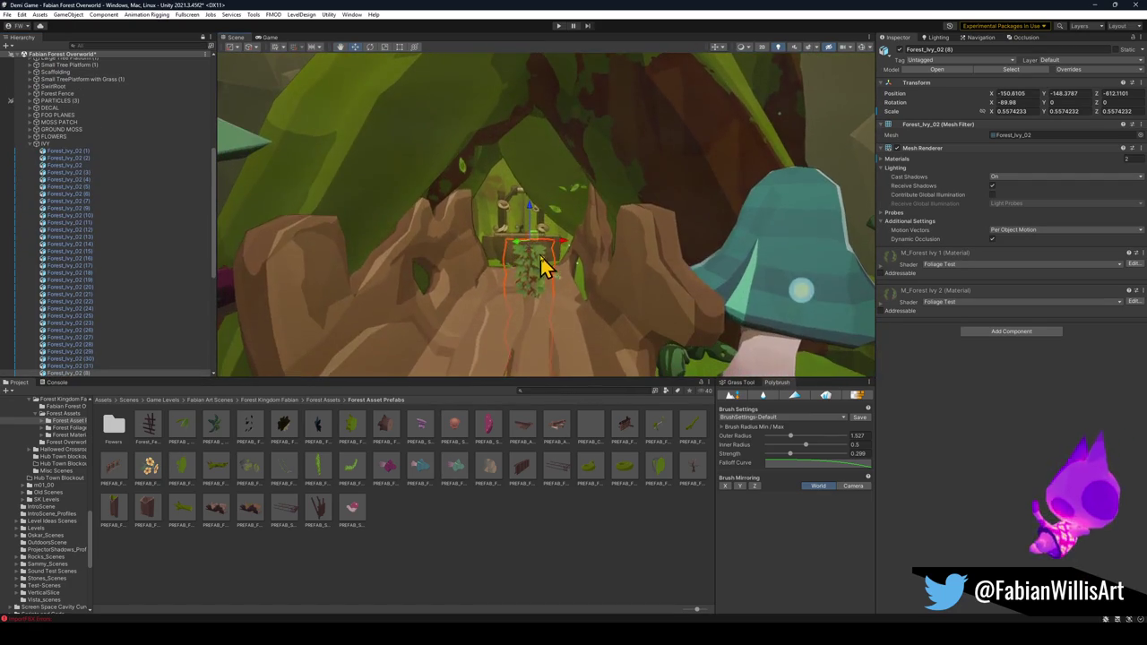
drag(537, 251, 557, 70)
key(s)
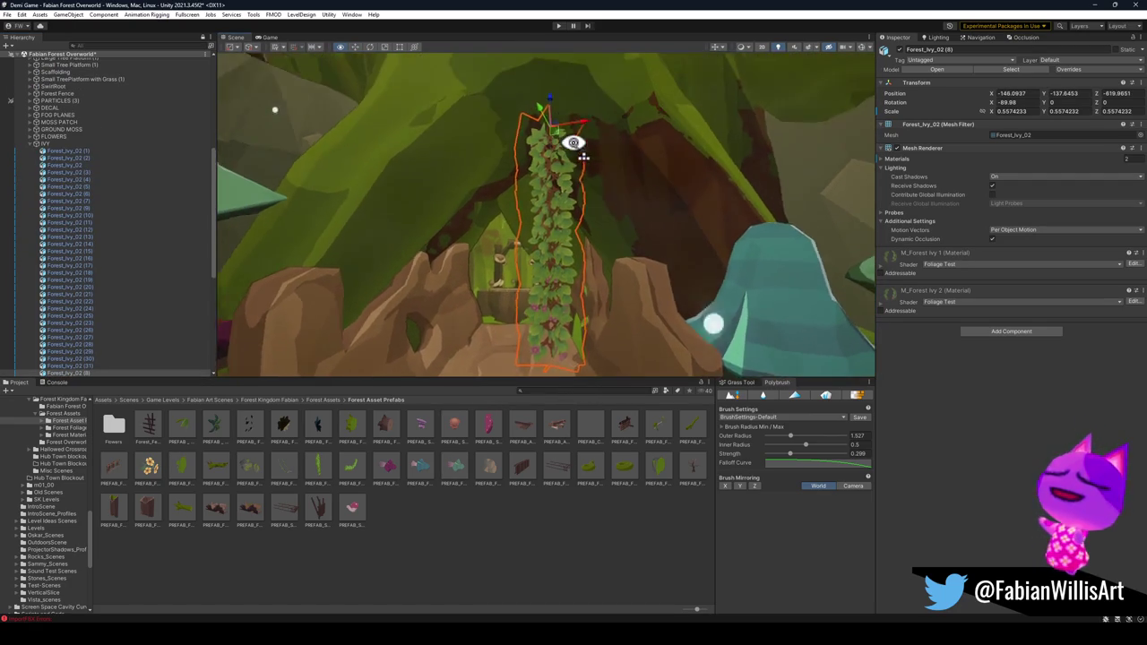
mouse_move(556, 132)
mouse_down()
mouse_move(568, 77)
mouse_move(566, 94)
mouse_up()
key(s)
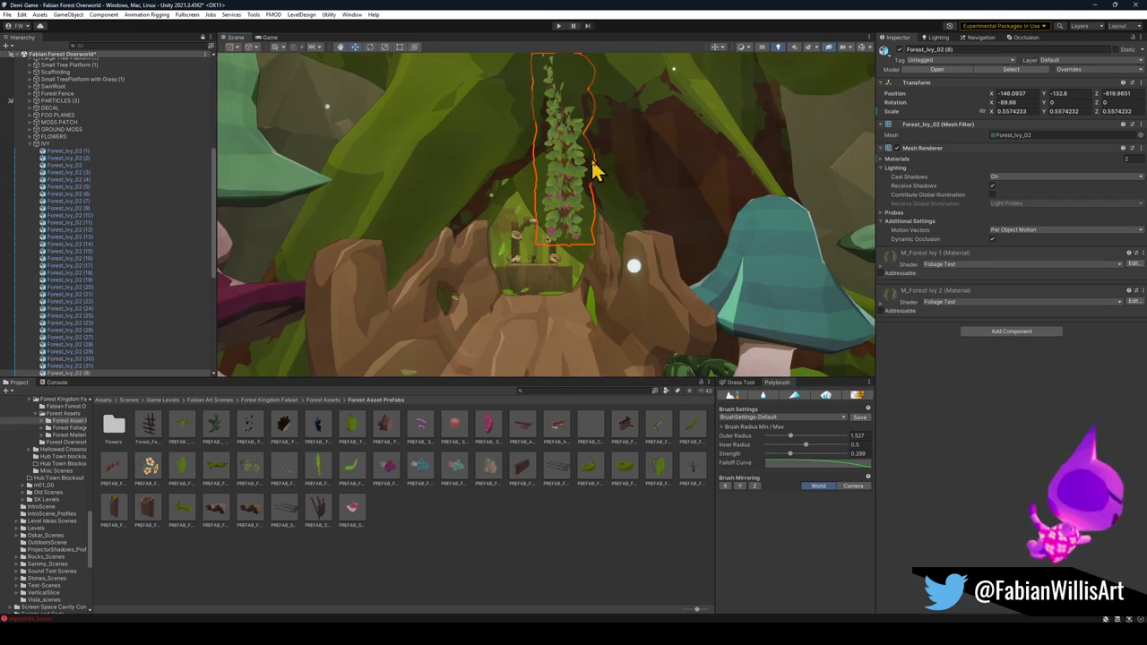
key(s)
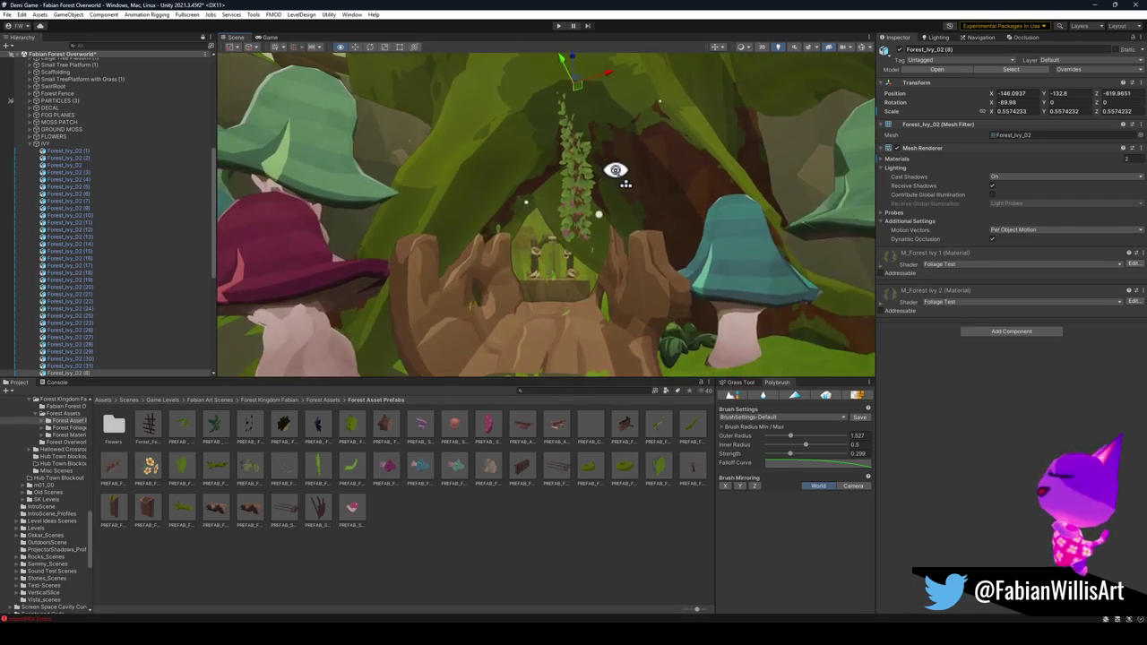
- Duplicate an archway ivy strand, move the copy left, and raise the left strand slightly
click(588, 90)
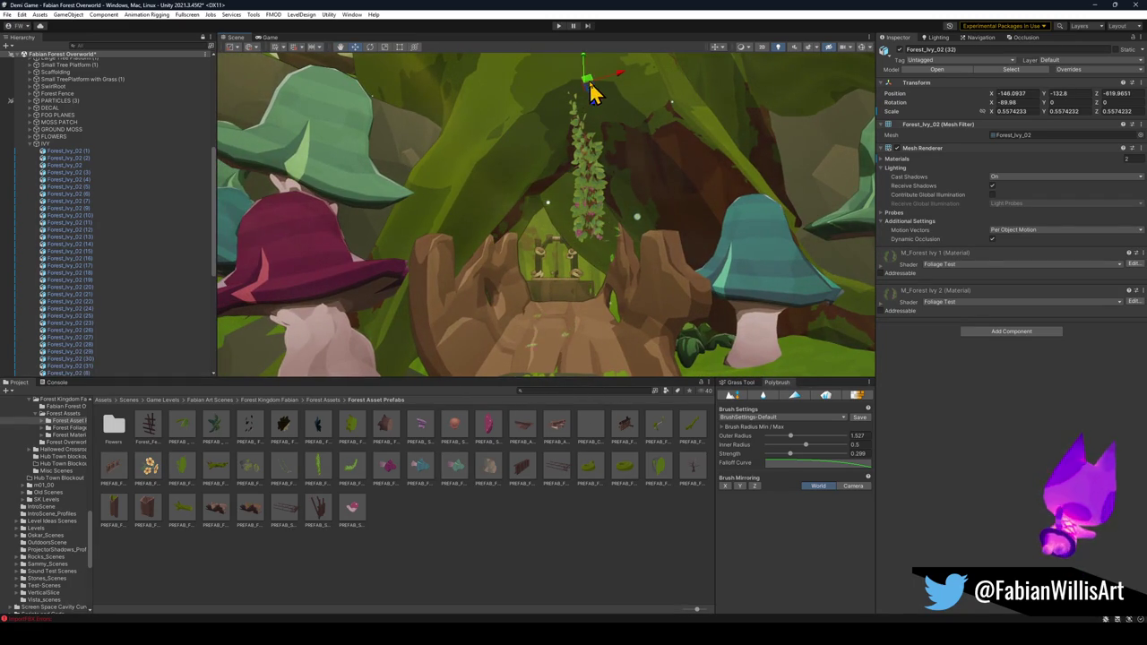
key(ctrl+d)
mouse_move(588, 90)
mouse_down()
mouse_move(555, 126)
mouse_move(546, 100)
mouse_move(537, 113)
mouse_move(594, 124)
mouse_move(582, 134)
mouse_move(580, 118)
mouse_up()
scroll(552, 187, down, 3)
click(551, 147)
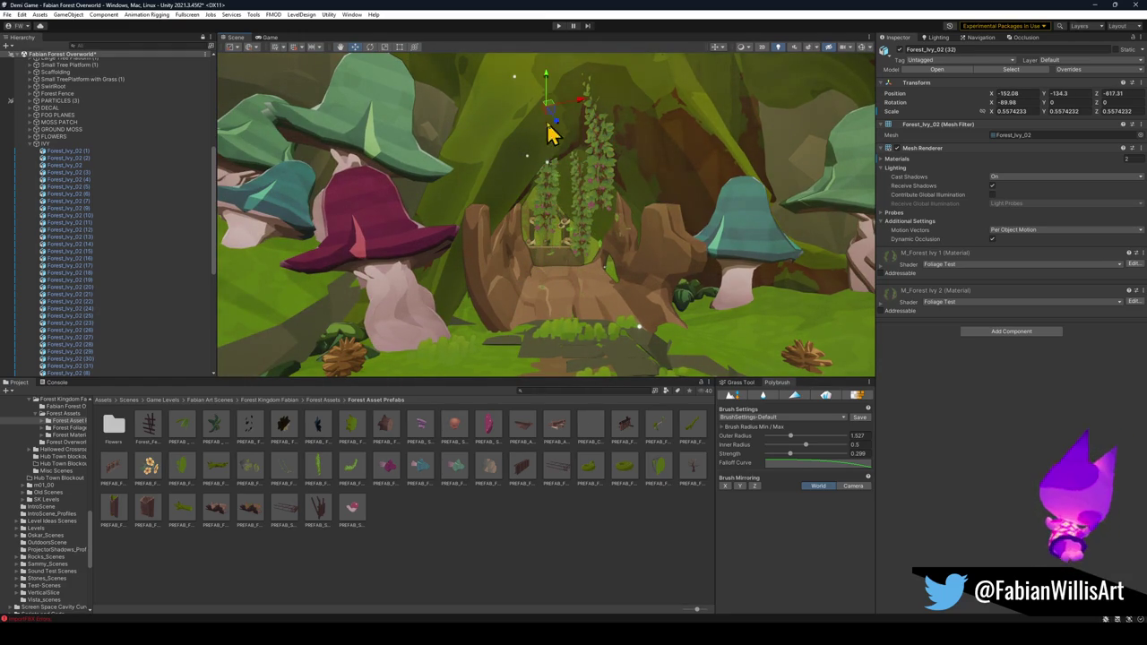
mouse_move(547, 72)
mouse_down()
mouse_move(585, 166)
mouse_move(617, 184)
mouse_move(619, 124)
mouse_move(639, 115)
mouse_move(610, 123)
mouse_move(612, 144)
mouse_up()
- Select ivy strands Forest_Ivy_02 (8) and (33), then pull back to a wide path view
click(618, 172)
mouse_move(612, 218)
mouse_down()
mouse_move(622, 212)
mouse_move(615, 227)
mouse_up()
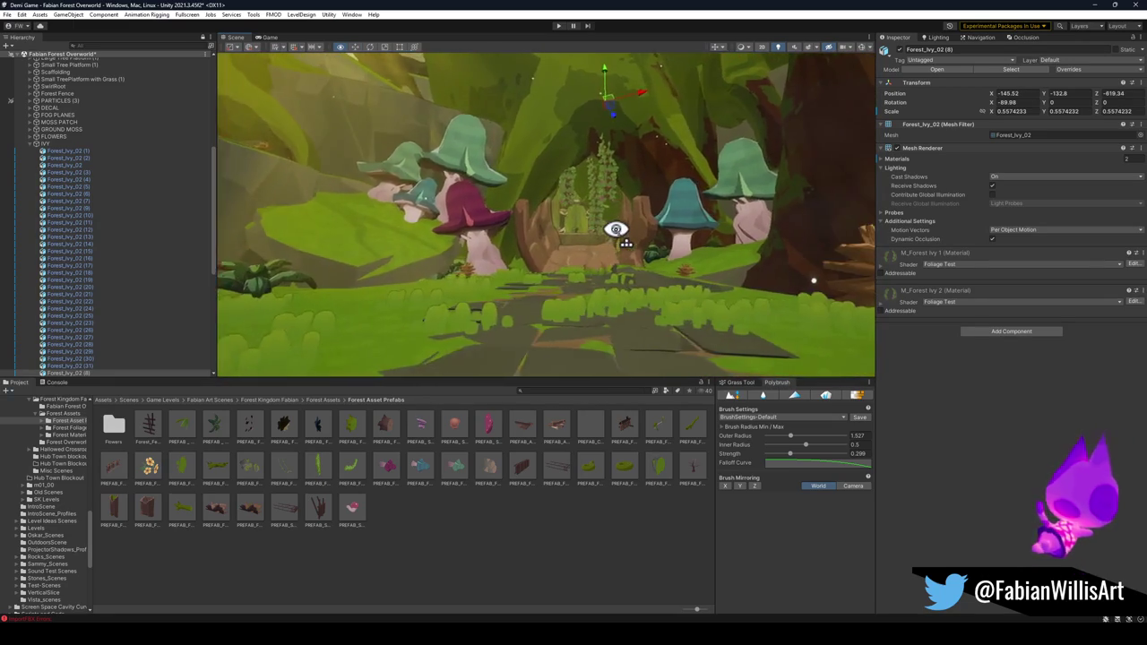
scroll(615, 236, up, 3)
click(615, 236)
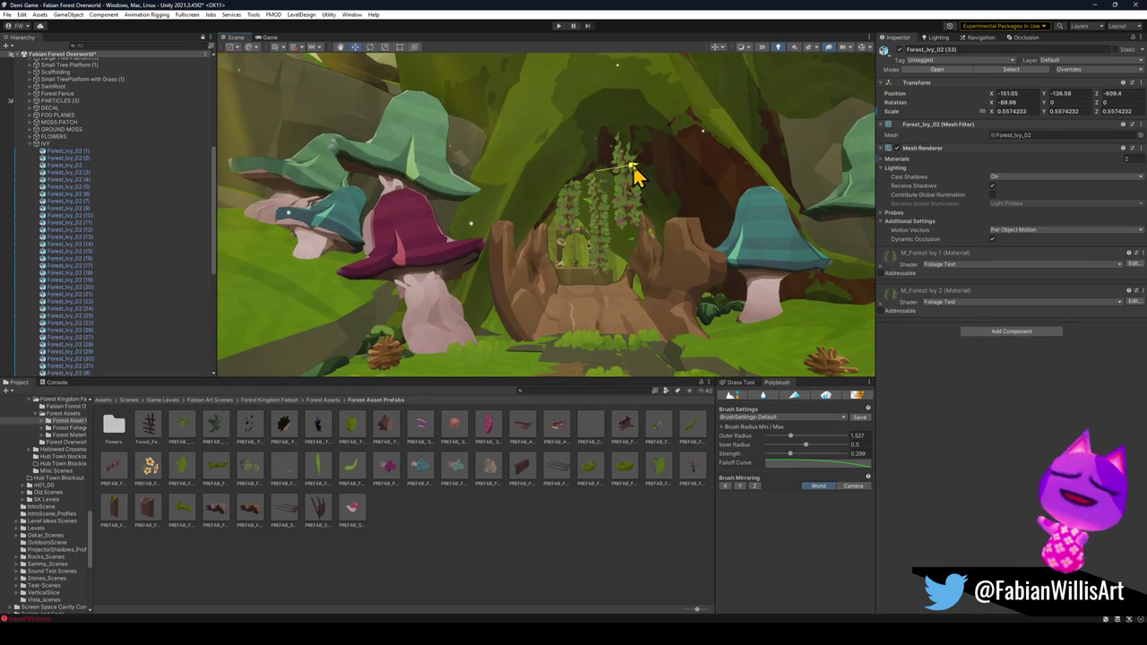
mouse_move(636, 175)
mouse_down()
mouse_move(622, 212)
mouse_move(621, 223)
mouse_move(636, 218)
mouse_move(630, 230)
mouse_move(635, 222)
mouse_up()
scroll(635, 222, up, 5)
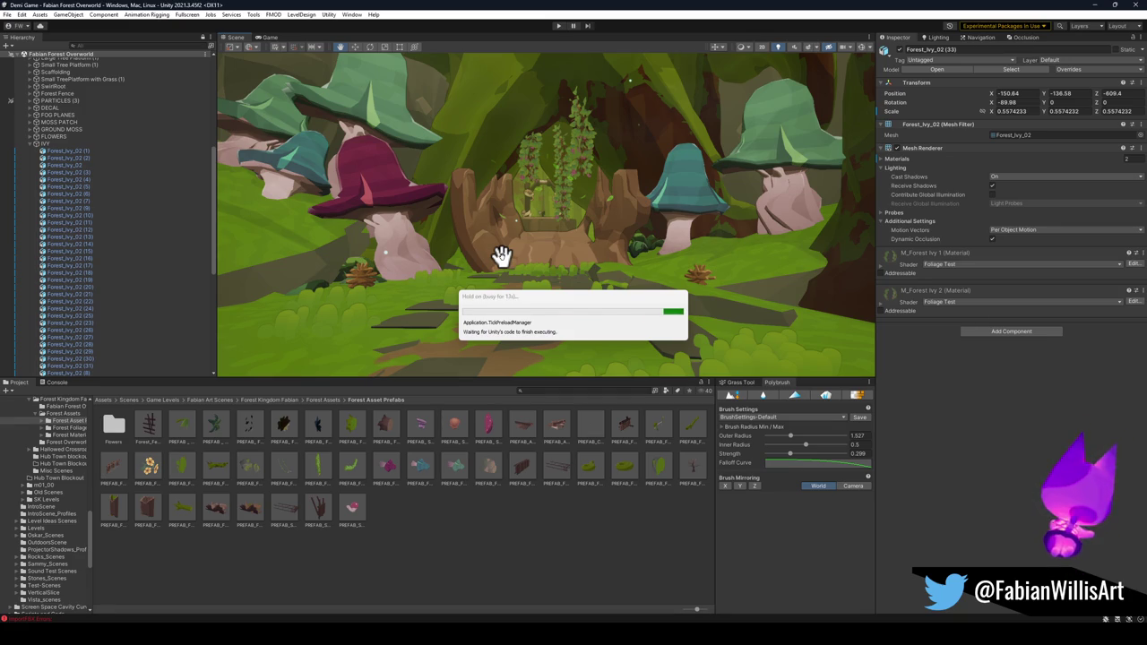
- Fly back through the Unity scene, then clear the selection in the Forest Overworld2 blockout
key(s)
mouse_move(578, 254)
mouse_down()
mouse_move(525, 256)
mouse_move(436, 235)
mouse_move(596, 243)
mouse_move(577, 255)
mouse_up()
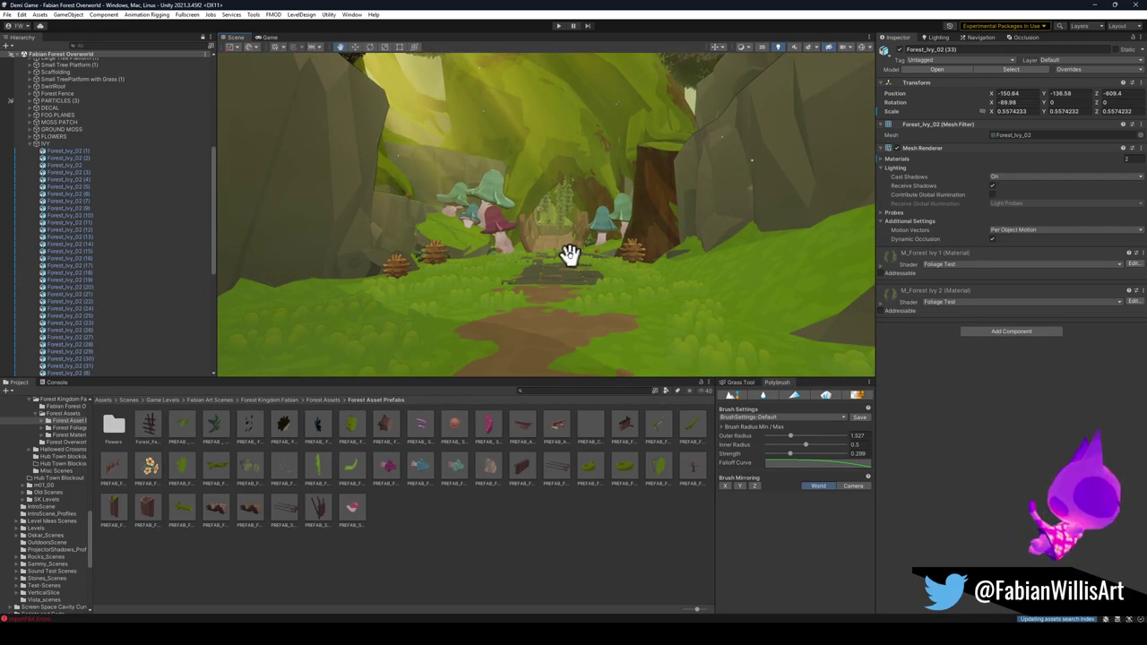
mouse_move(589, 264)
mouse_down()
mouse_move(565, 272)
mouse_move(637, 277)
mouse_move(663, 266)
mouse_move(558, 254)
mouse_move(691, 281)
mouse_move(574, 260)
mouse_move(592, 255)
mouse_up()
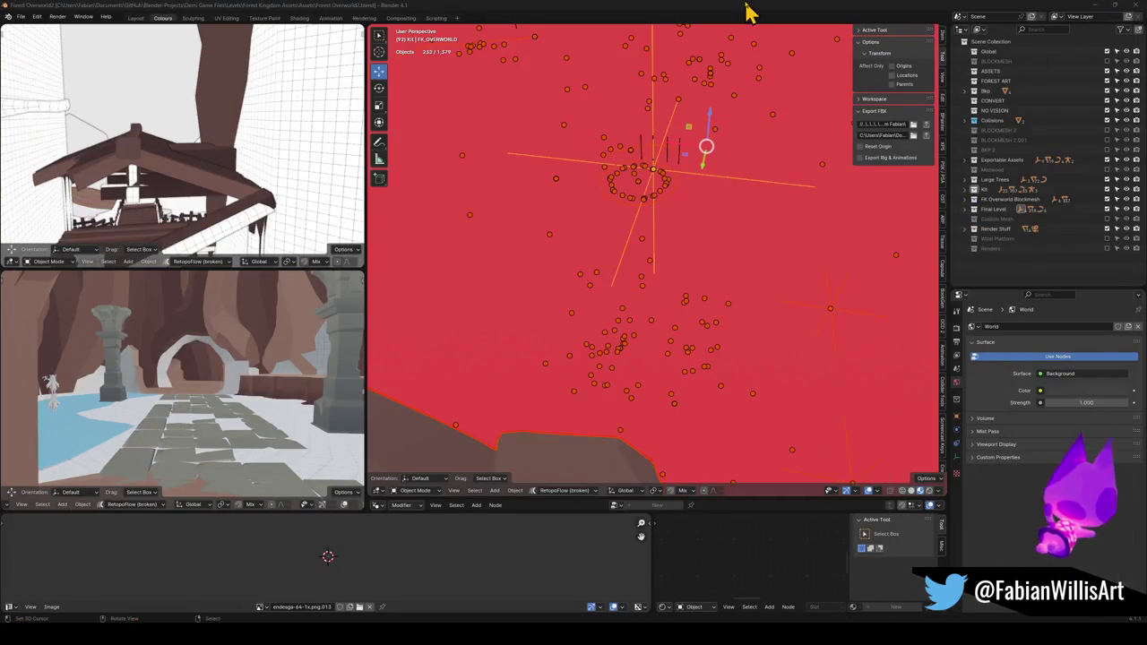
key(alt+a)
scroll(719, 225, up, 3)
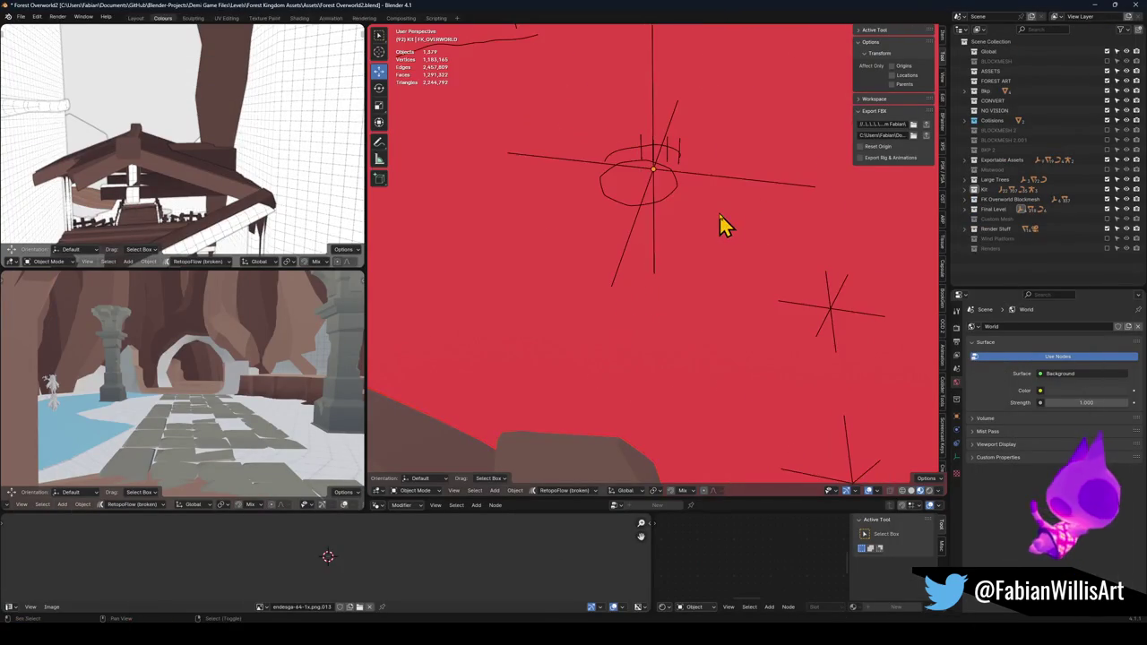
key(shift+grave)
key(w)
key(w)
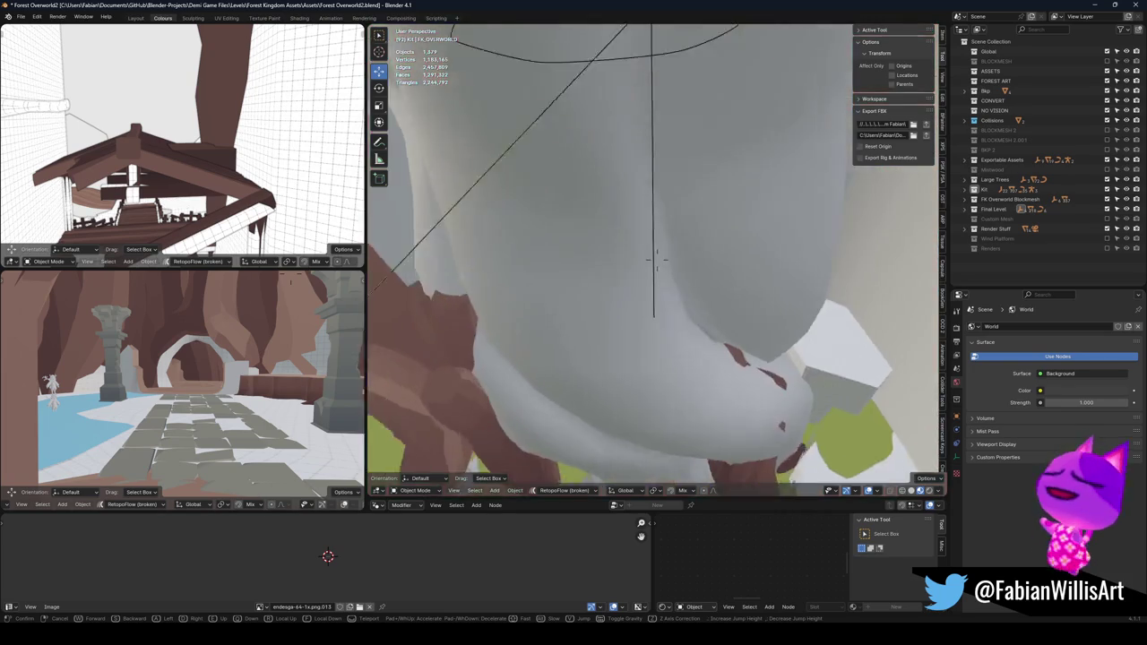
key(w)
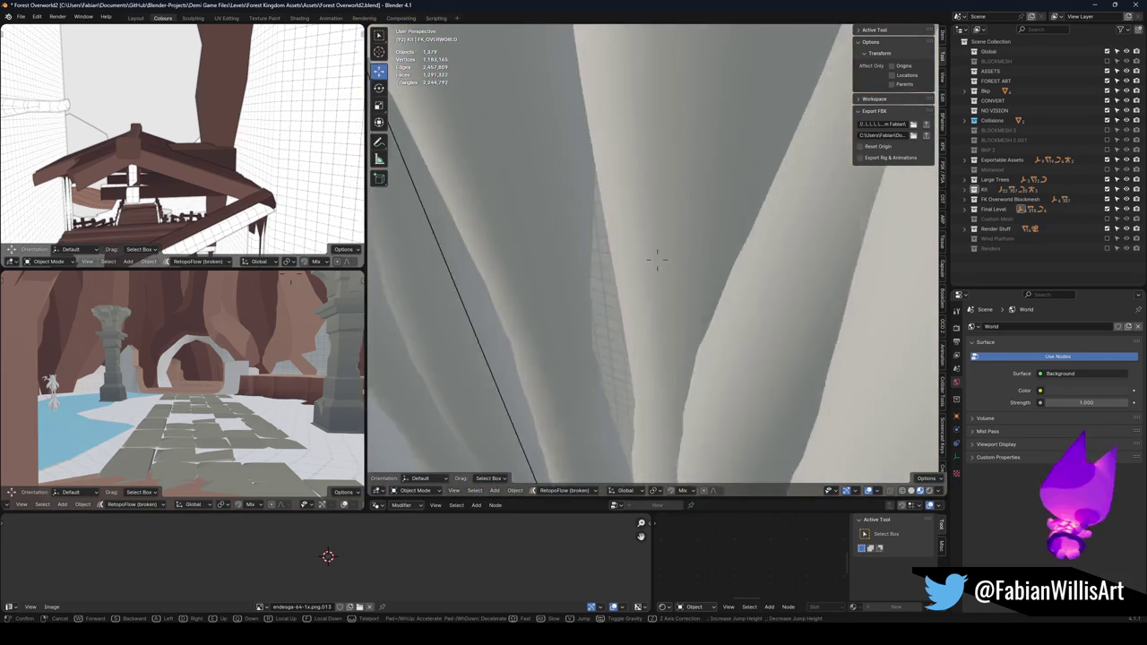
key(w)
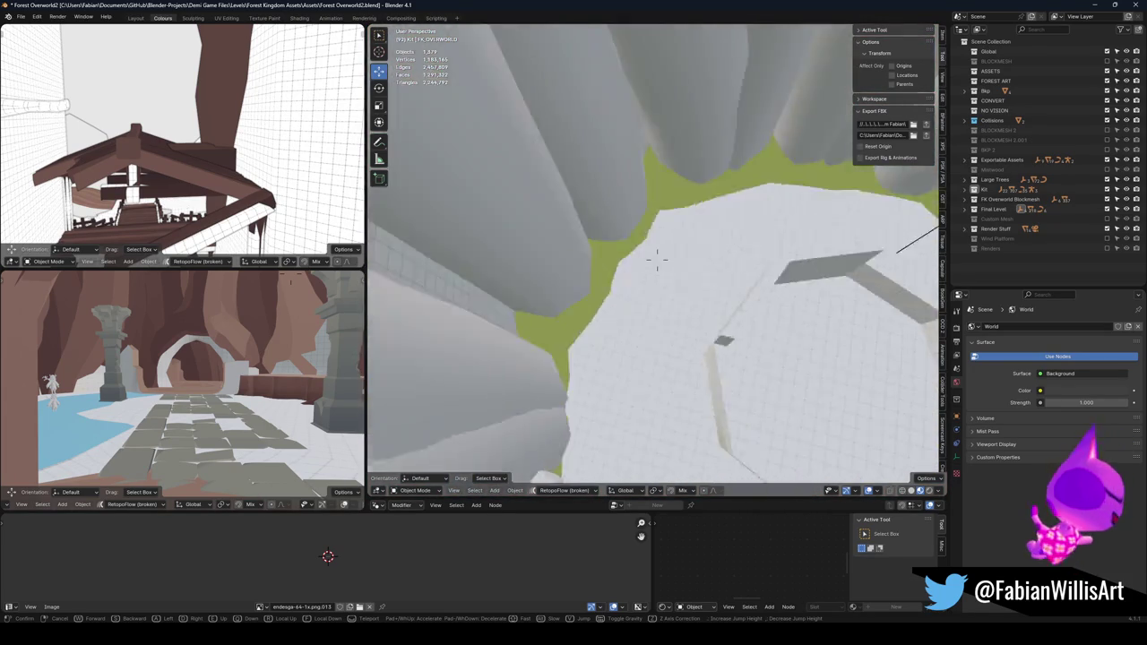
key(w)
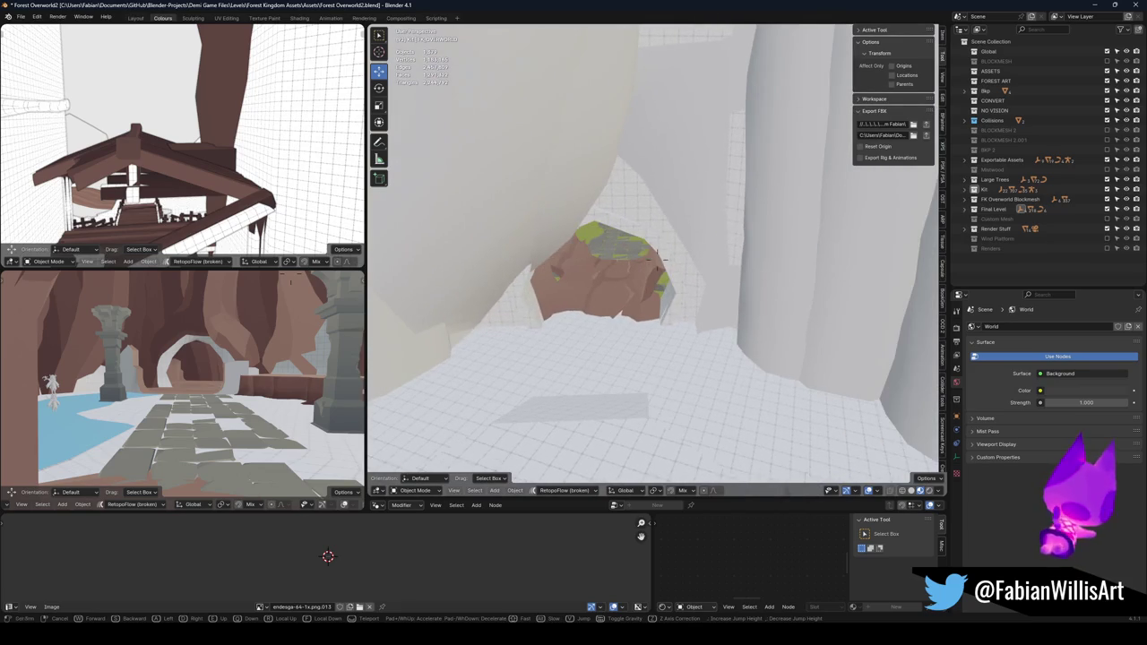
click(672, 242)
click(654, 238)
key(ctrl+z)
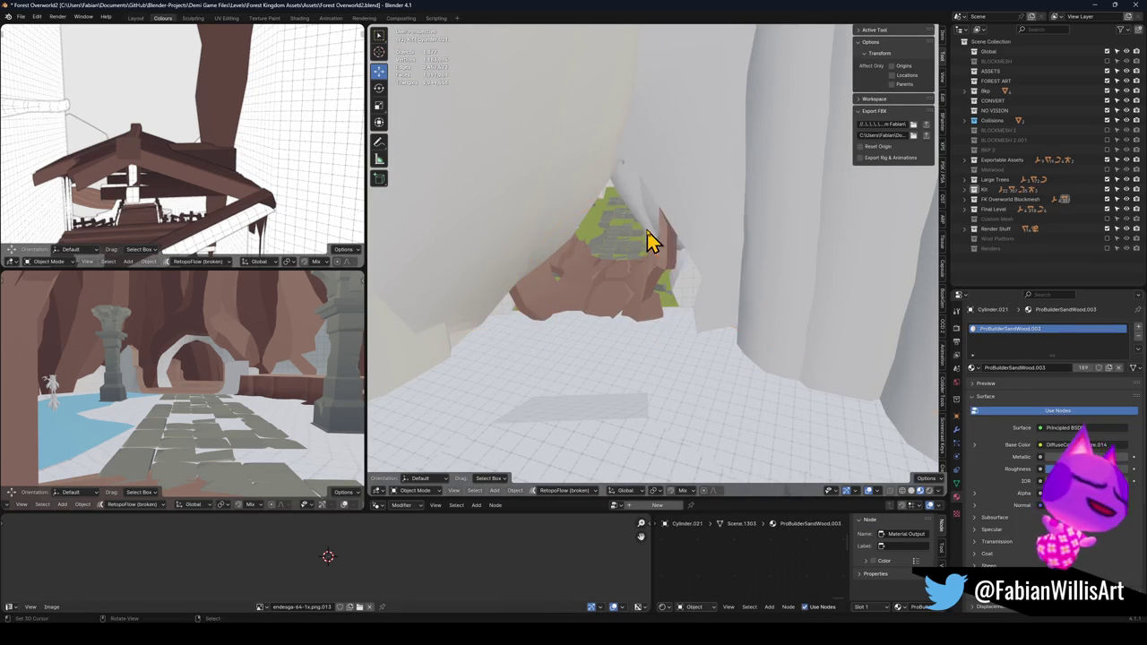
click(707, 292)
mouse_move(632, 286)
mouse_down()
mouse_move(687, 277)
mouse_move(660, 307)
mouse_move(663, 293)
mouse_move(720, 277)
mouse_move(725, 333)
mouse_move(714, 299)
mouse_move(601, 315)
mouse_move(619, 290)
mouse_move(683, 287)
mouse_move(604, 336)
mouse_move(651, 288)
mouse_move(655, 297)
mouse_move(614, 307)
mouse_move(618, 318)
mouse_move(658, 277)
mouse_move(721, 300)
mouse_move(714, 326)
mouse_move(752, 335)
mouse_up()
key(alt+h)
key(ctrl+z)
- Enter Edit Mode and smoothly move a cave-wall face using proportional falloff
key(Tab)
click(728, 302)
key(g)
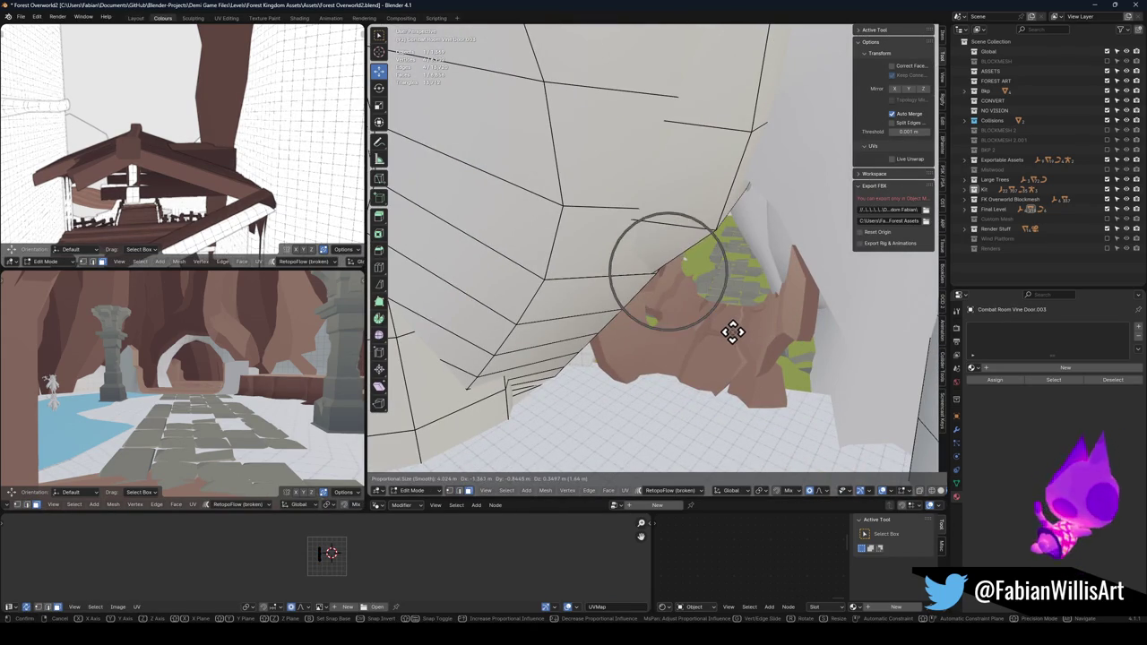
scroll(733, 332, down, 15)
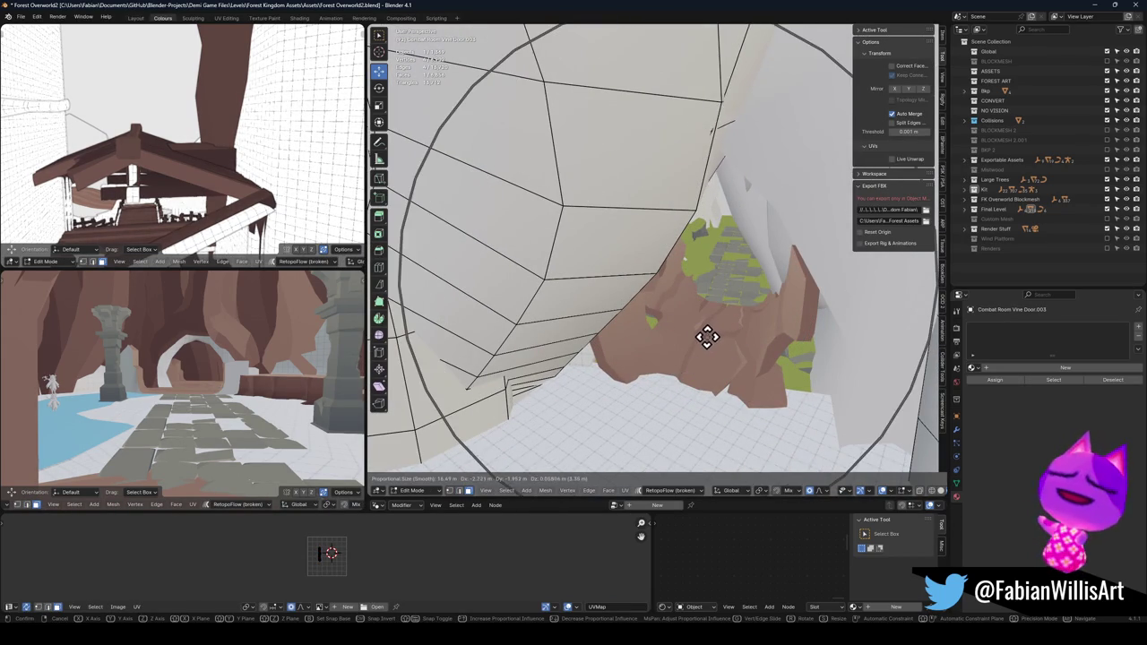
scroll(704, 335, down, 2)
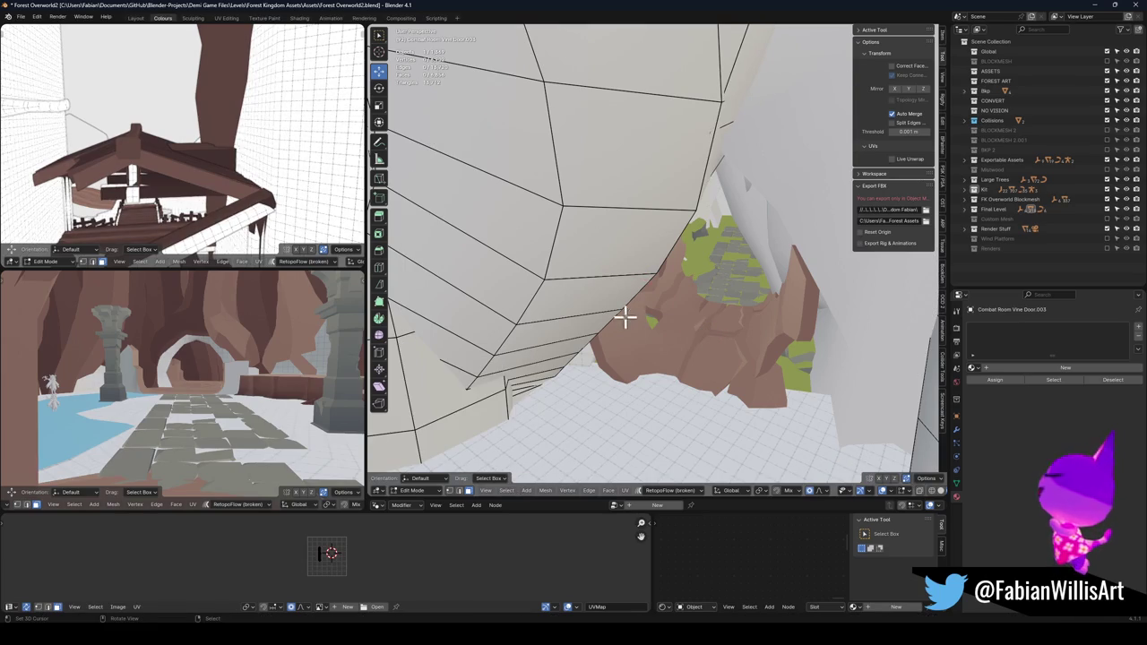
click(674, 341)
scroll(660, 277, up, 6)
- Reshape the wall with two more smooth moves, then return to Object Mode
key(g)
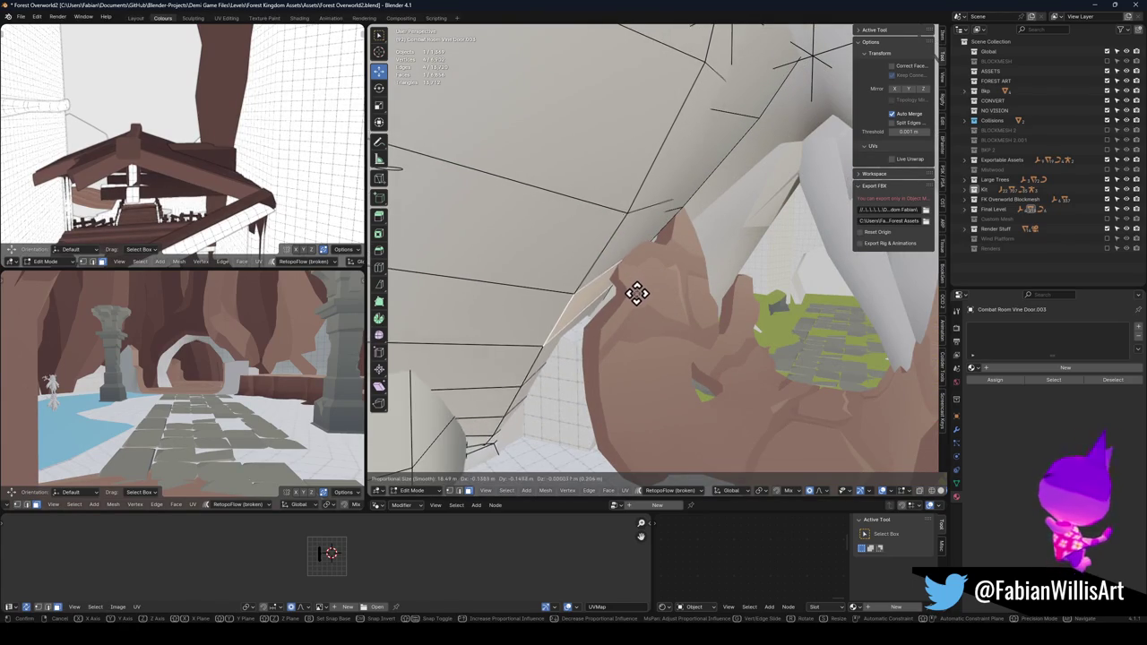
click(638, 292)
key(g)
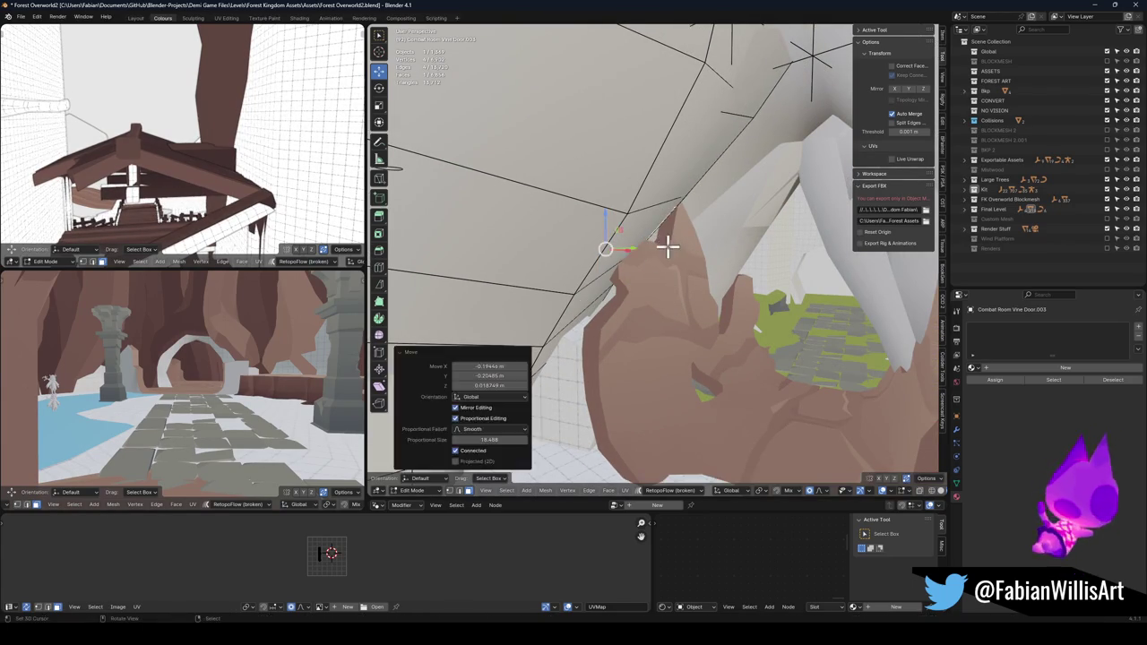
click(640, 233)
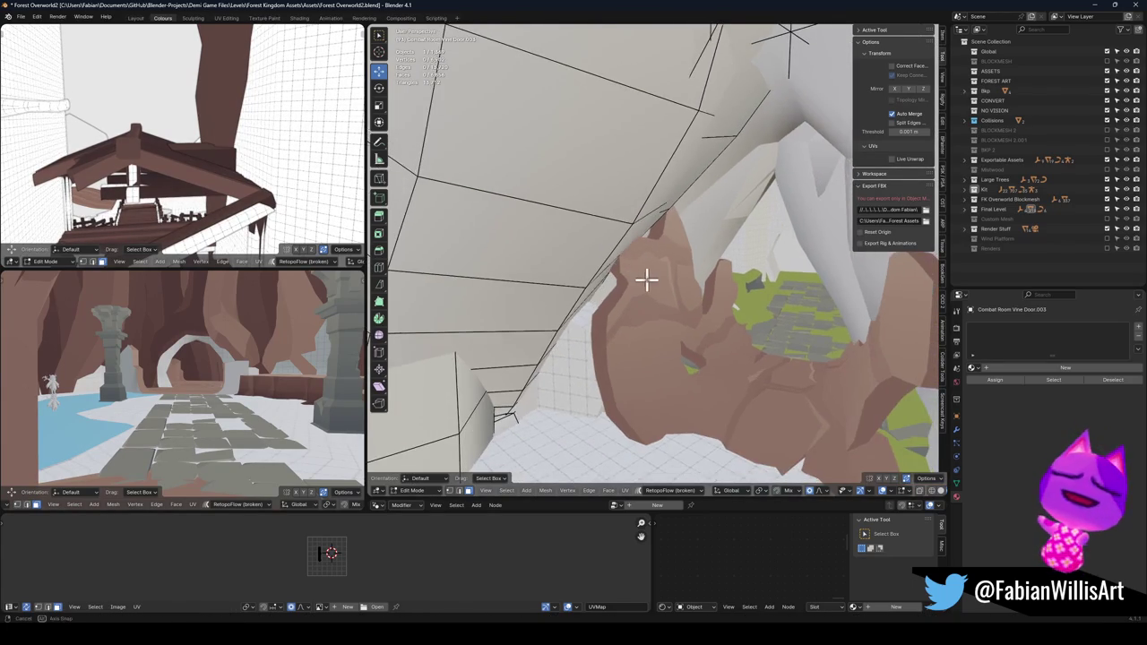
mouse_move(710, 261)
mouse_down()
mouse_move(717, 271)
mouse_move(576, 261)
mouse_move(714, 274)
mouse_move(645, 261)
mouse_move(653, 251)
mouse_up()
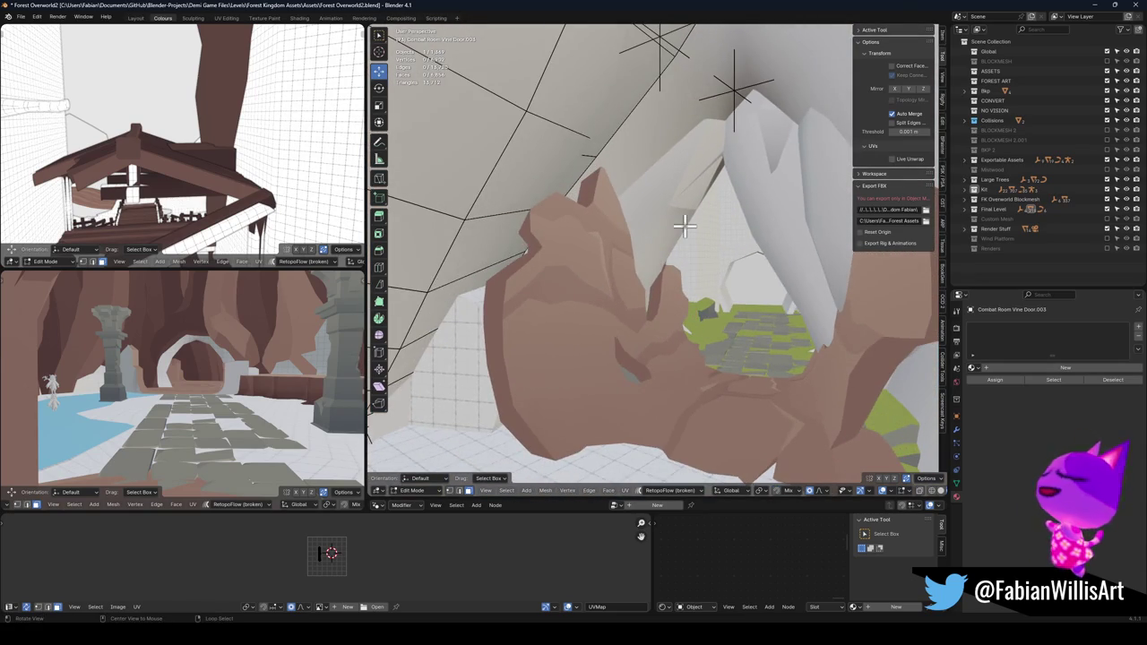
scroll(684, 226, up, 5)
key(Tab)
- Leave Plane.157 in place after a cancelled move and select the grass-material ground cylinder
click(660, 251)
key(g)
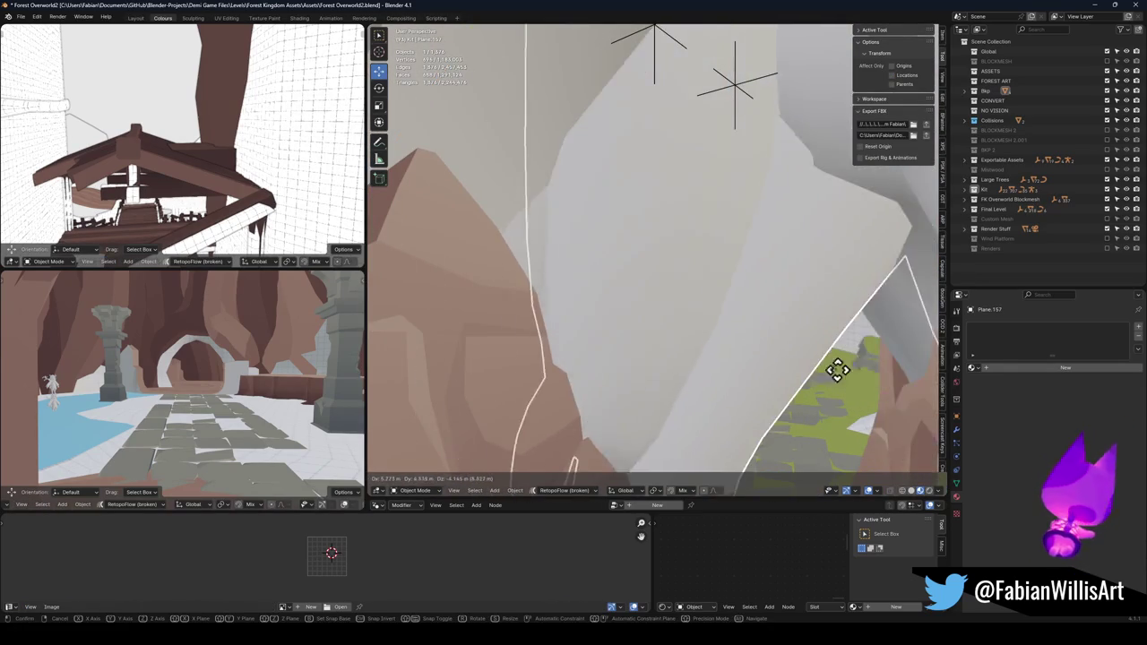
scroll(724, 310, down, 5)
right_click(659, 269)
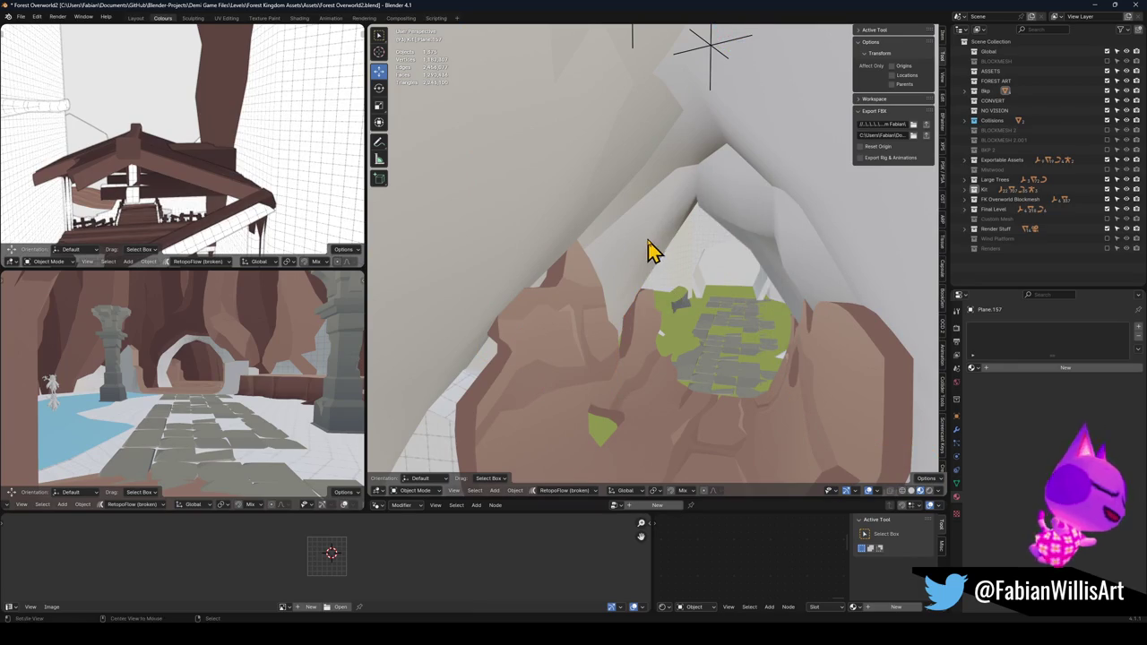
mouse_move(632, 269)
mouse_down()
mouse_move(627, 259)
mouse_move(647, 295)
mouse_move(597, 281)
mouse_move(737, 253)
mouse_move(729, 282)
mouse_move(742, 287)
mouse_move(722, 273)
mouse_move(690, 289)
mouse_move(739, 300)
mouse_up()
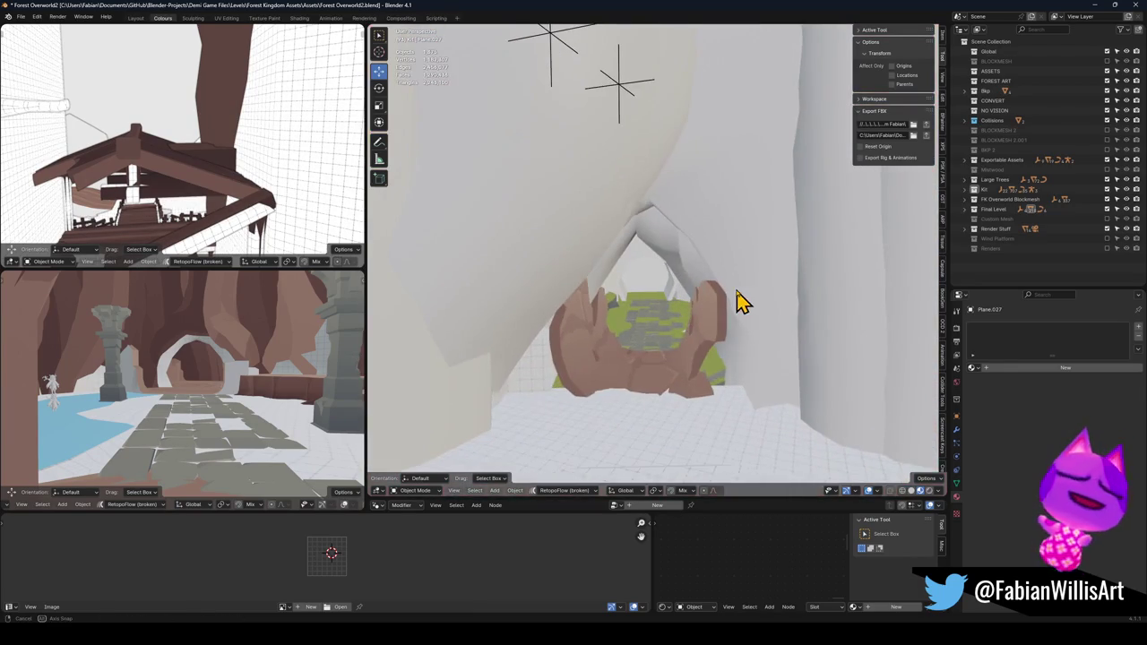
click(548, 378)
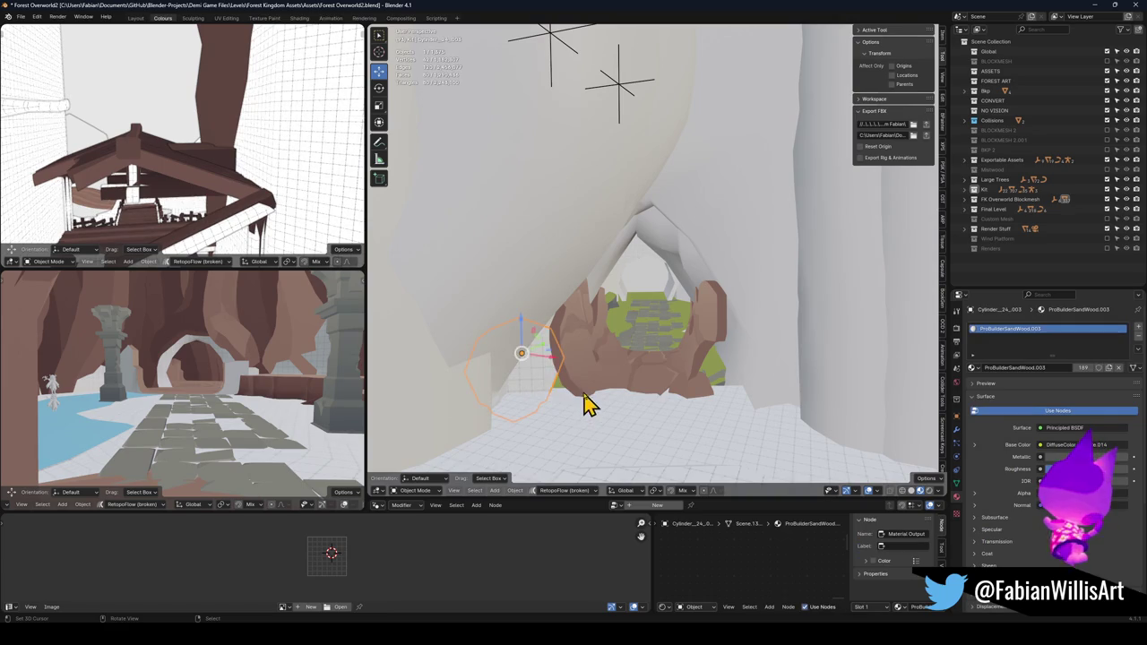
mouse_move(635, 378)
mouse_down()
mouse_move(655, 376)
mouse_move(660, 307)
mouse_move(642, 323)
mouse_move(664, 338)
mouse_up()
click(665, 338)
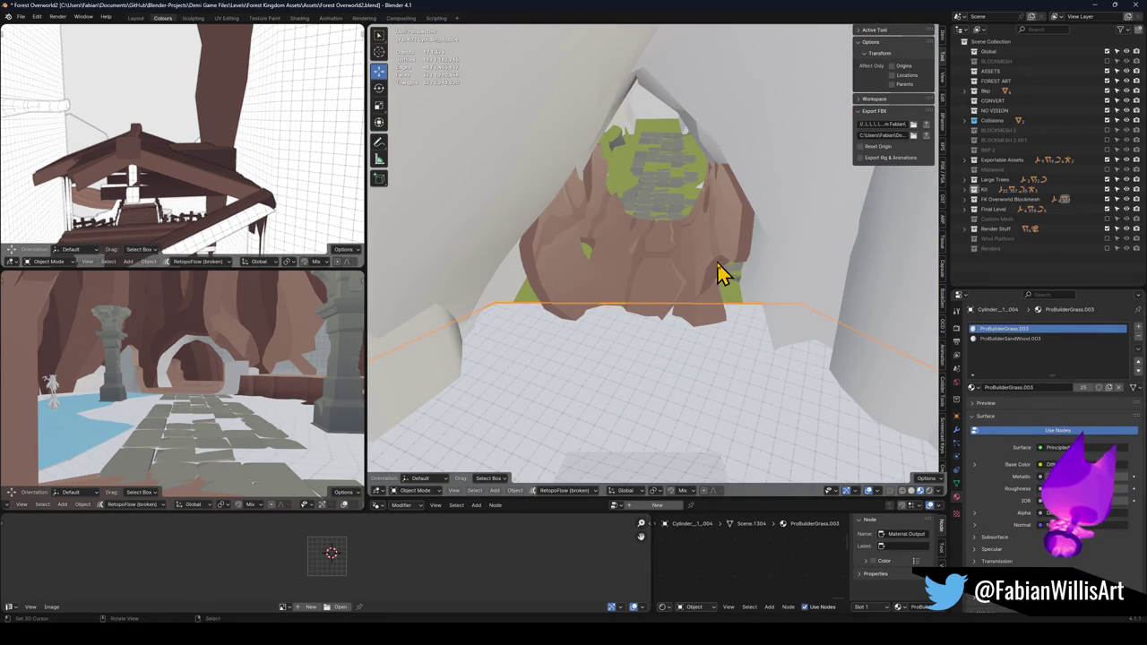
- Save Forest Overworld2.blend and remove the floor cylinder's material slots
mouse_move(697, 287)
mouse_down()
mouse_move(745, 281)
mouse_move(678, 284)
mouse_move(845, 274)
mouse_move(752, 286)
mouse_up()
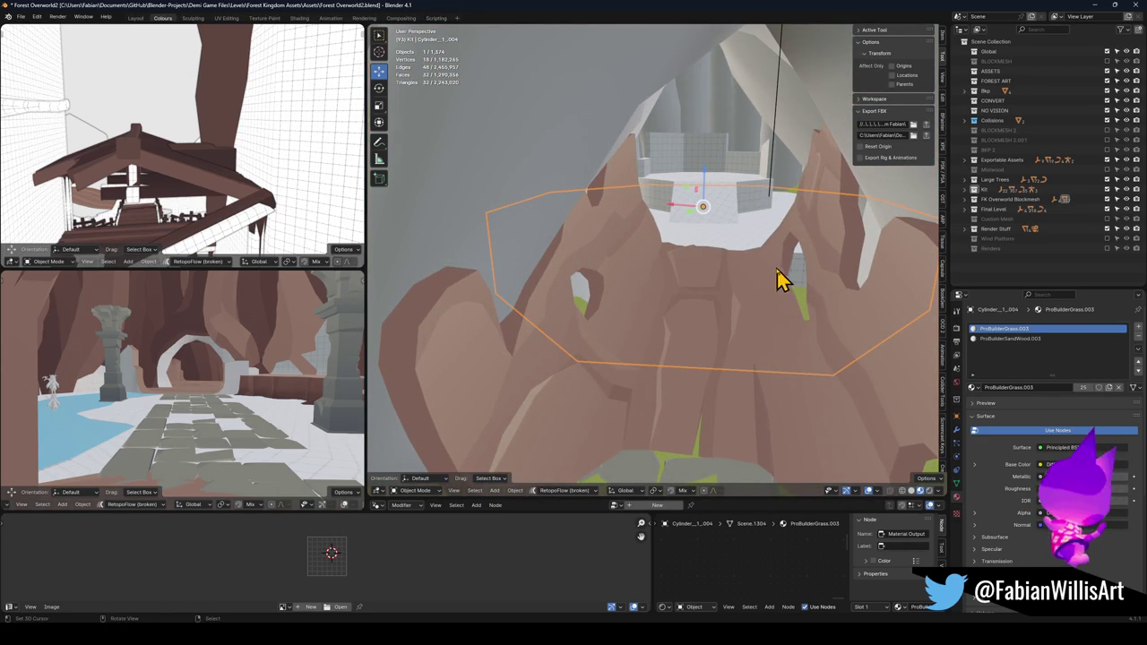
scroll(753, 285, down, 3)
mouse_move(666, 294)
mouse_down()
mouse_move(630, 318)
mouse_move(678, 320)
mouse_move(662, 310)
mouse_move(722, 302)
mouse_move(668, 307)
mouse_move(644, 280)
mouse_up()
mouse_move(658, 182)
mouse_down()
mouse_move(673, 211)
mouse_move(617, 218)
mouse_move(617, 256)
mouse_move(678, 294)
mouse_up()
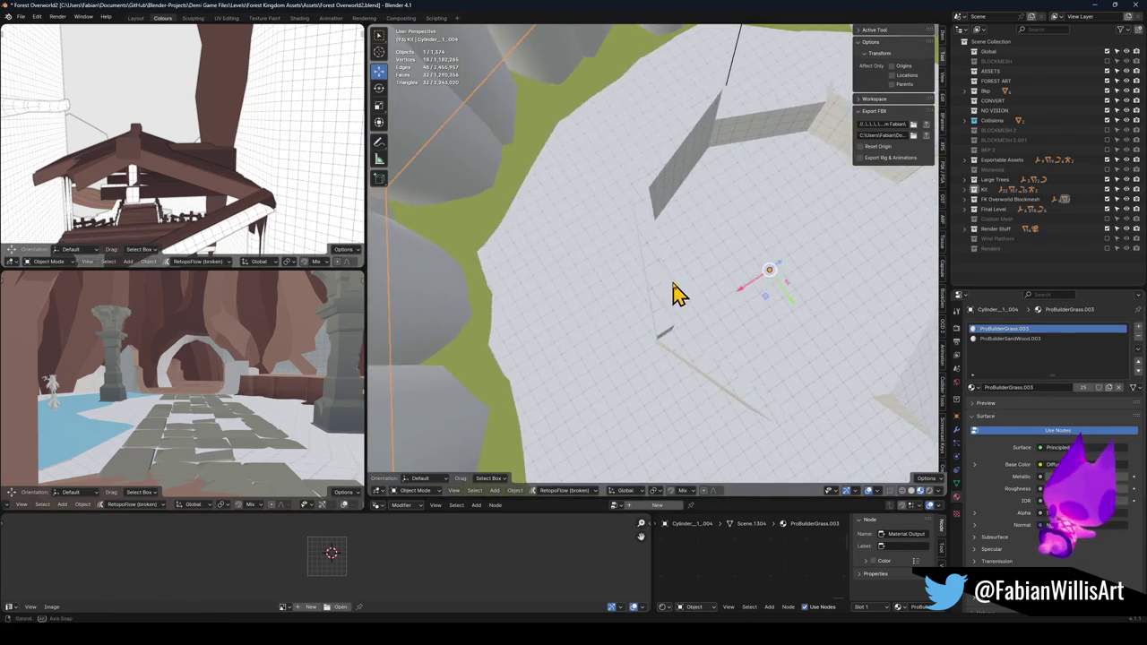
mouse_move(735, 208)
mouse_down()
mouse_move(520, 333)
mouse_move(596, 287)
mouse_move(690, 283)
mouse_up()
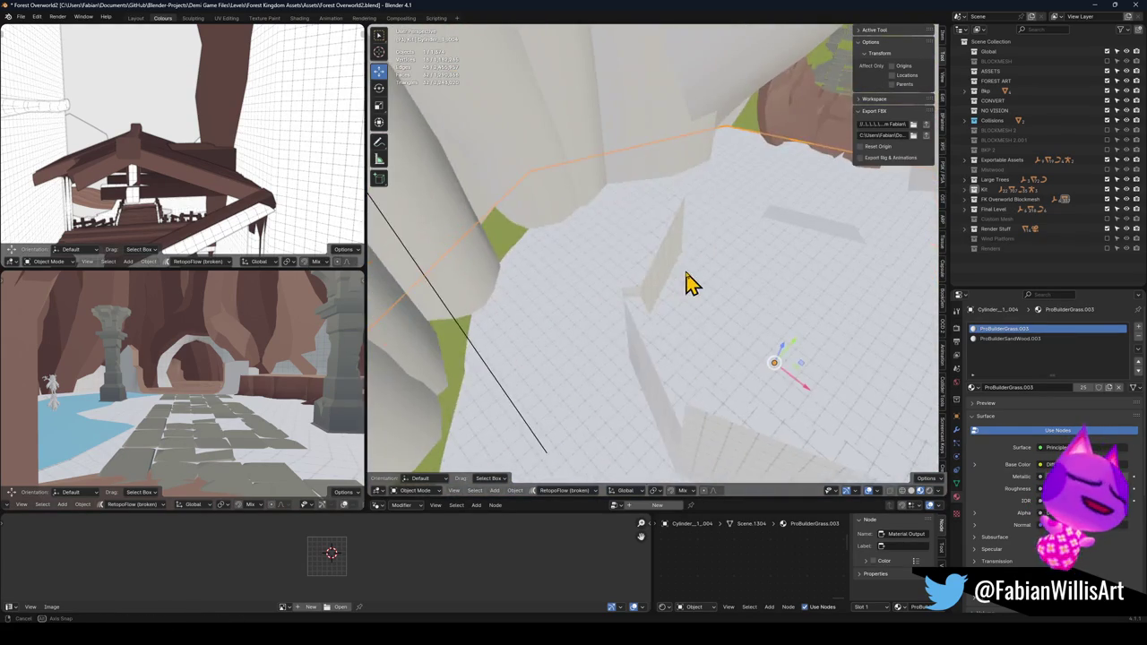
drag(756, 263, 696, 267)
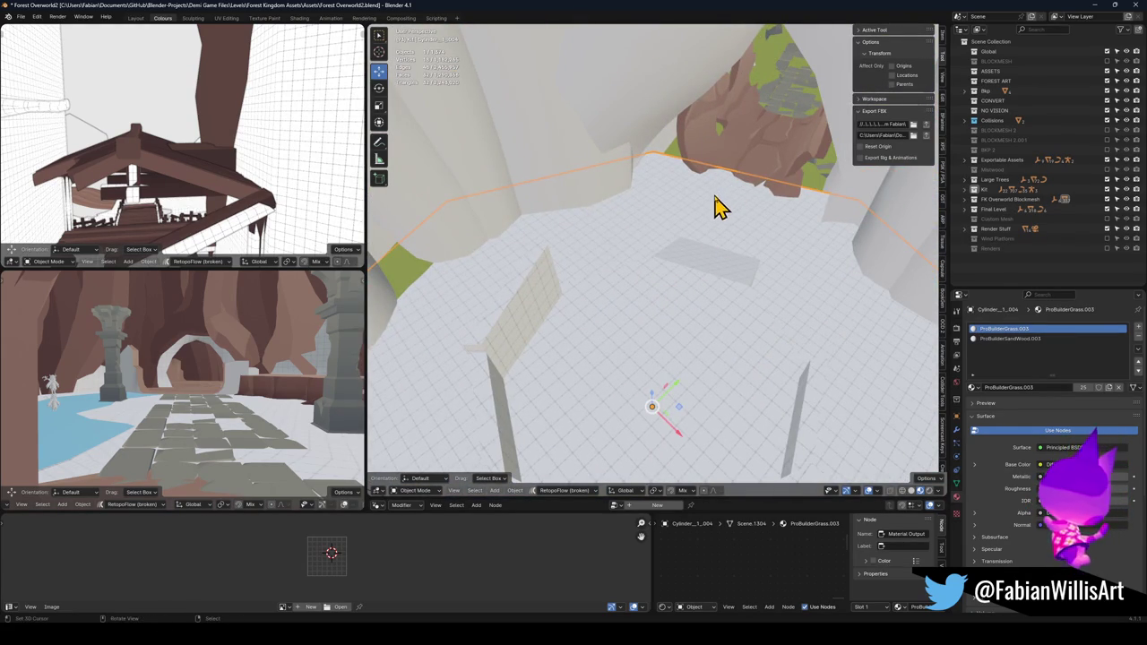
scroll(721, 215, down, 5)
mouse_move(727, 219)
mouse_down()
mouse_move(743, 205)
mouse_move(681, 276)
mouse_move(725, 274)
mouse_up()
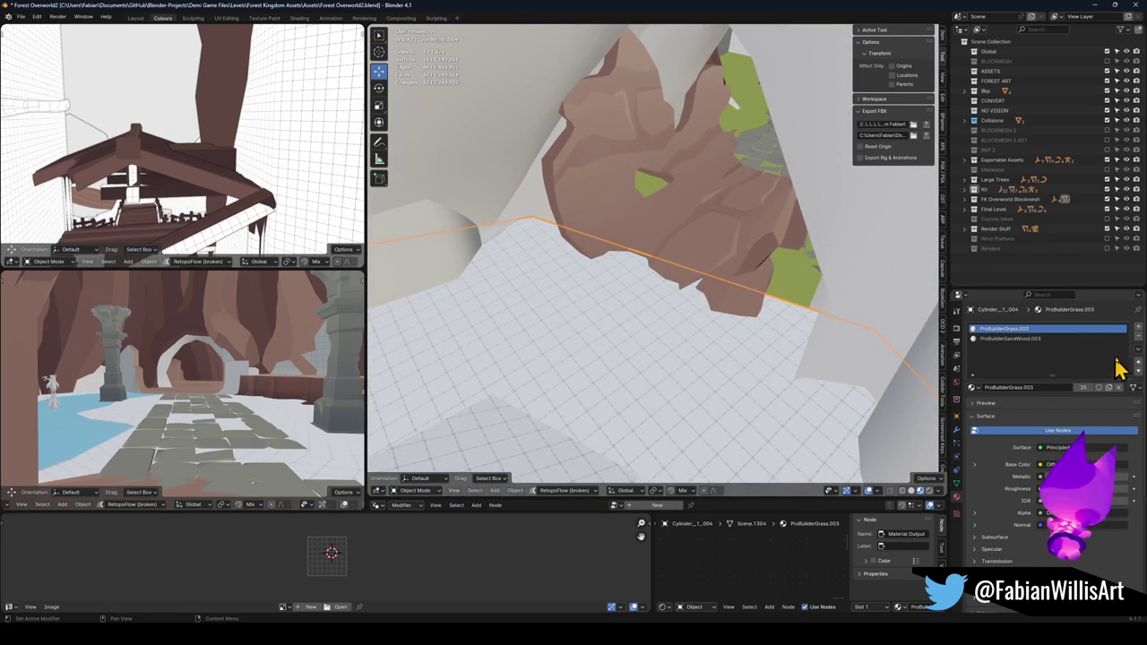
key(ctrl+s)
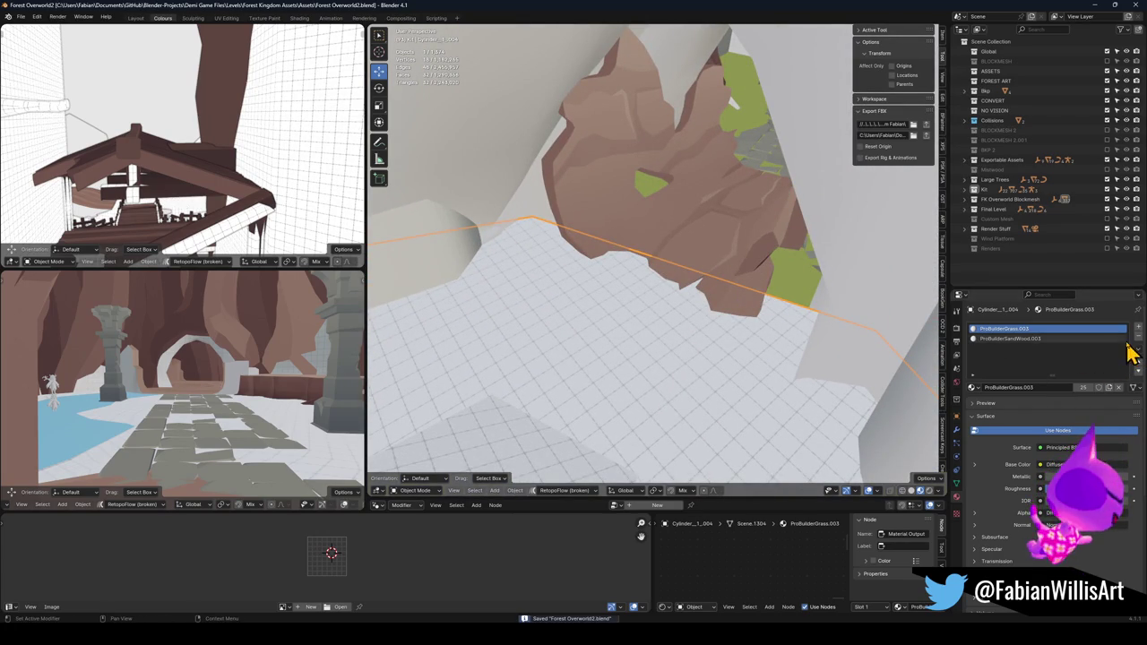
click(1138, 340)
click(1139, 340)
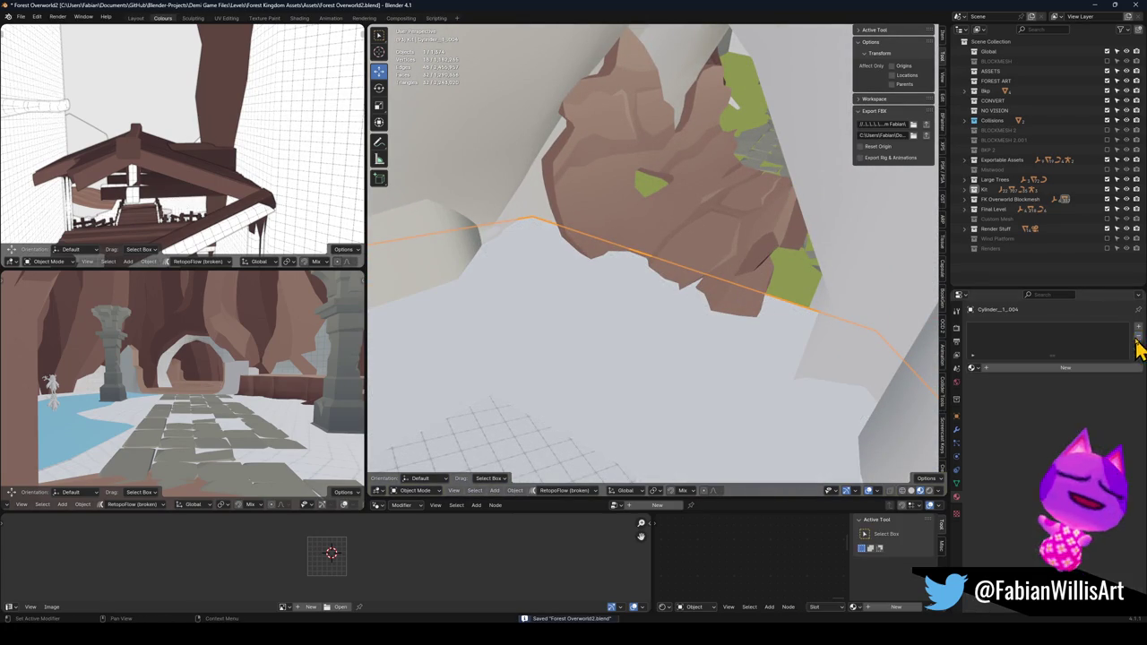
- Unparent the green grass floor object with Clear and Keep Transformation
click(788, 291)
key(q)
mouse_move(789, 291)
mouse_down()
mouse_move(684, 308)
mouse_move(614, 296)
mouse_move(699, 299)
mouse_move(523, 274)
mouse_move(641, 288)
mouse_up()
key(alt+p)
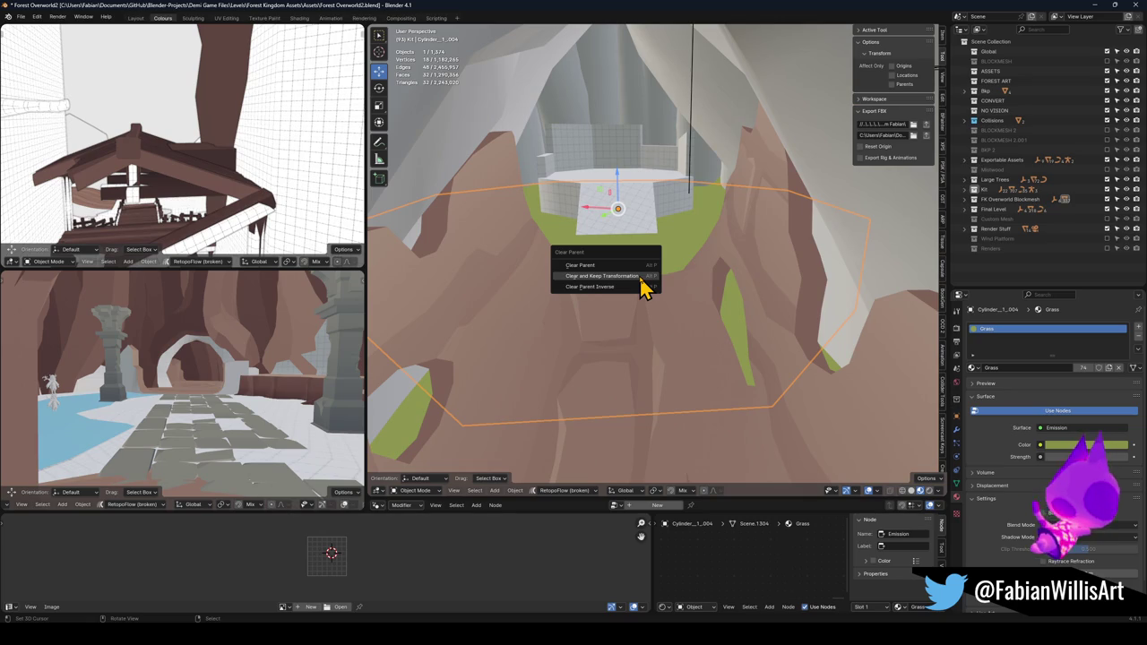
click(619, 276)
key(alt+a)
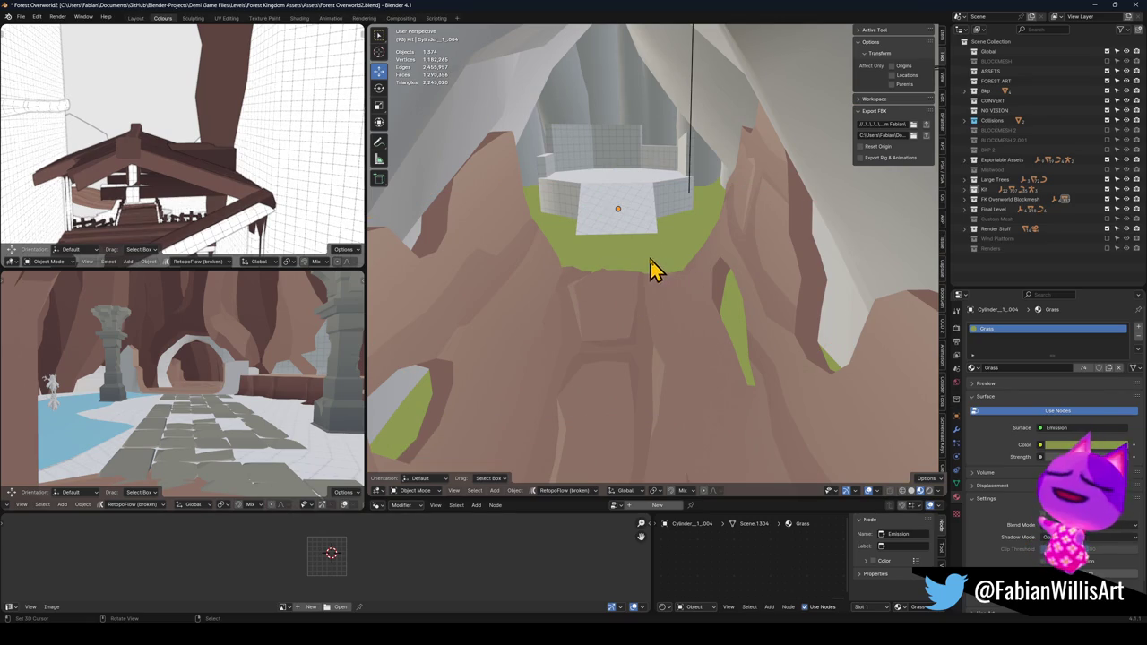
- Parent the octagonal floor to the FK_OVERWORLD empty with Object (Keep Transform)
click(652, 264)
key(KP_Decimal)
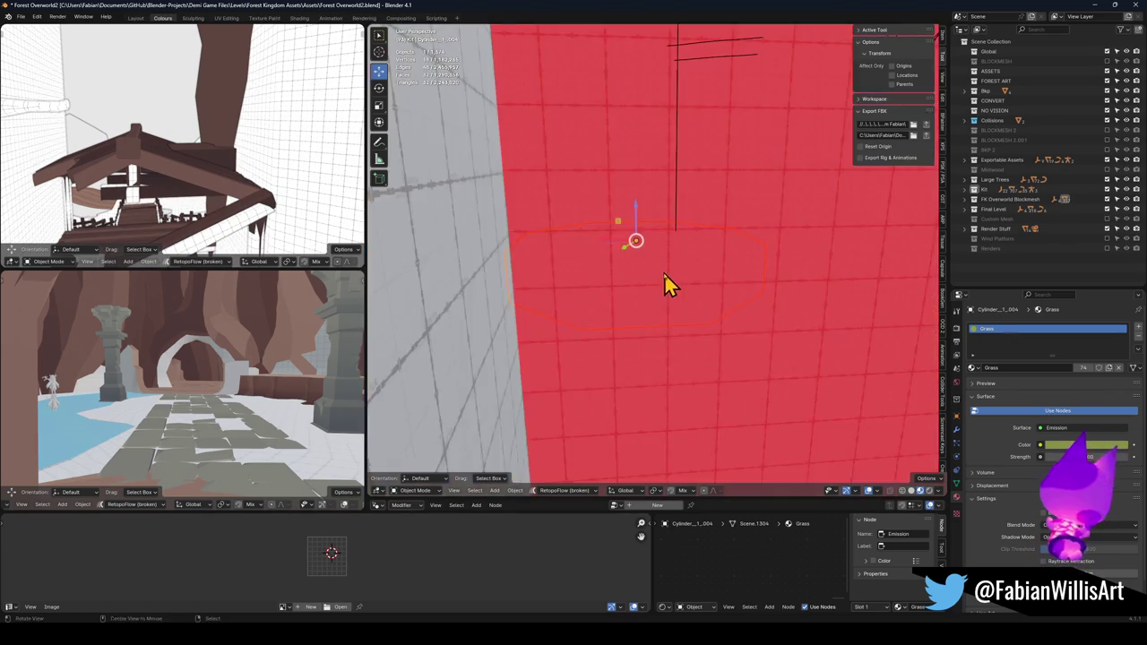
key(shift+grave)
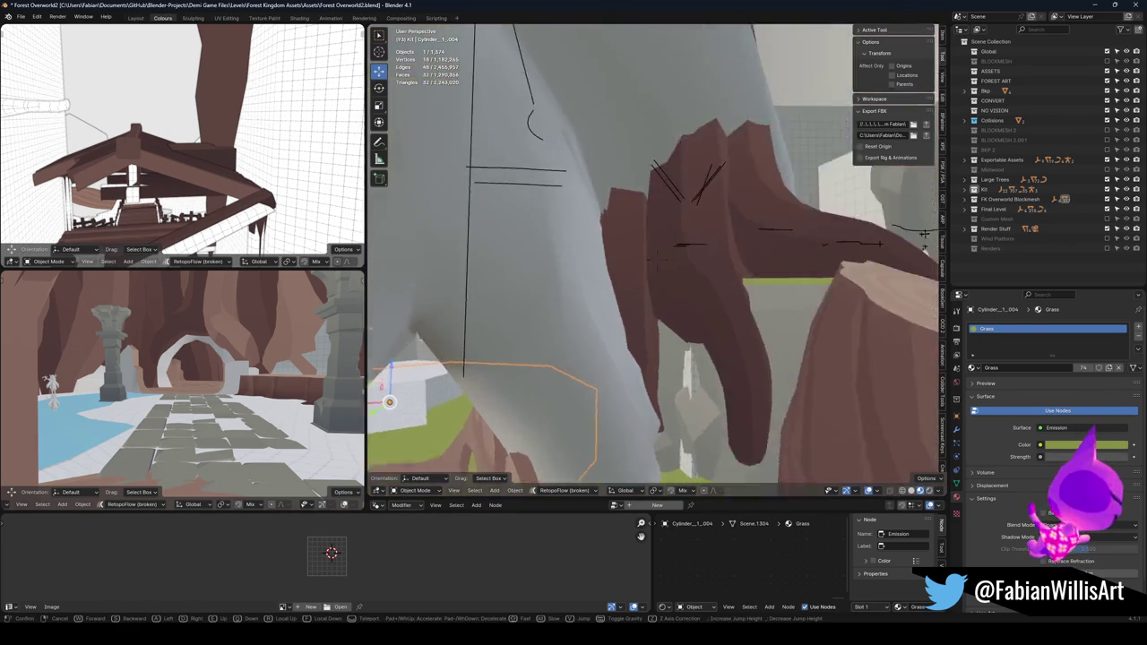
click(663, 228)
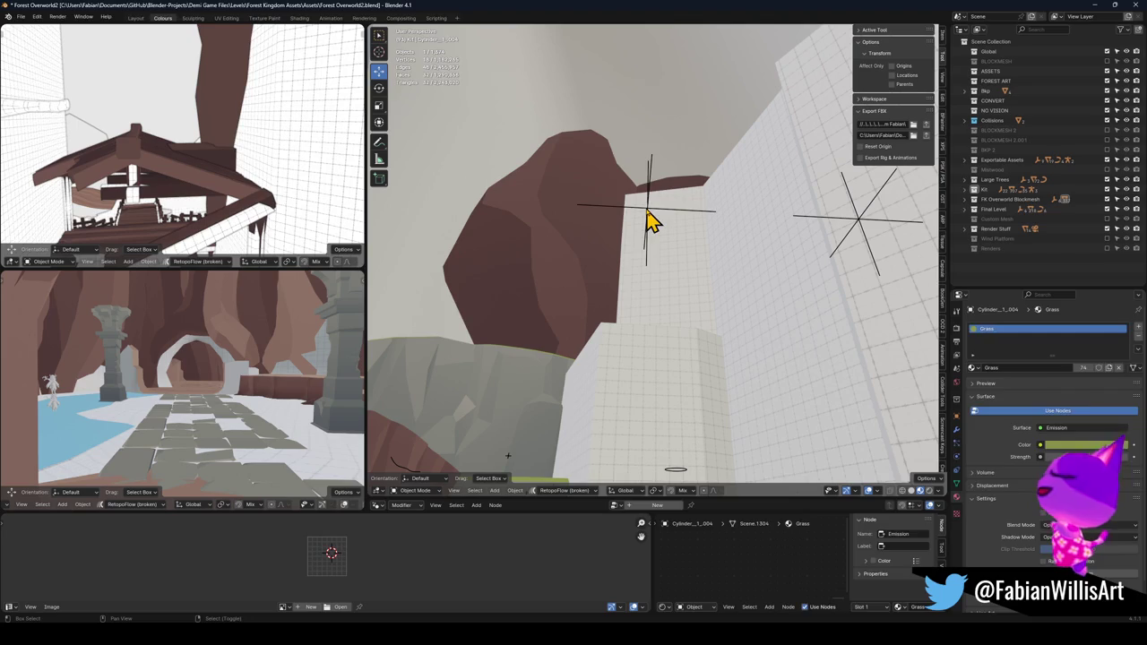
click(647, 213)
key(ctrl+p)
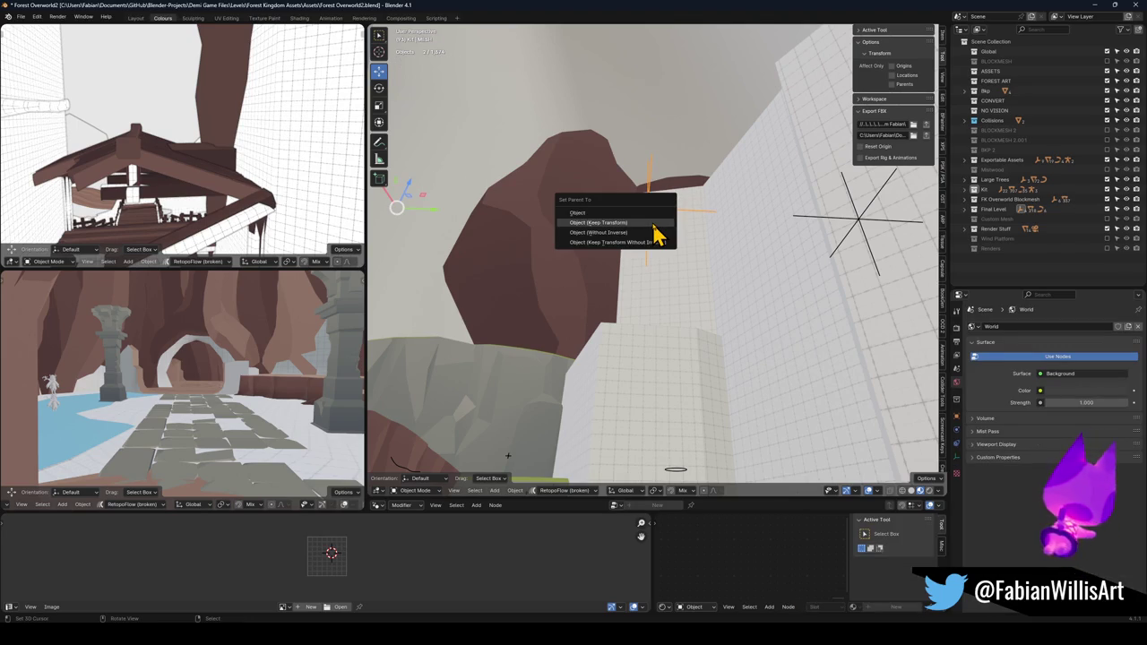
click(657, 233)
- Select the FK_OVERWORLD empty together with its whole hierarchy
key(shift+grave)
click(656, 287)
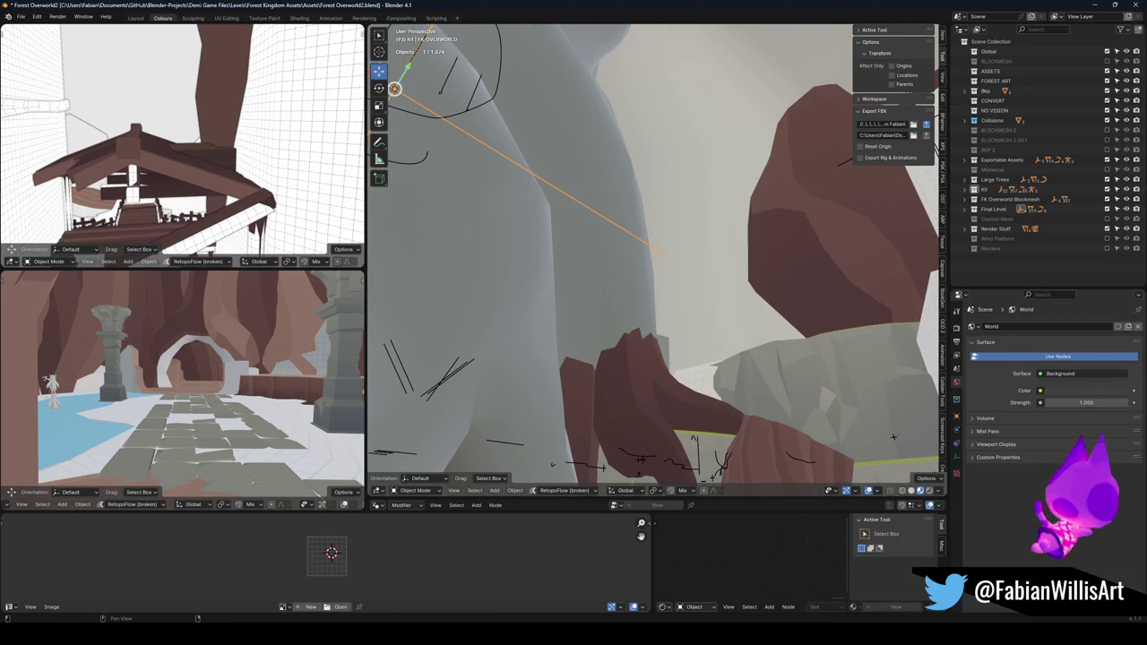
key(a)
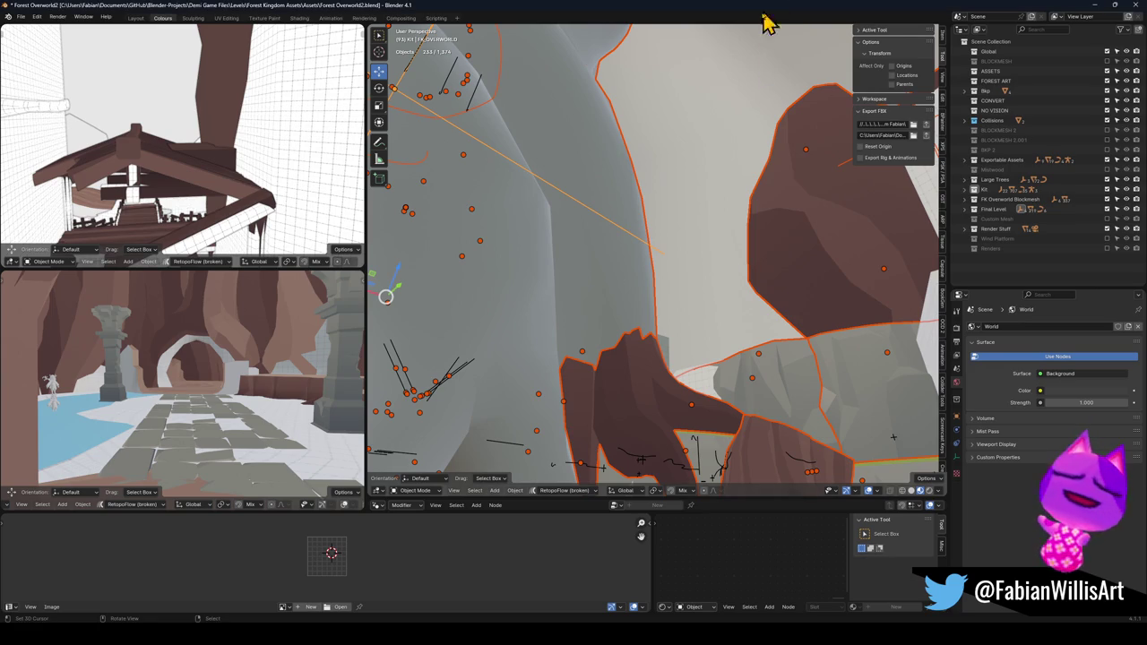
- Frame the rock arch, then switch to Unity and fly into the reimported FK_OVERWORLD arch
key(shift+grave)
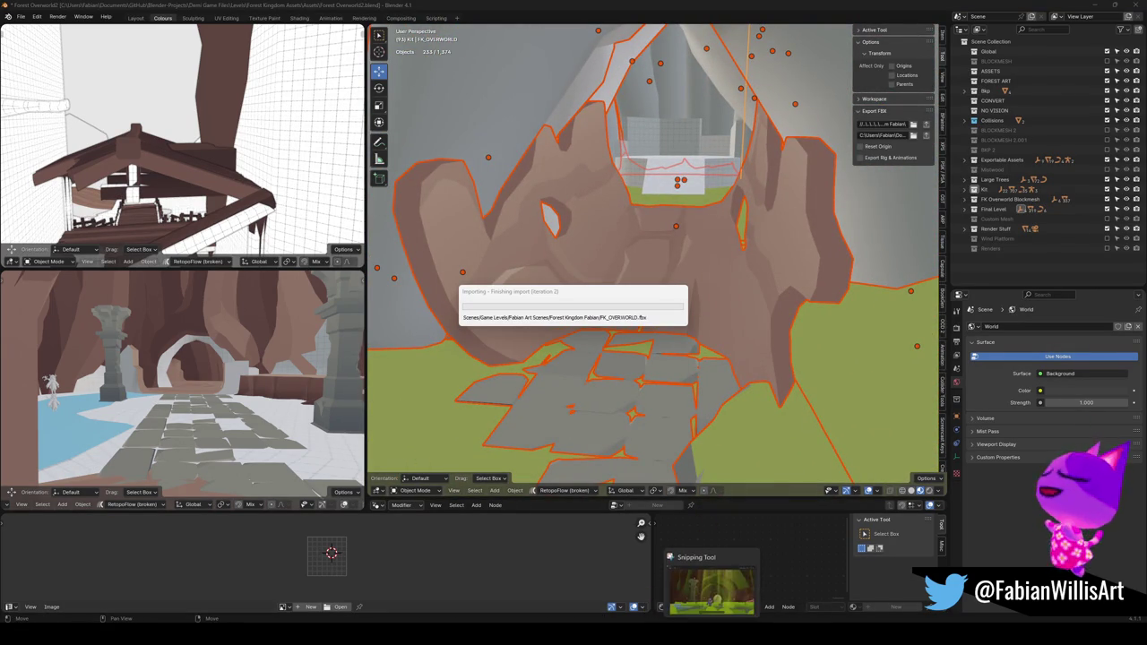
click(713, 578)
mouse_move(627, 238)
mouse_down()
mouse_move(639, 243)
mouse_move(609, 223)
mouse_move(610, 253)
mouse_move(658, 218)
mouse_move(535, 185)
mouse_move(487, 189)
mouse_move(555, 203)
mouse_move(525, 202)
mouse_move(538, 206)
mouse_up()
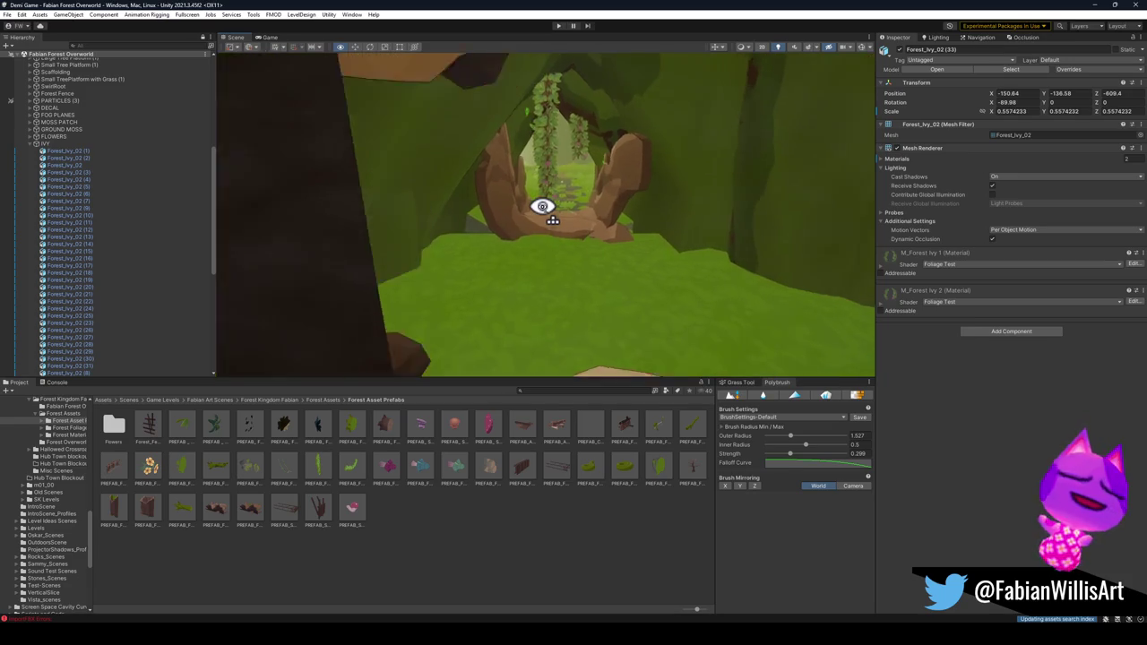
key(w)
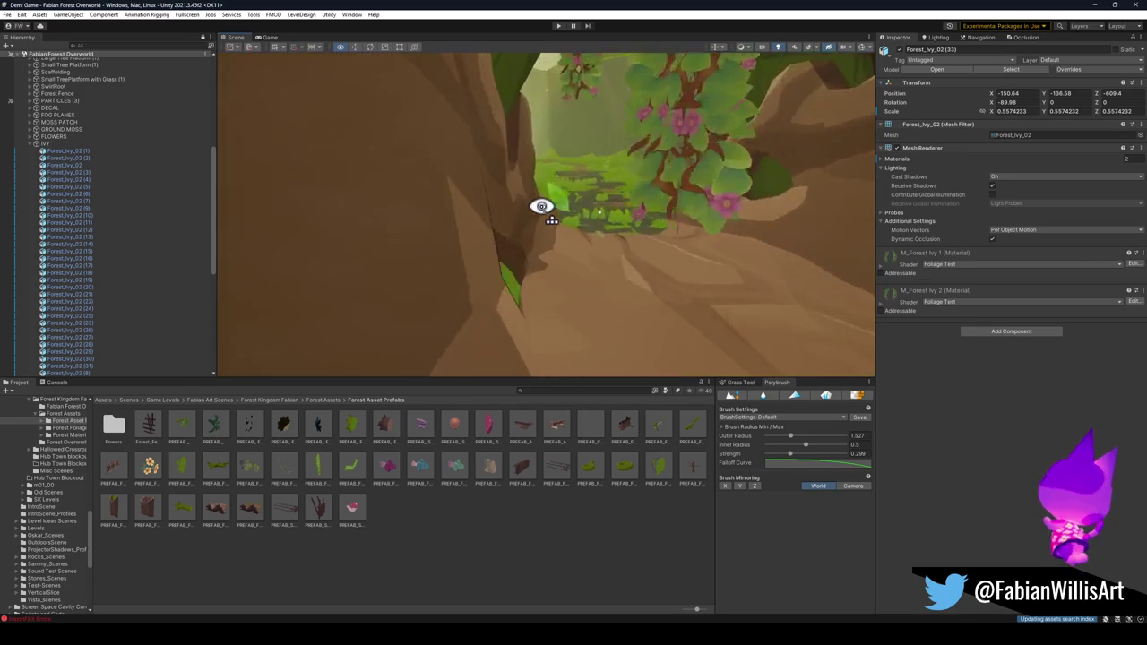
key(w)
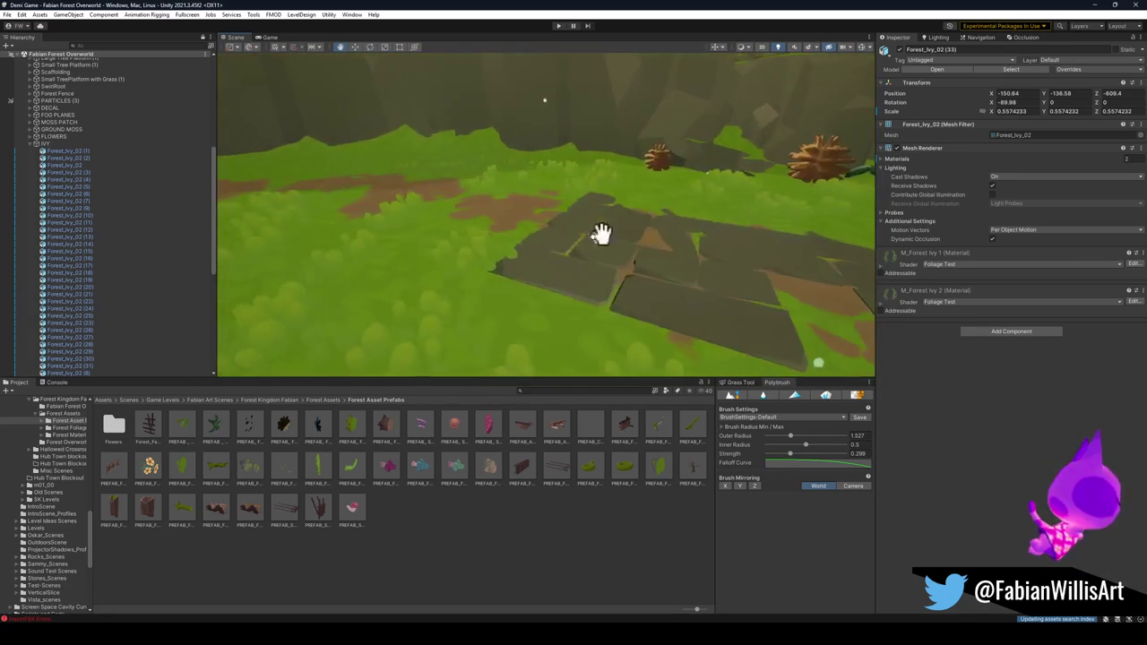
key(w)
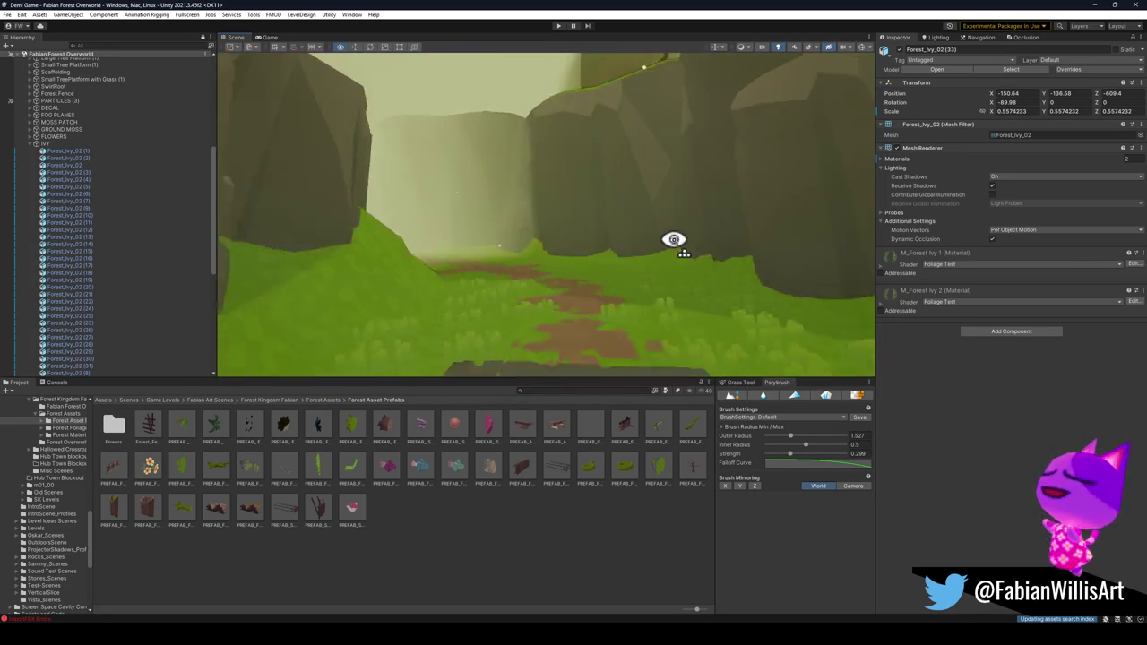
key(w)
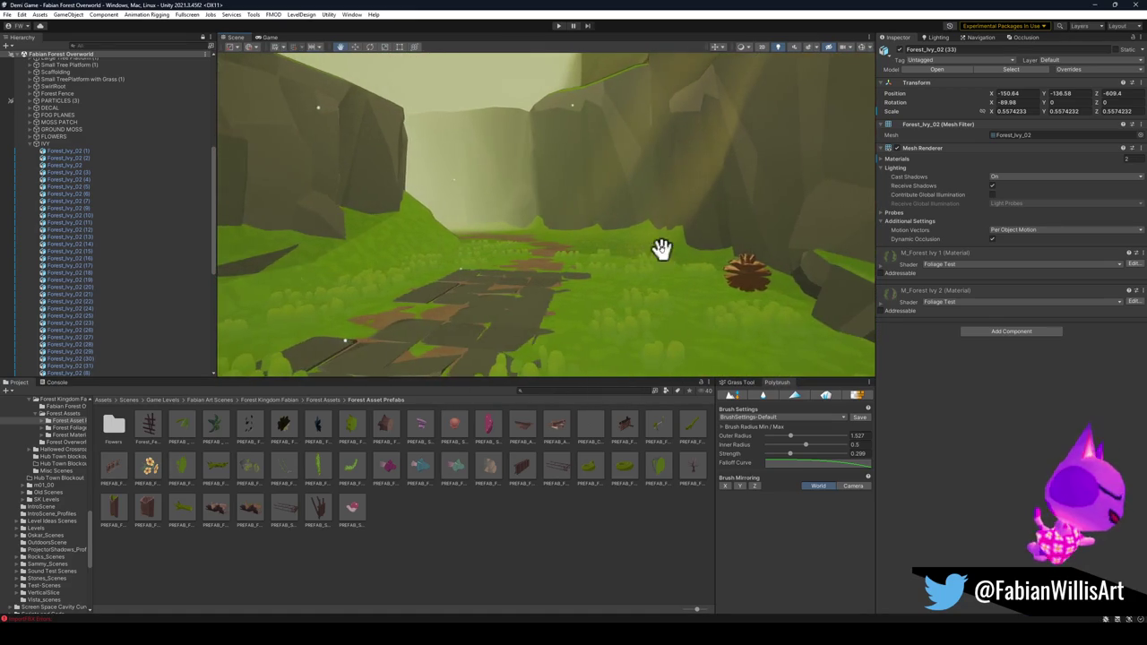
key(w)
key(w)
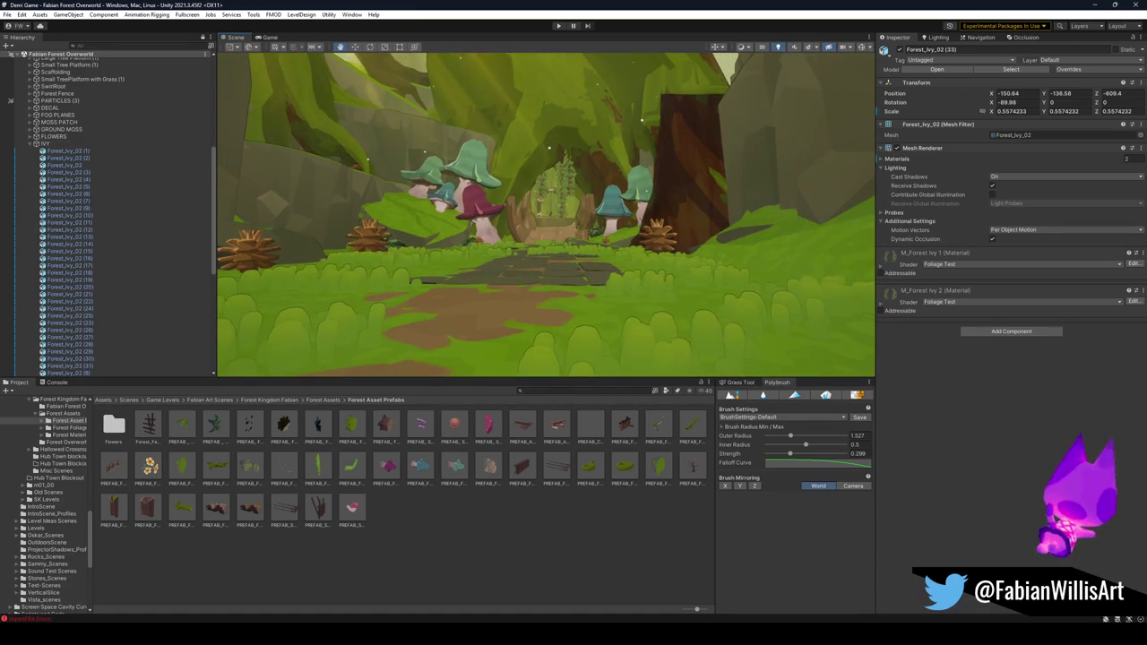